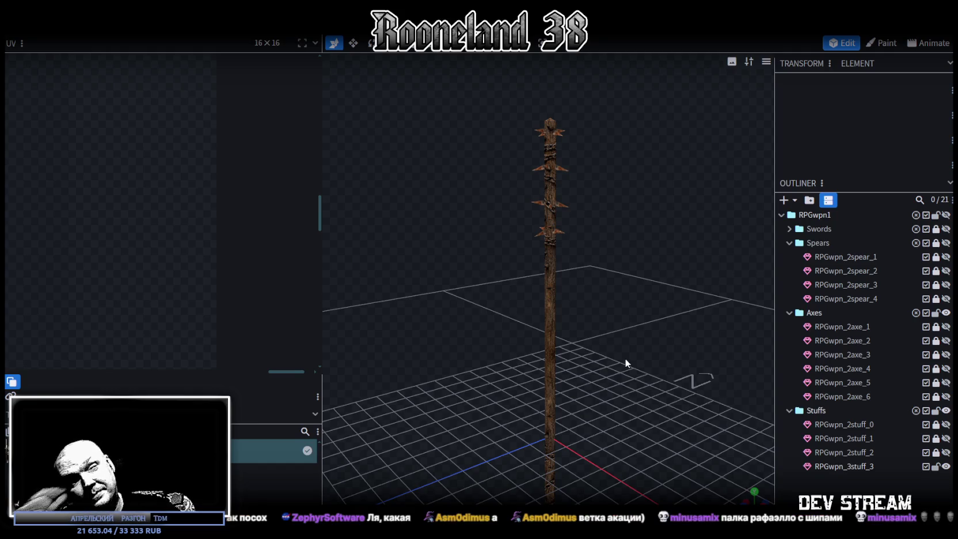
Select the spiked staff, view it from below, and save the weapon model
click(556, 302)
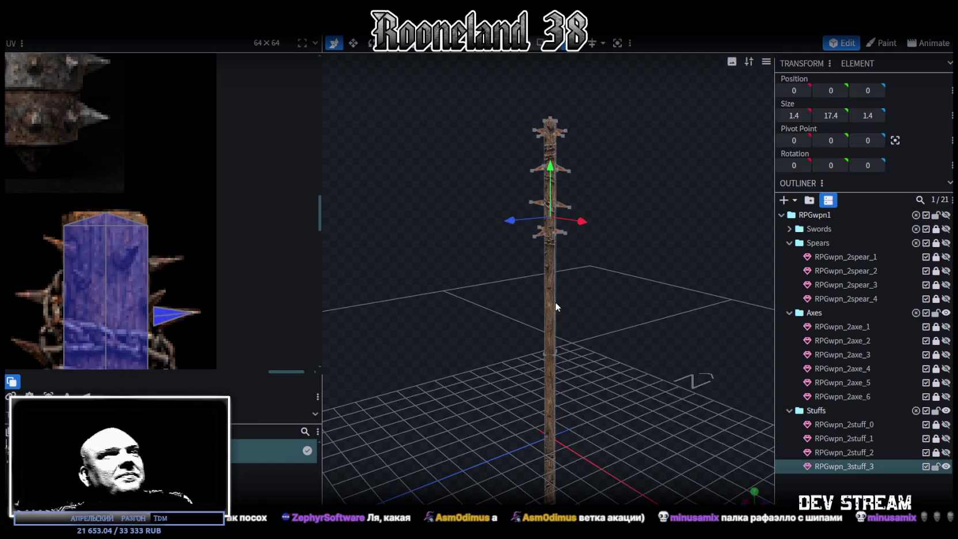
scroll(612, 288, down, 2)
mouse_move(636, 326)
mouse_down()
mouse_move(562, 320)
mouse_move(566, 273)
mouse_move(498, 308)
mouse_move(428, 324)
mouse_move(510, 376)
mouse_move(494, 354)
mouse_move(461, 363)
mouse_move(477, 382)
mouse_move(501, 360)
mouse_up()
scroll(561, 320, up, 3)
scroll(461, 363, up, 2)
key(ctrl+s)
Deselect the staff, collapse the Spears, Axes and Stuffs folders, and glance at the RPG_wpn1 sheet
scroll(567, 214, down, 2)
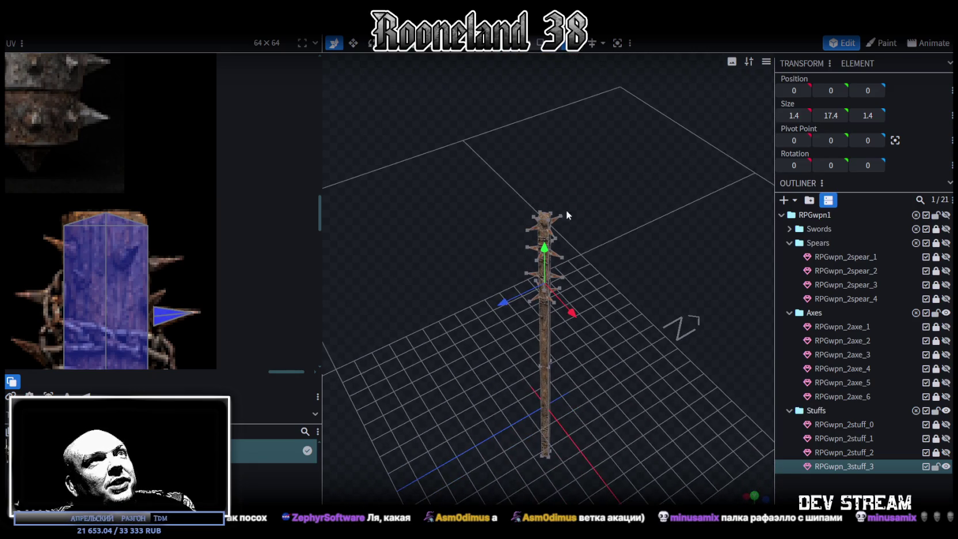
mouse_move(528, 275)
mouse_down()
mouse_move(624, 310)
mouse_move(563, 284)
mouse_move(602, 290)
mouse_move(553, 305)
mouse_move(500, 301)
mouse_move(501, 391)
mouse_move(495, 349)
mouse_move(606, 389)
mouse_up()
click(652, 316)
mouse_move(653, 317)
mouse_down()
mouse_move(637, 299)
mouse_move(639, 309)
mouse_up()
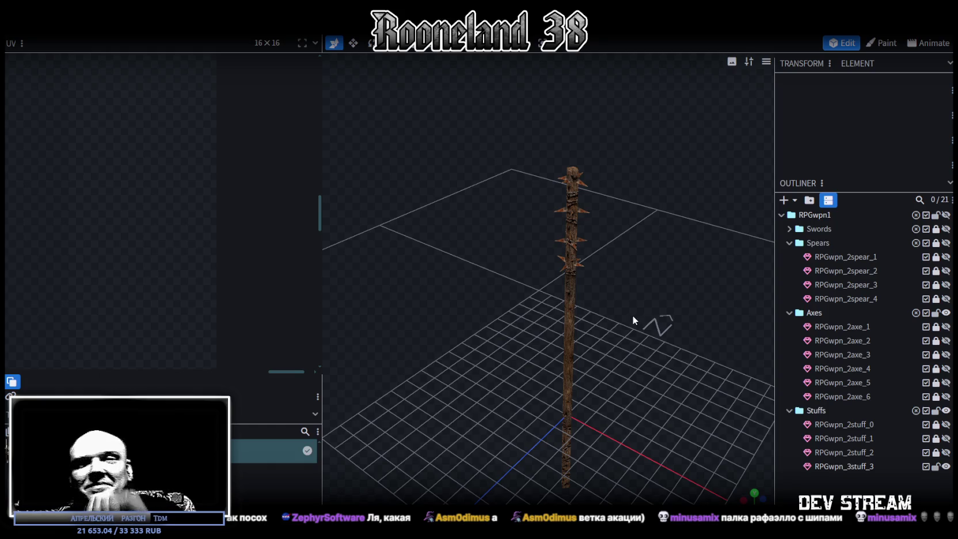
click(790, 243)
click(789, 257)
click(789, 271)
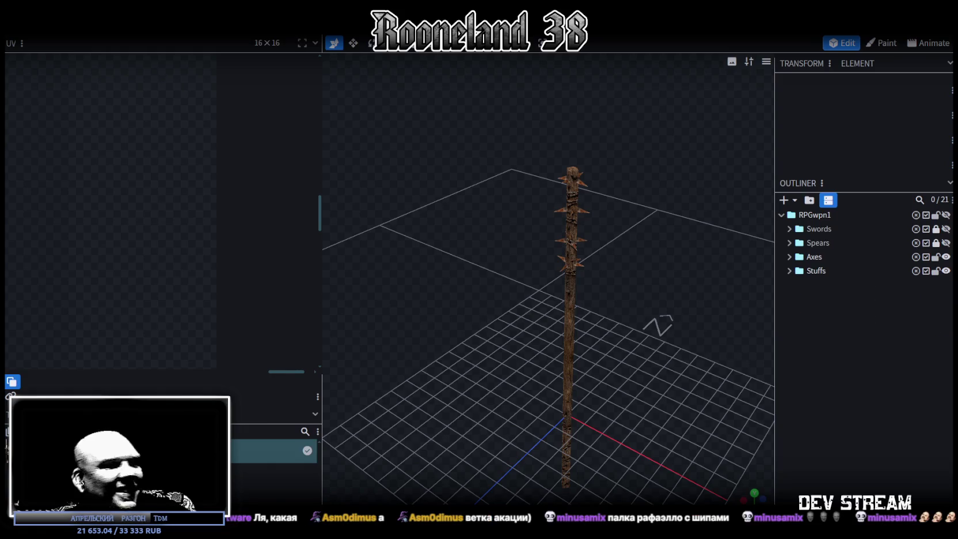
key(alt+Tab)
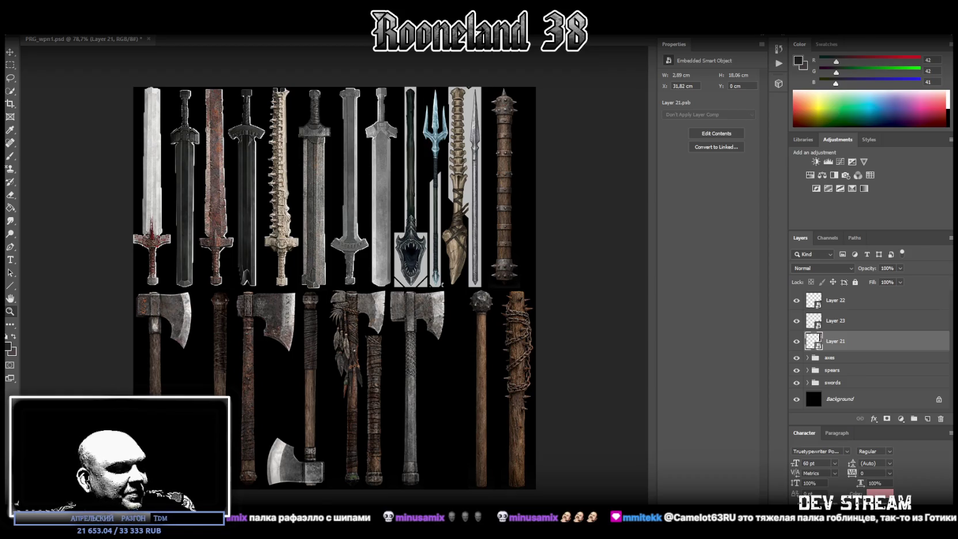
key(alt+Tab)
key(alt+Tab)
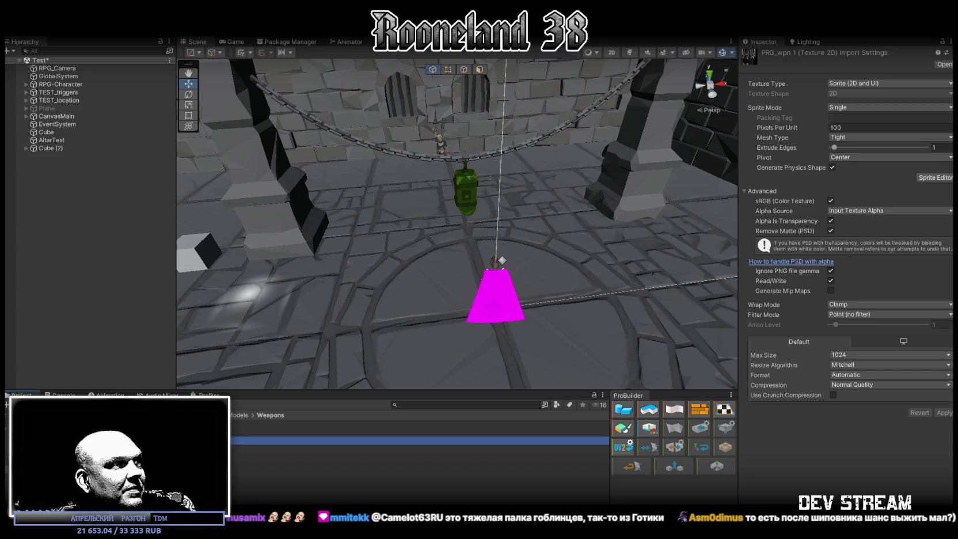
Inspect the weapon textures and the PRG_wpn 1 1 and PRG_wpn 2 materials, then return to Photoshop
shift+click(245, 424)
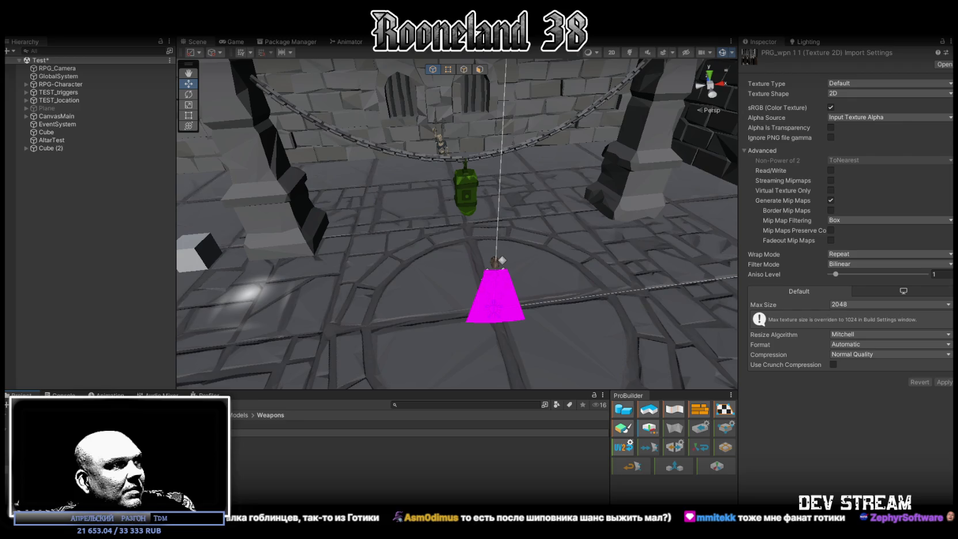
click(288, 429)
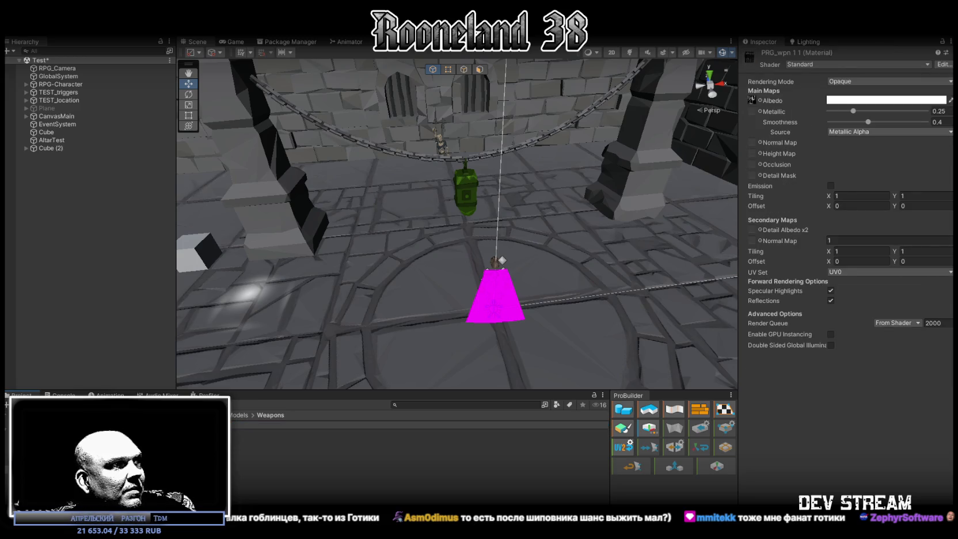
click(288, 448)
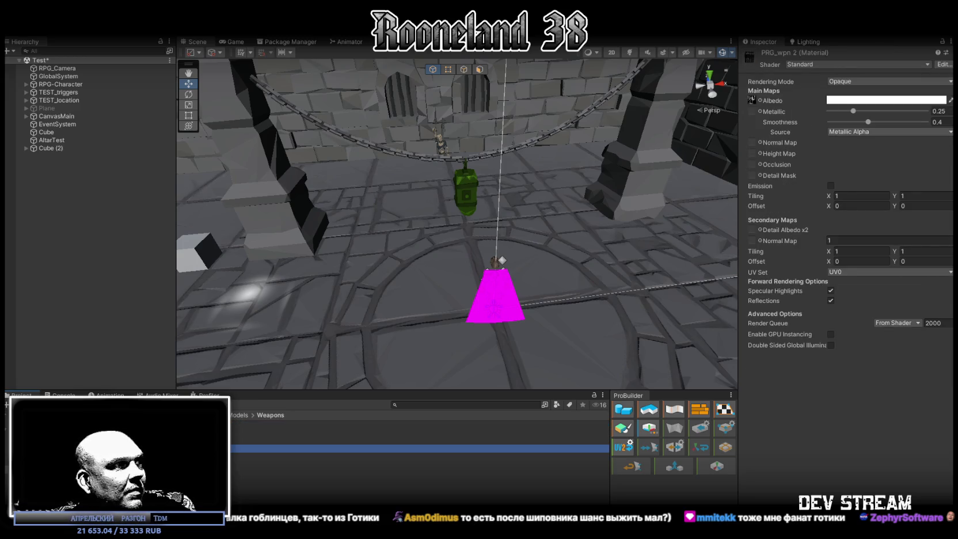
key(alt+Tab)
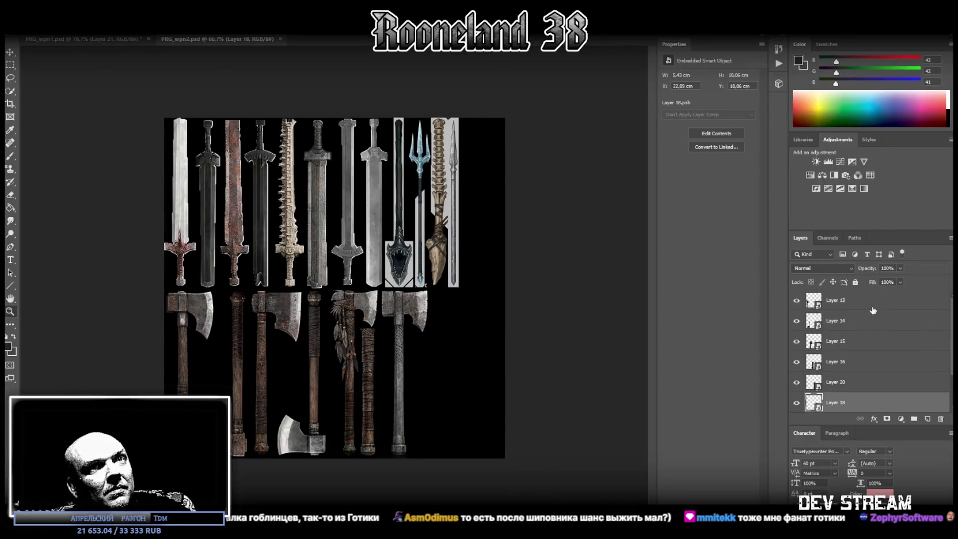
Select Layer 13 through the spears folder and delete them, leaving only the swords group
click(875, 306)
scroll(869, 326, down, 2)
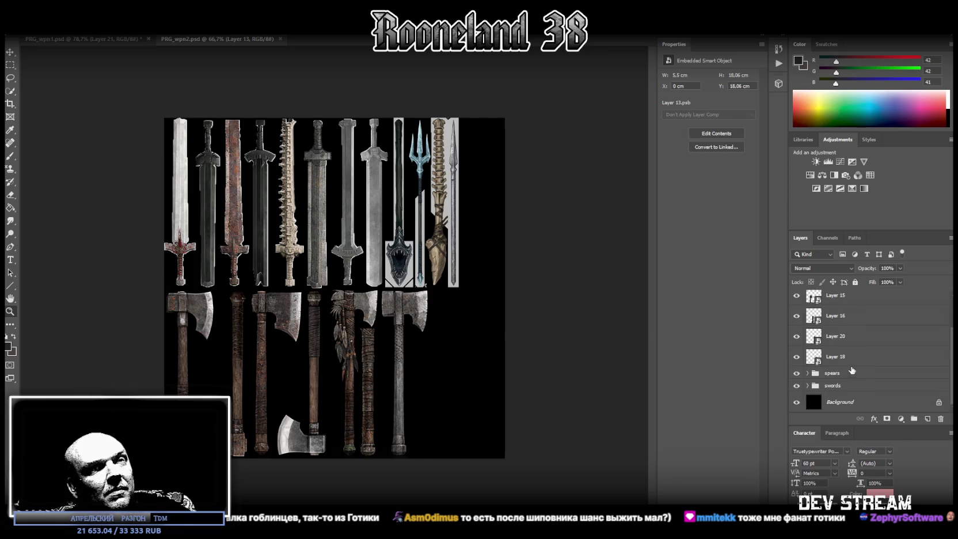
shift+click(853, 372)
key(Delete)
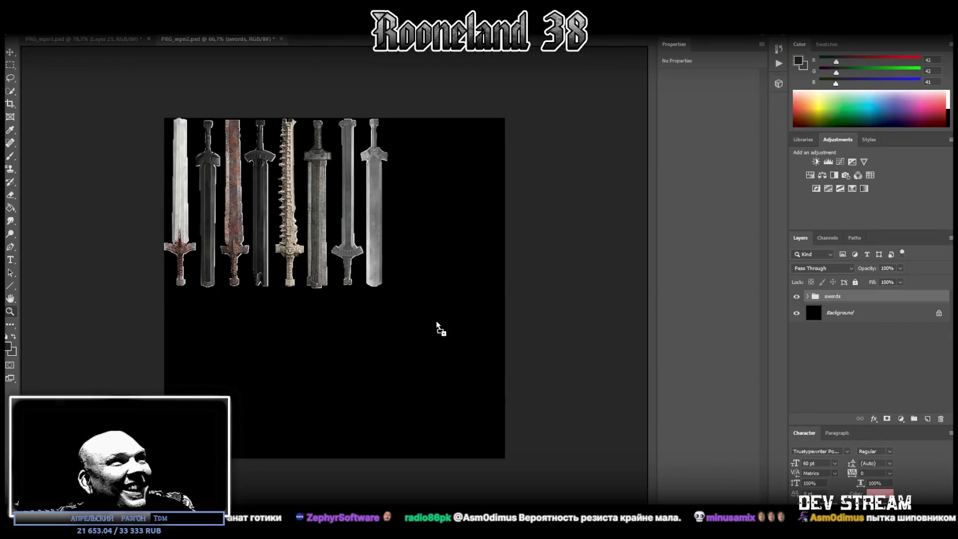
Place the four-hammer reference image on the sheet and marquee the area around the hammers
drag(438, 327, 454, 401)
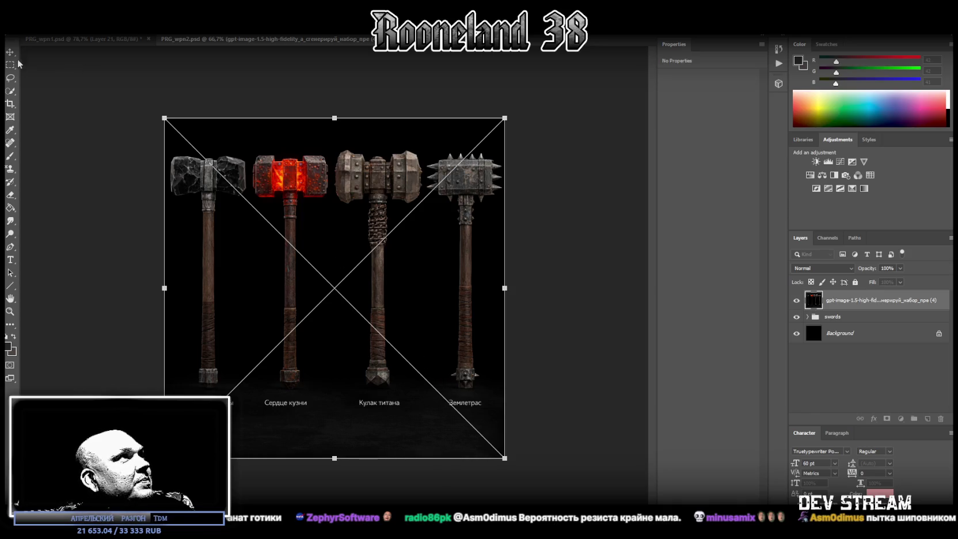
key(Return)
drag(169, 153, 512, 390)
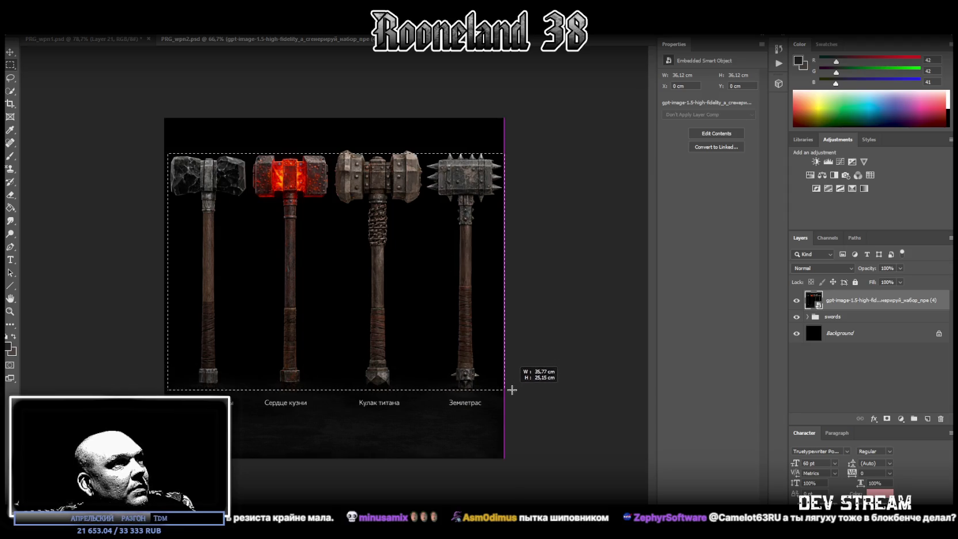
drag(512, 390, 505, 392)
shift+drag(165, 295, 569, 154)
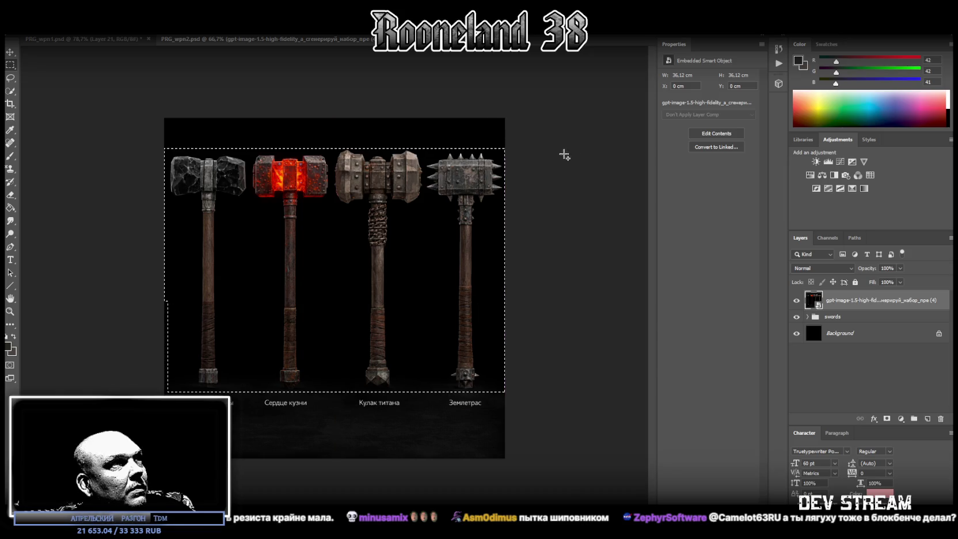
shift+drag(166, 134, 167, 392)
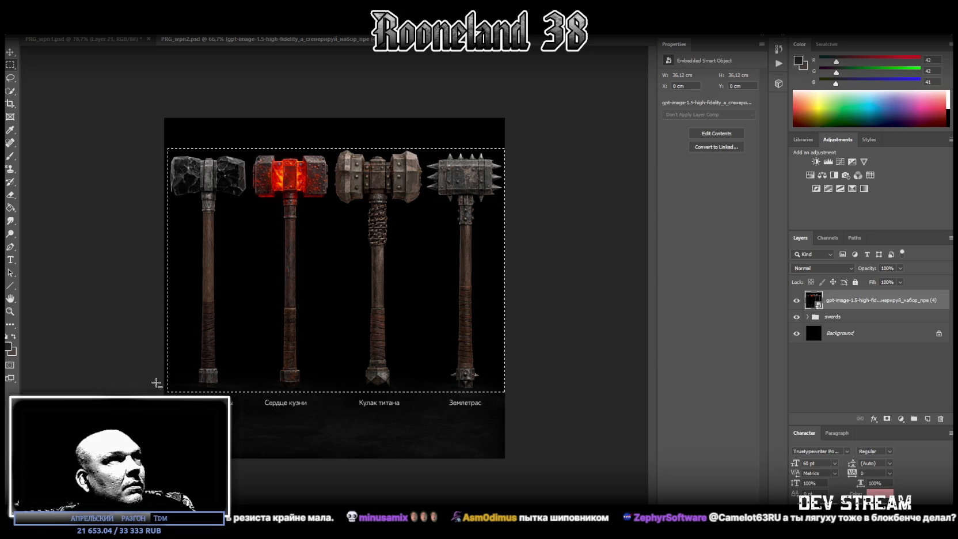
Select the band across the hammer heads plus each of the four hammer handles
mouse_move(166, 418)
shift+mouse_down()
mouse_move(530, 206)
mouse_move(512, 208)
shift+mouse_up()
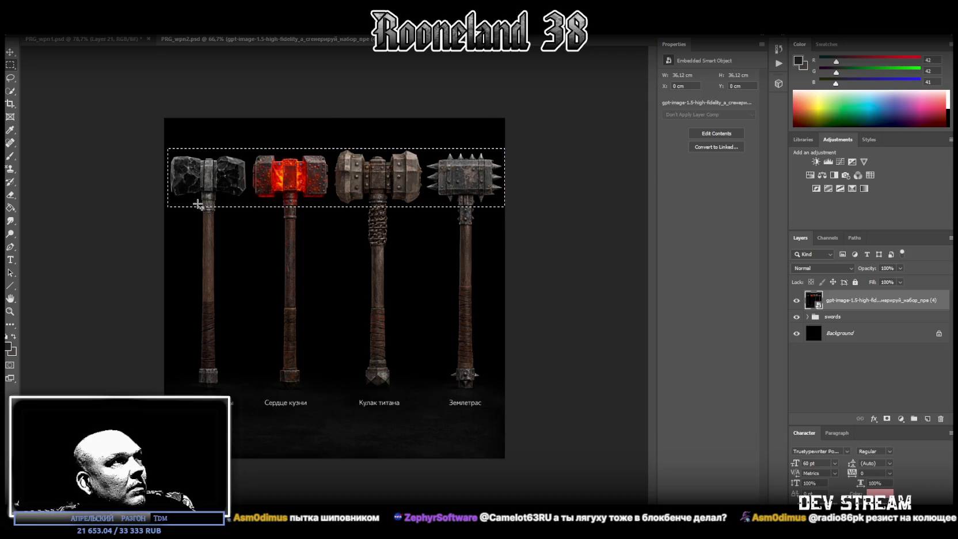
shift+drag(198, 204, 219, 391)
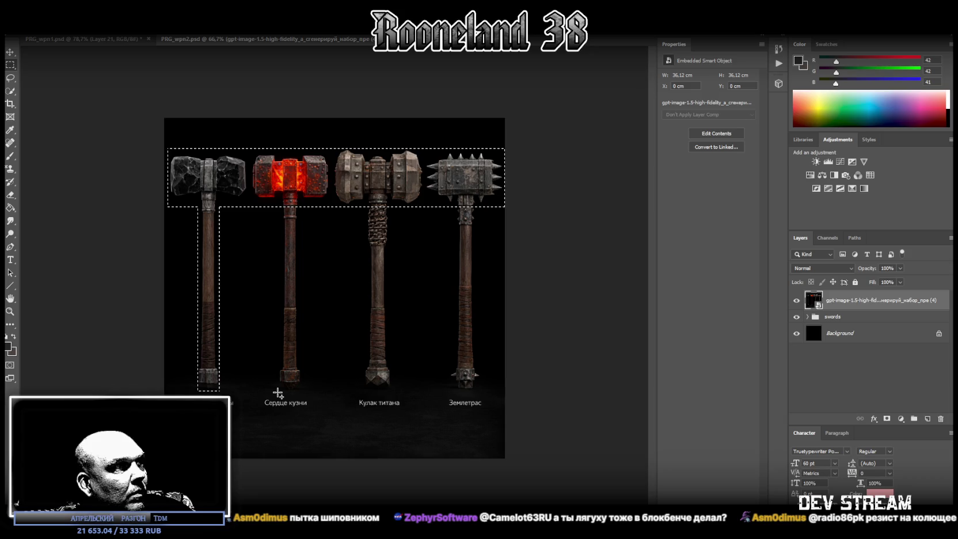
shift+drag(278, 392, 303, 201)
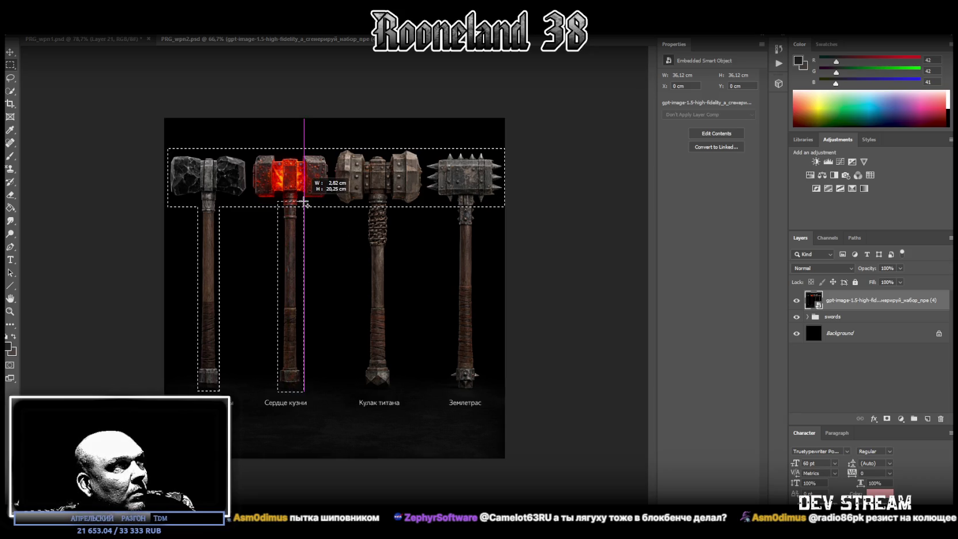
shift+drag(303, 203, 303, 202)
shift+drag(363, 391, 391, 201)
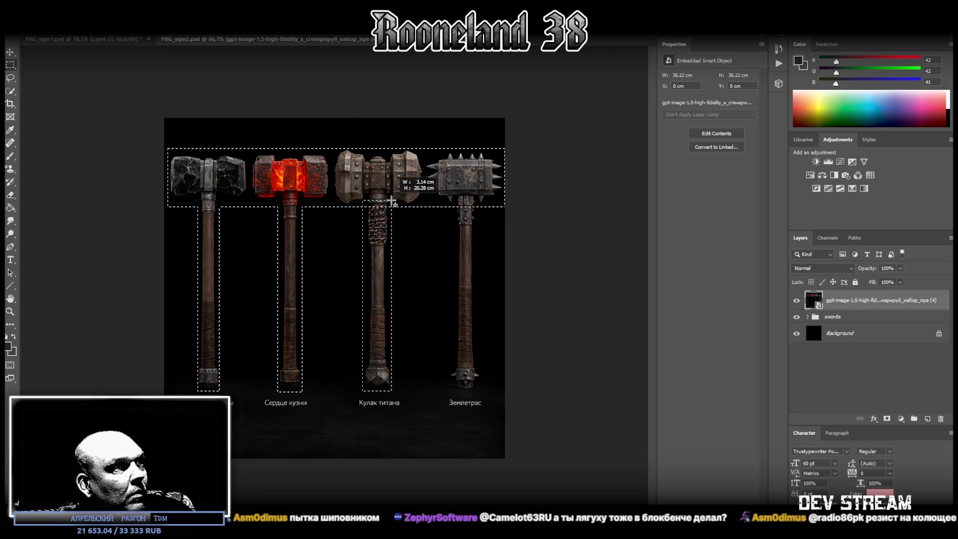
shift+drag(392, 200, 392, 201)
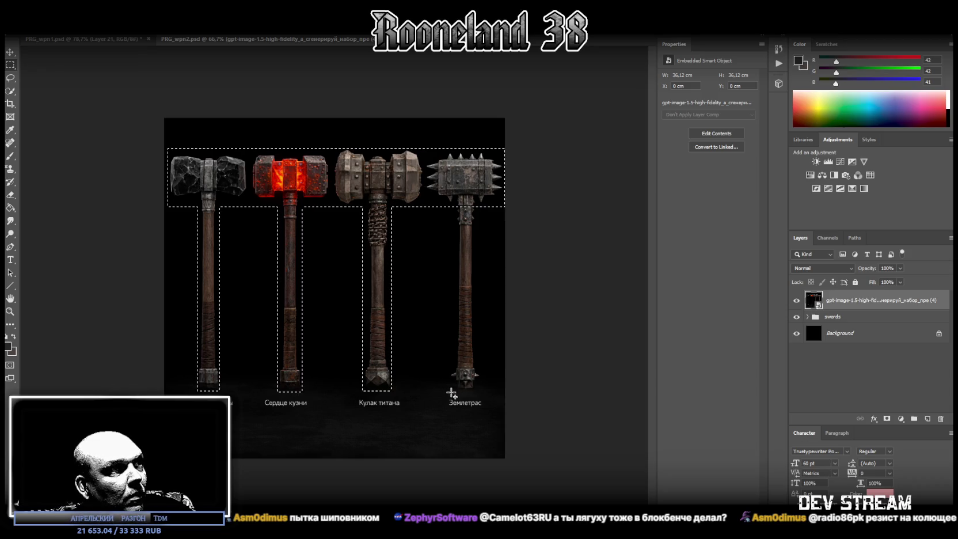
mouse_move(451, 391)
shift+mouse_down()
mouse_move(469, 338)
mouse_move(481, 197)
shift+mouse_up()
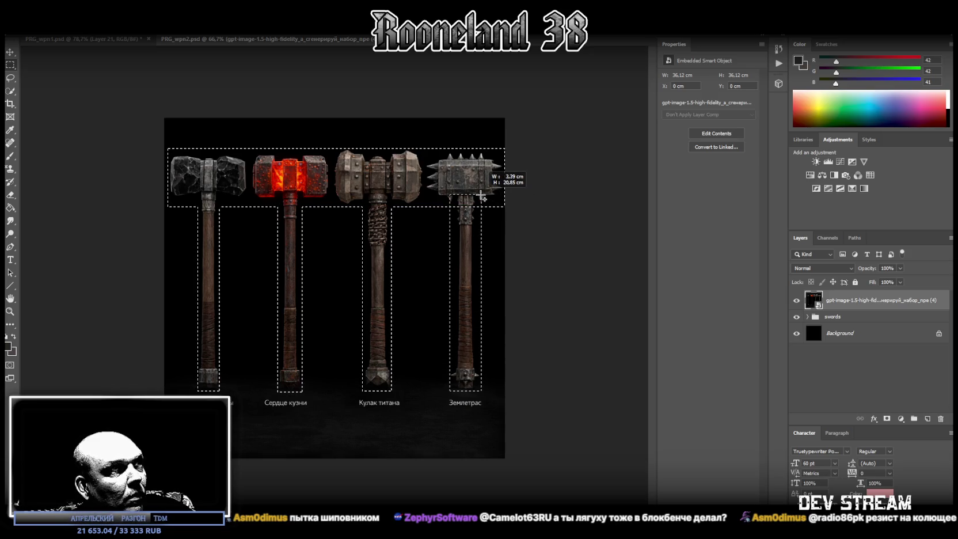
shift+drag(481, 197, 481, 197)
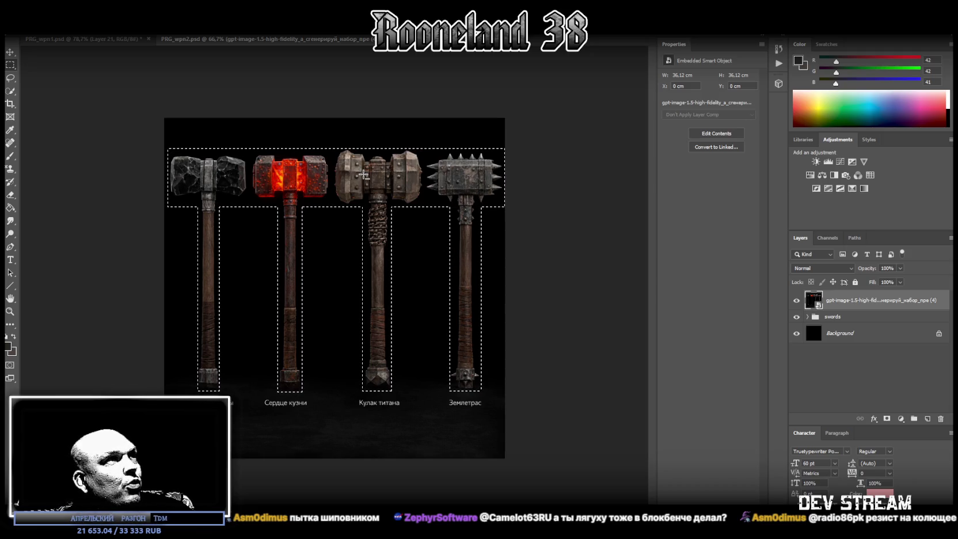
right_click(354, 175)
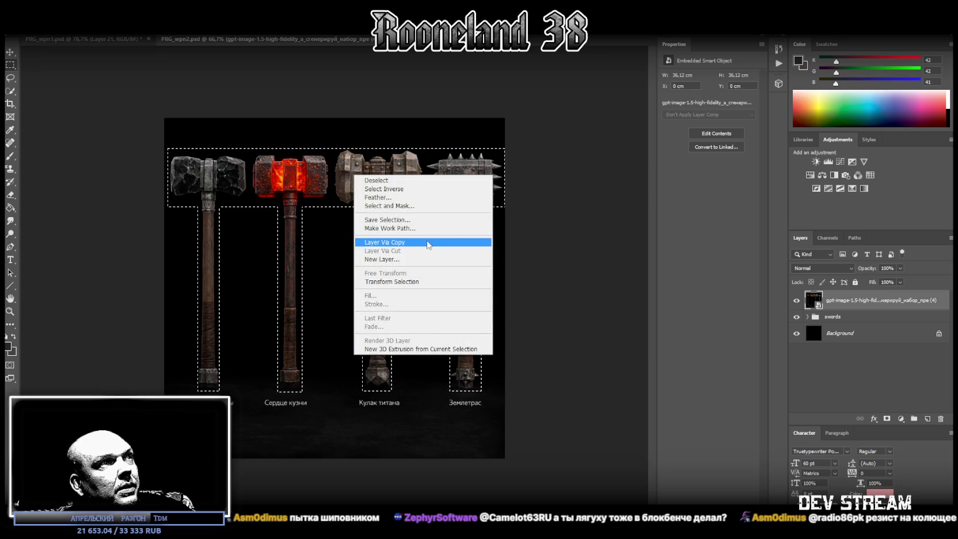
Copy the selected hammers to a new layer and cut the spiked mace onto its own layer
click(426, 242)
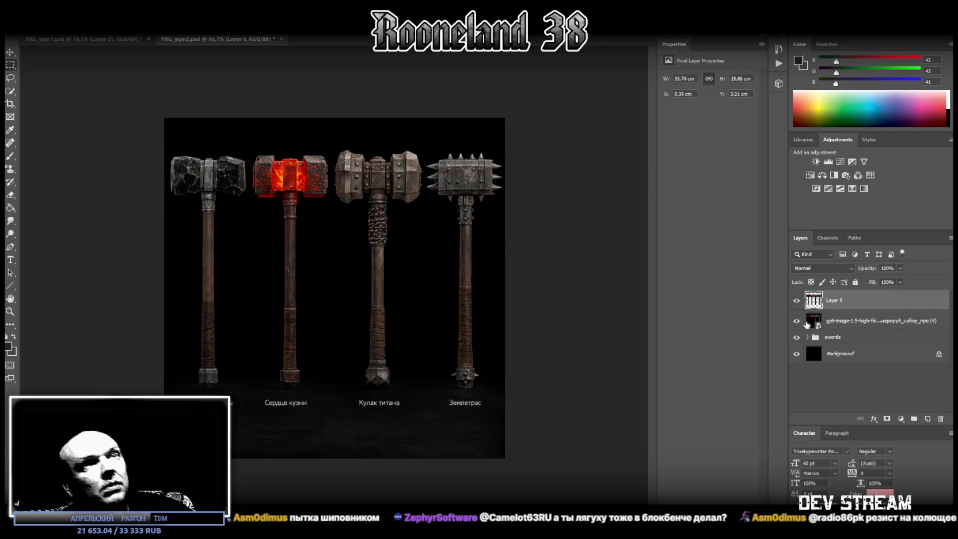
click(838, 318)
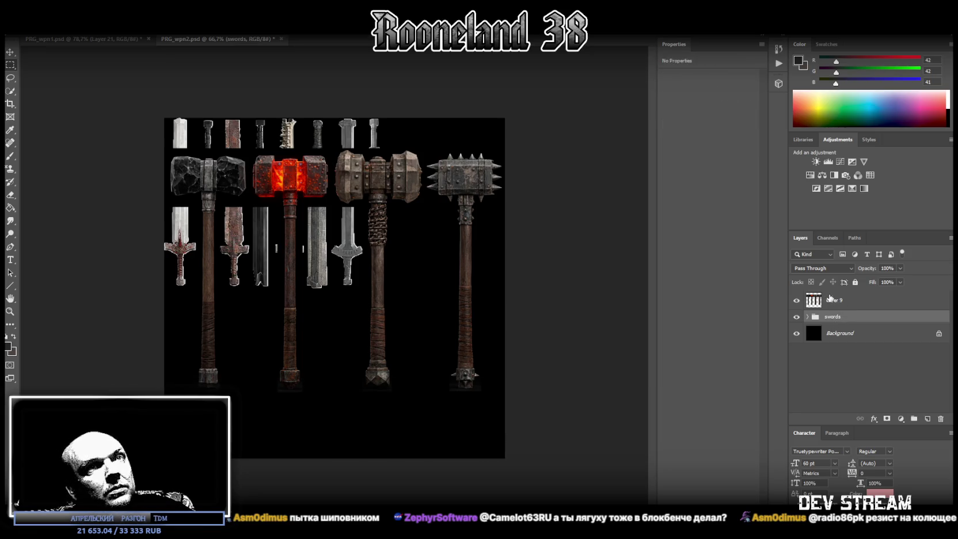
click(832, 300)
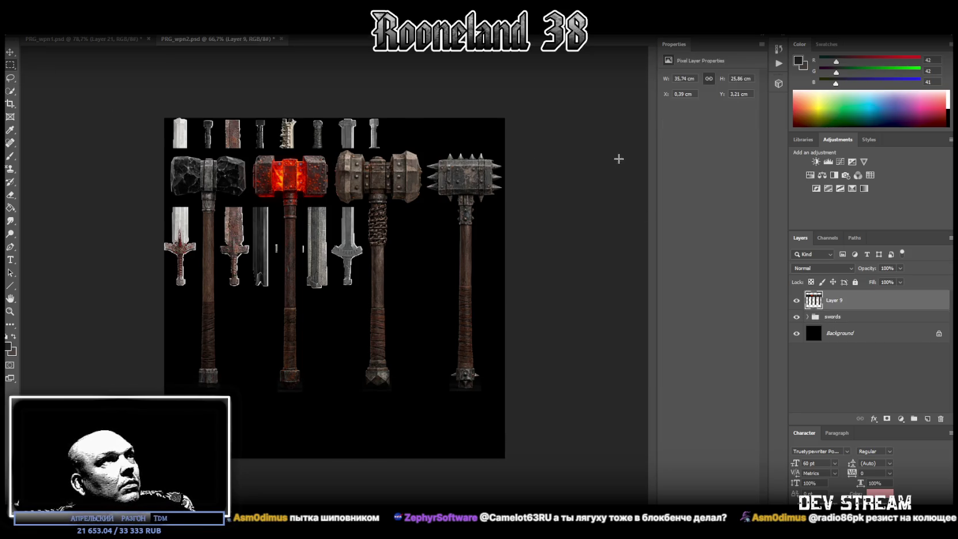
drag(505, 118, 429, 455)
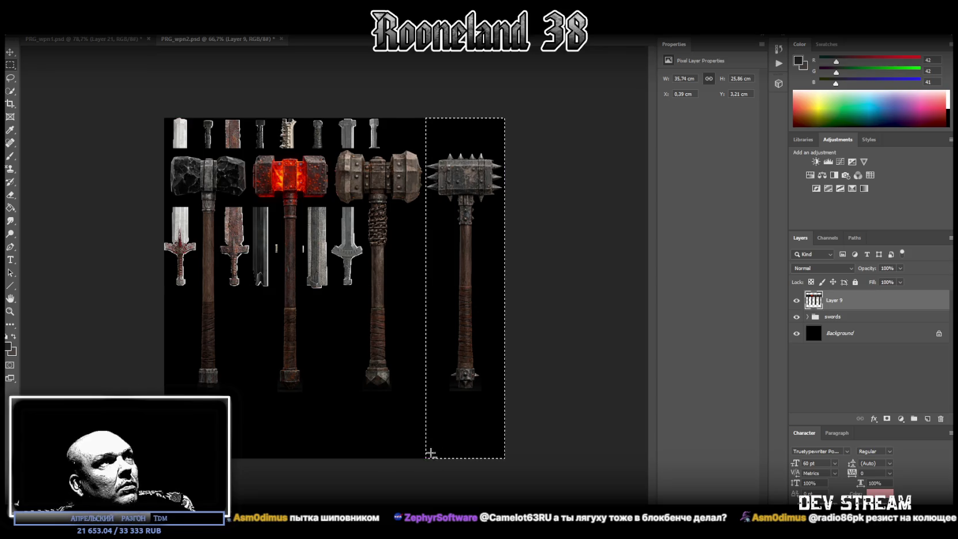
right_click(470, 210)
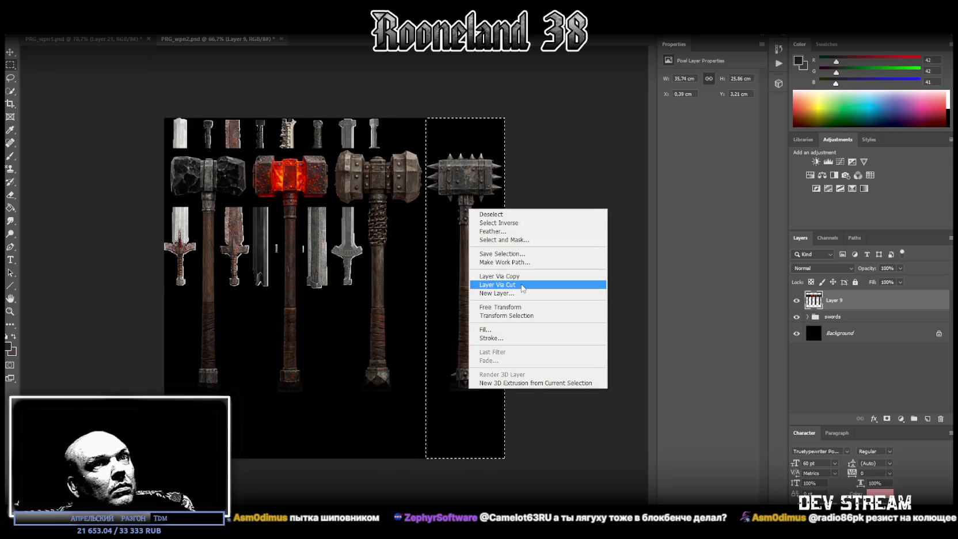
click(498, 285)
Cut the remaining hammer columns onto separate layers, then select Layer 9 and show the desktop
drag(505, 118, 332, 442)
right_click(395, 205)
click(470, 285)
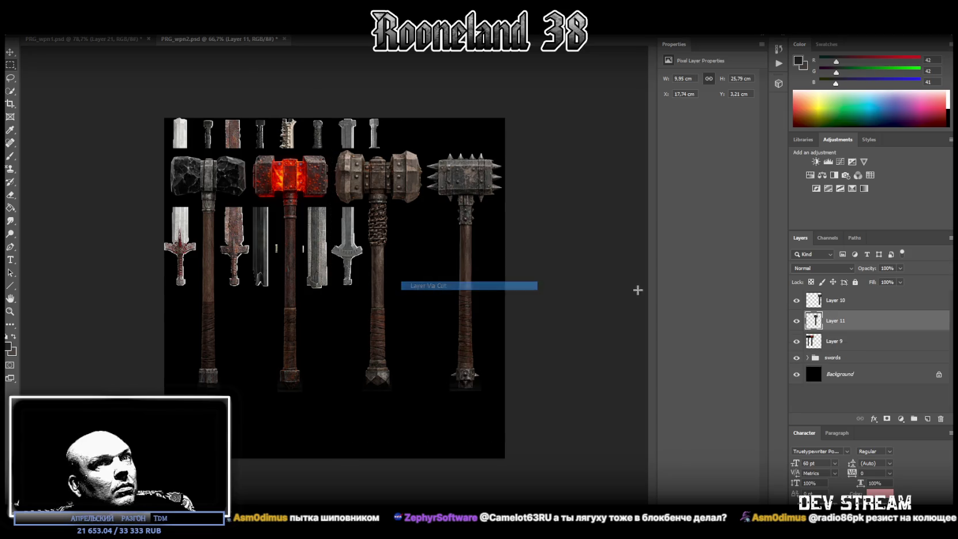
click(824, 341)
drag(447, 118, 250, 399)
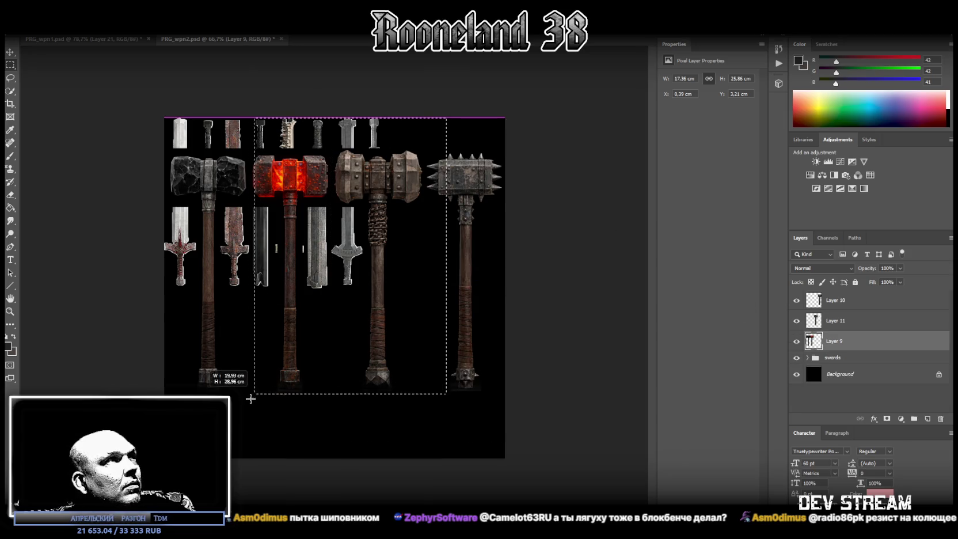
drag(251, 399, 249, 416)
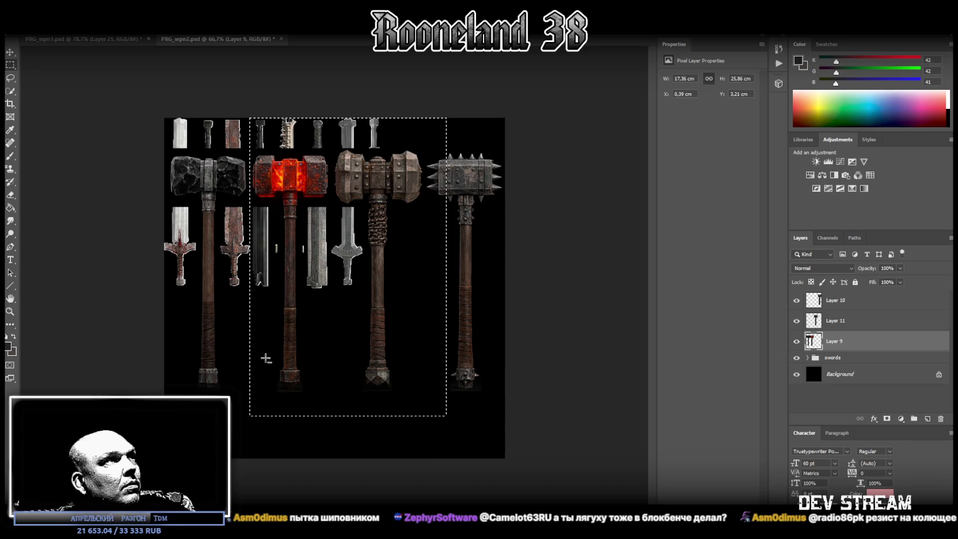
right_click(273, 244)
click(327, 320)
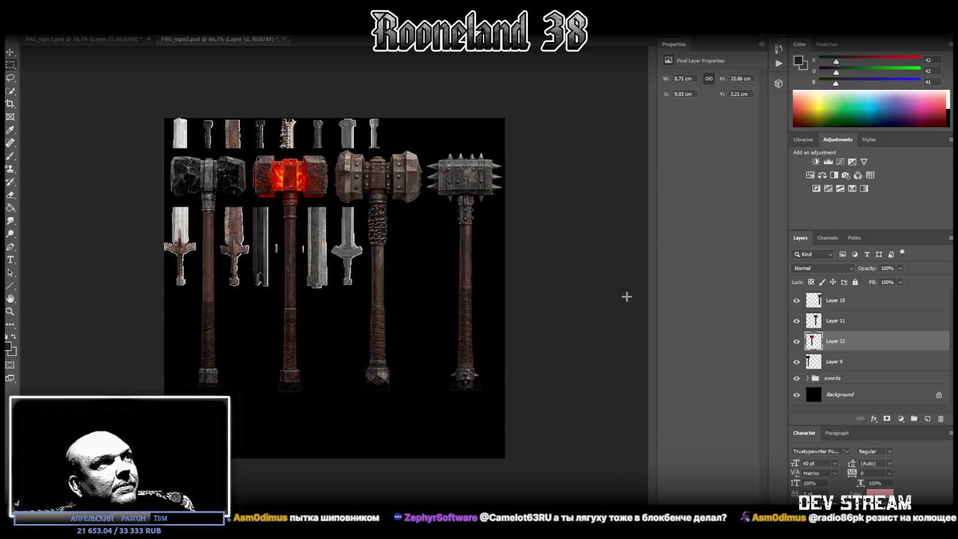
click(840, 368)
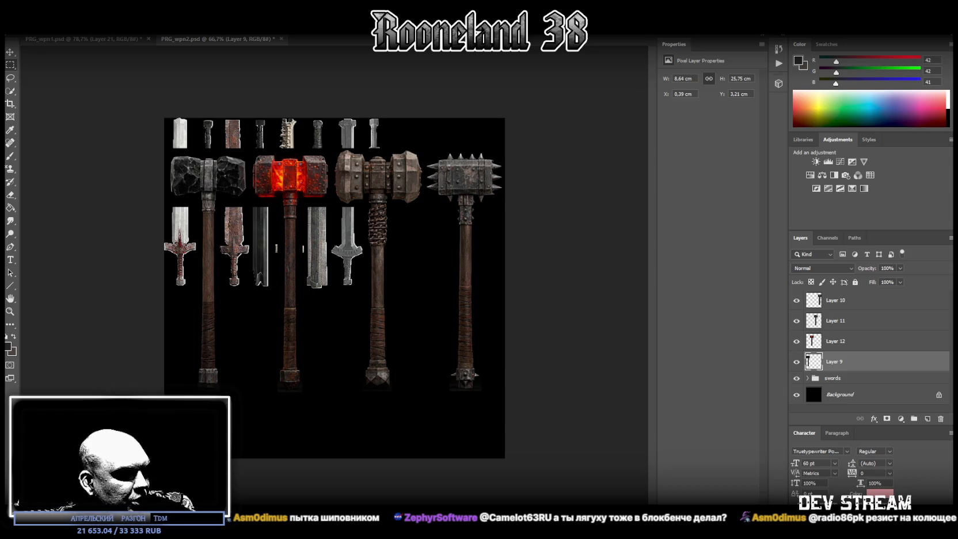
key(super+d)
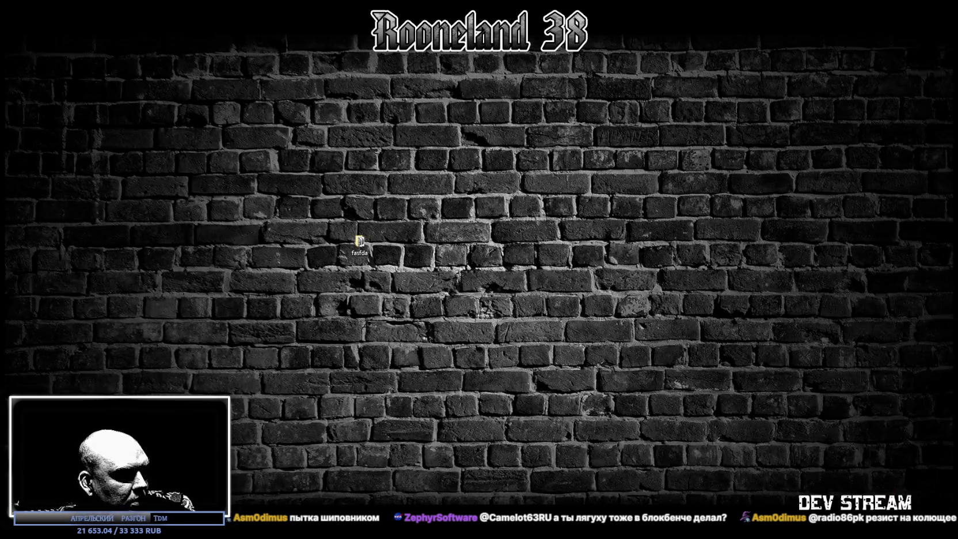
Restore the Photoshop window with the PRG_wpn2 sheet and bring up Layer 9's options
key(super+d)
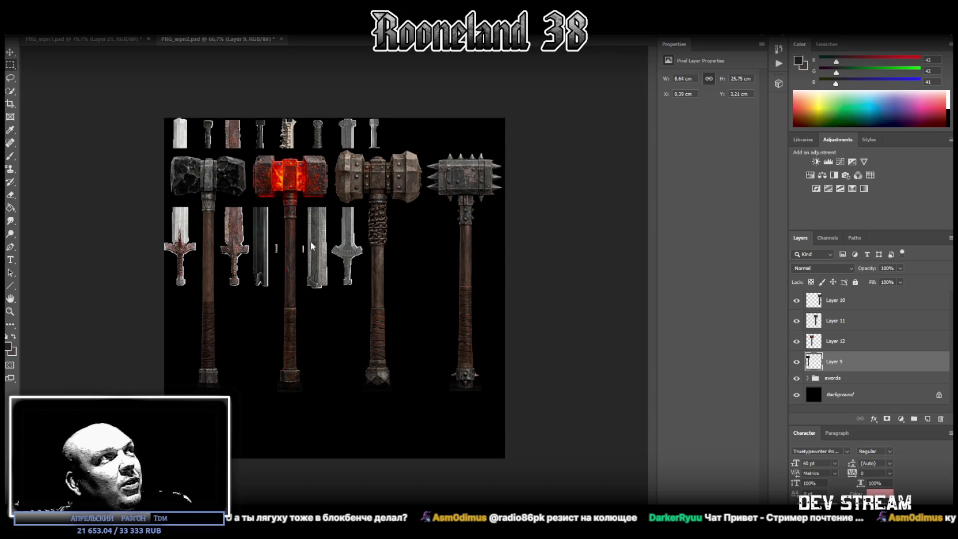
right_click(855, 361)
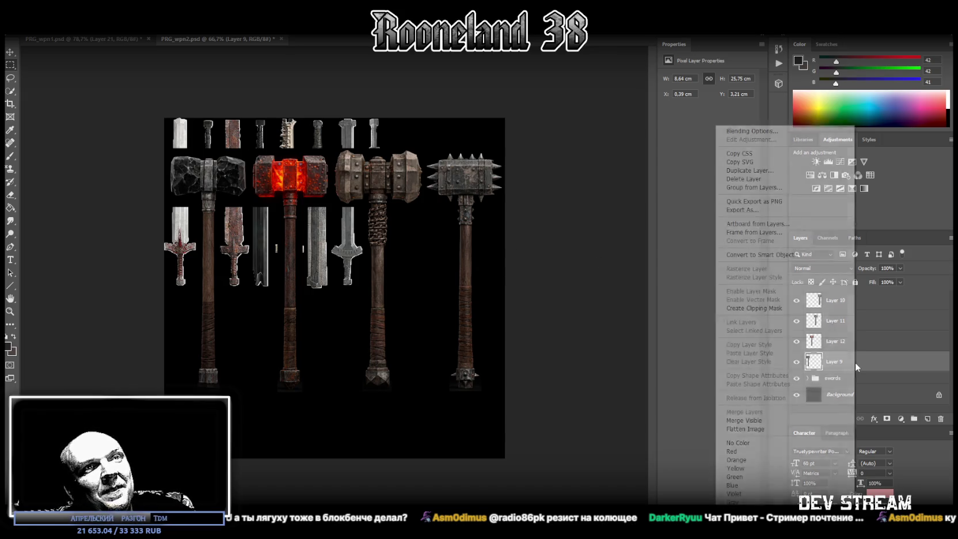
Convert Layer 9 to a smart object and shrink its hammer into the top-left corner
click(812, 255)
key(ctrl+t)
drag(224, 305, 220, 269)
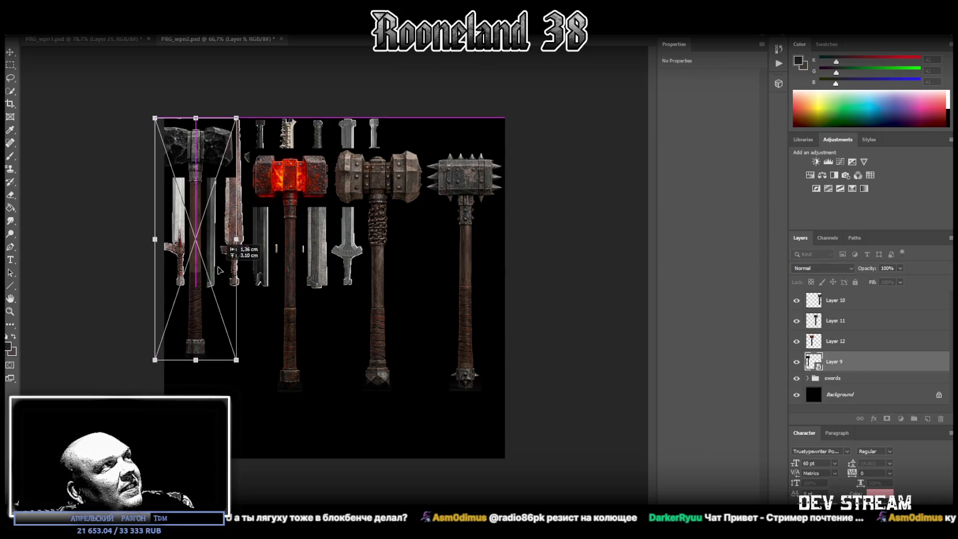
drag(203, 360, 197, 265)
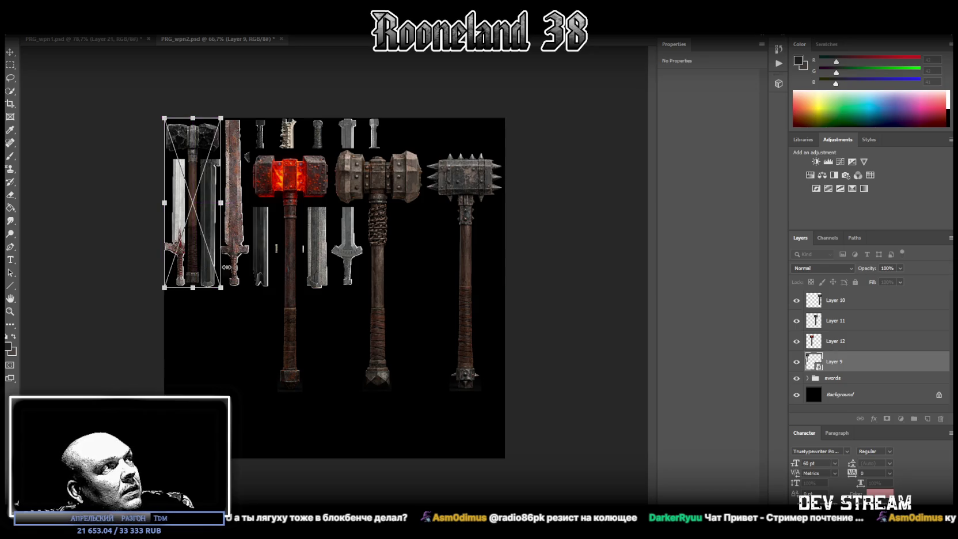
Delete the swords group and nudge the small hammer against the left edge
click(852, 379)
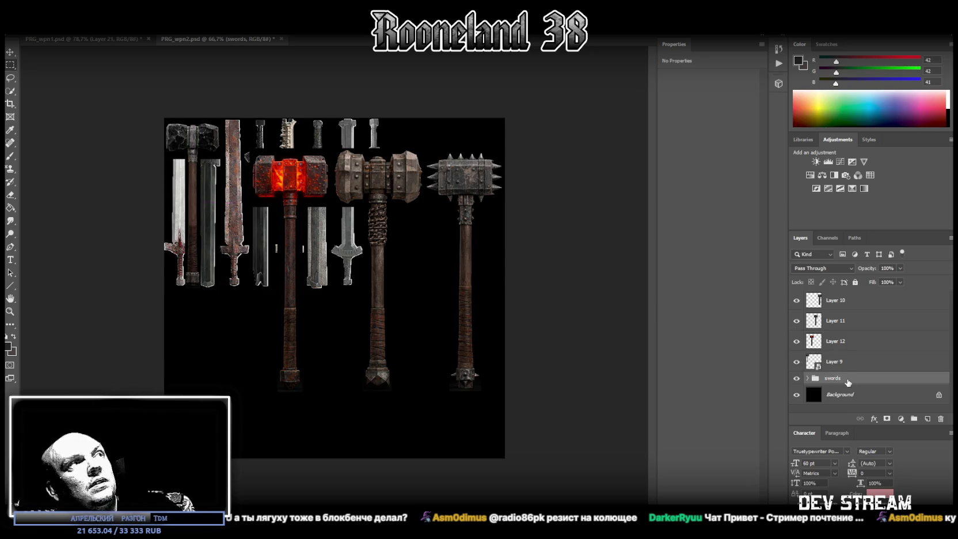
key(Delete)
key(ctrl)
click(199, 142)
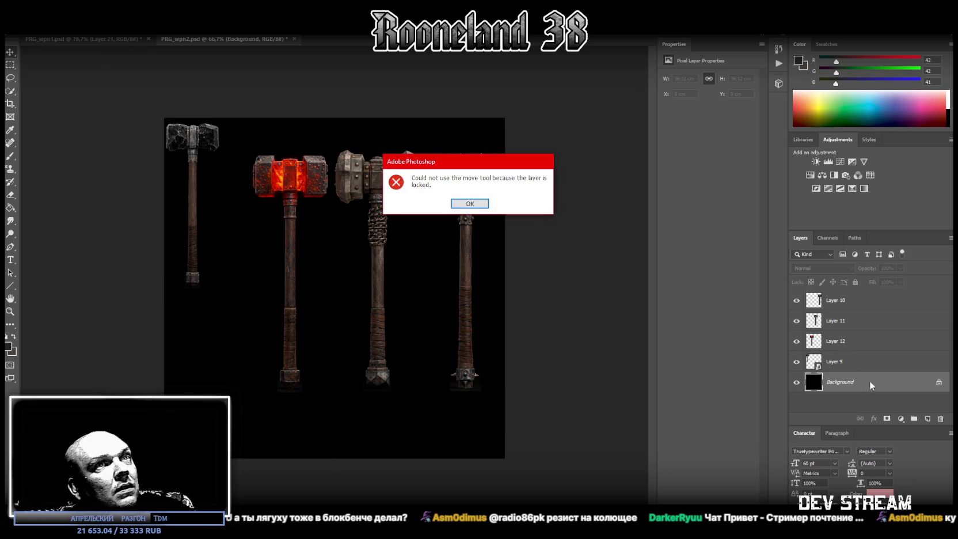
key(Return)
click(839, 361)
drag(200, 144, 201, 146)
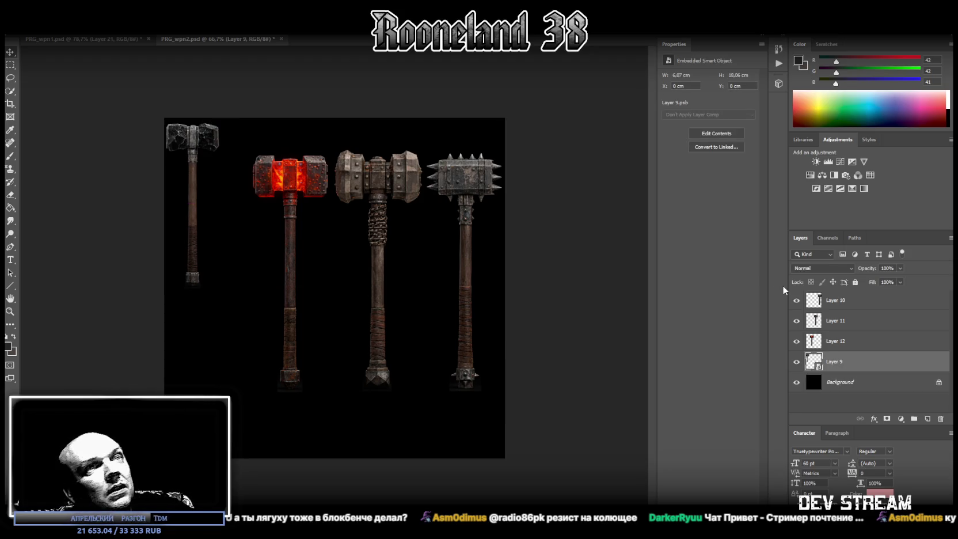
Flip the red hammer on Layer 12 vertically, shrink it, and place it beside the small hammer
click(843, 341)
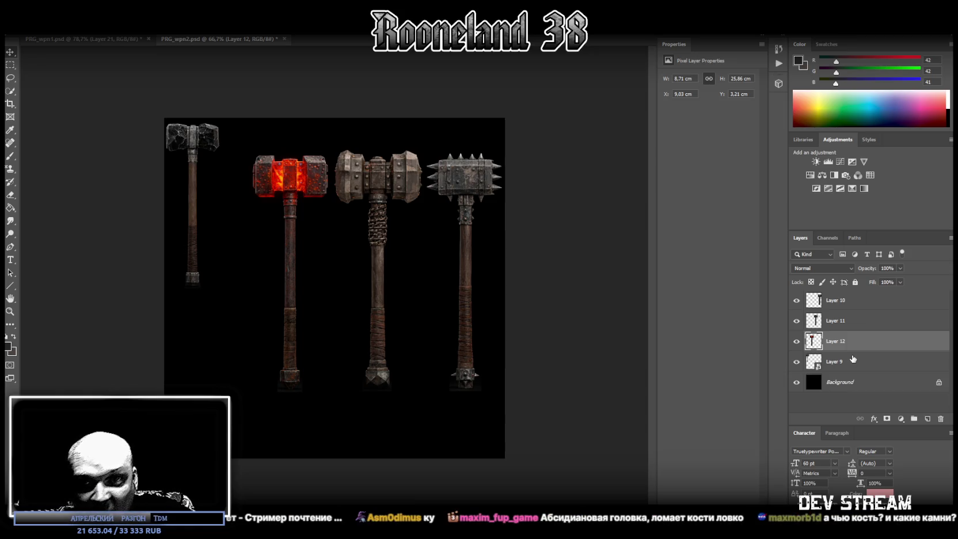
key(ctrl+t)
right_click(304, 239)
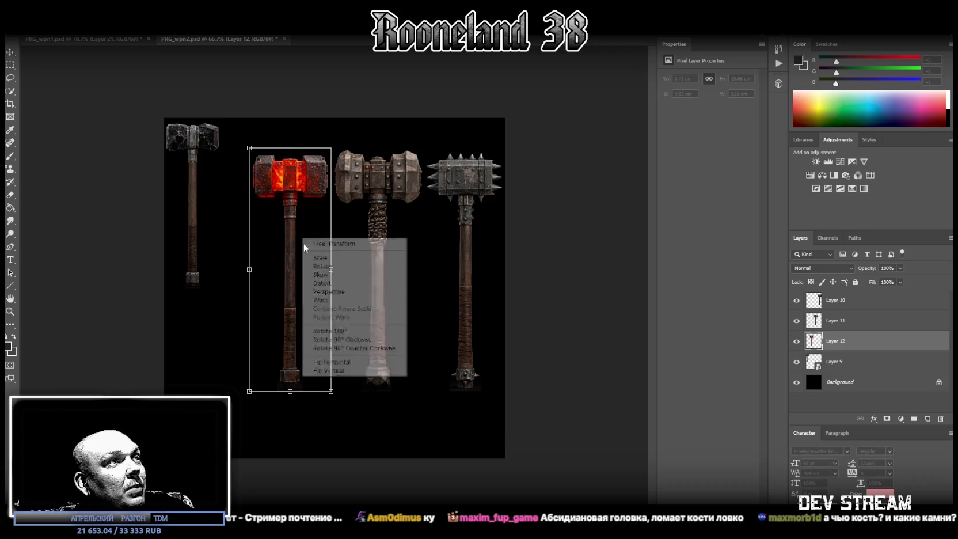
click(339, 373)
drag(292, 233, 246, 204)
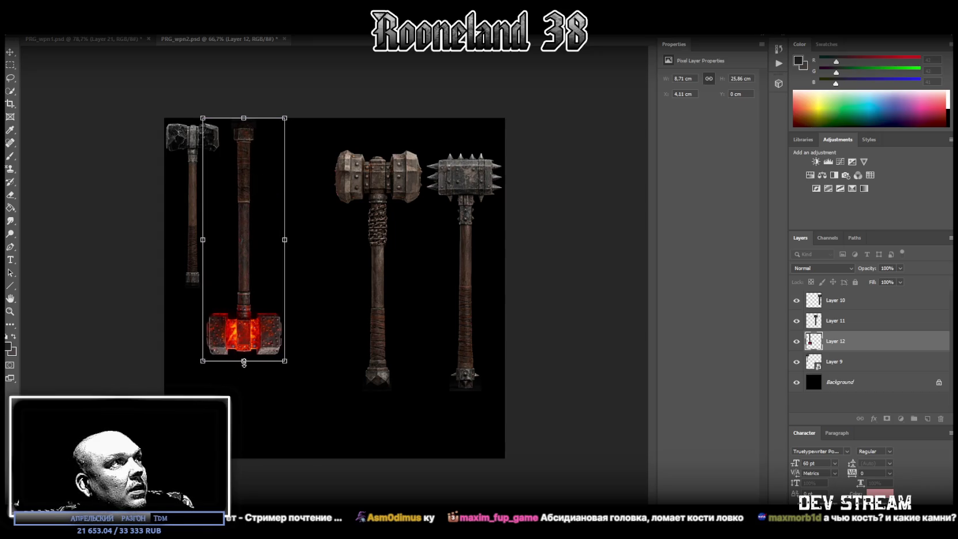
mouse_move(243, 362)
mouse_down()
mouse_move(244, 288)
mouse_move(232, 271)
mouse_up()
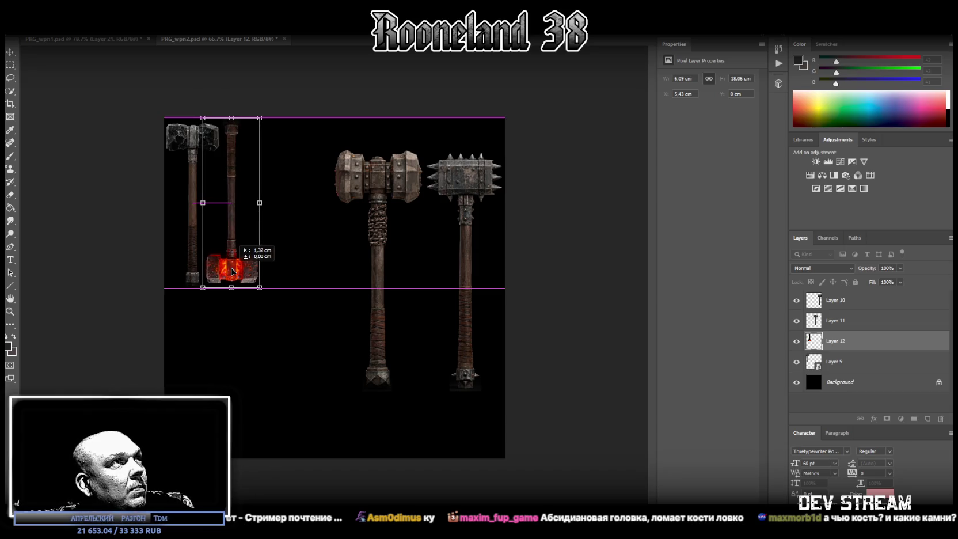
drag(232, 271, 232, 271)
key(Return)
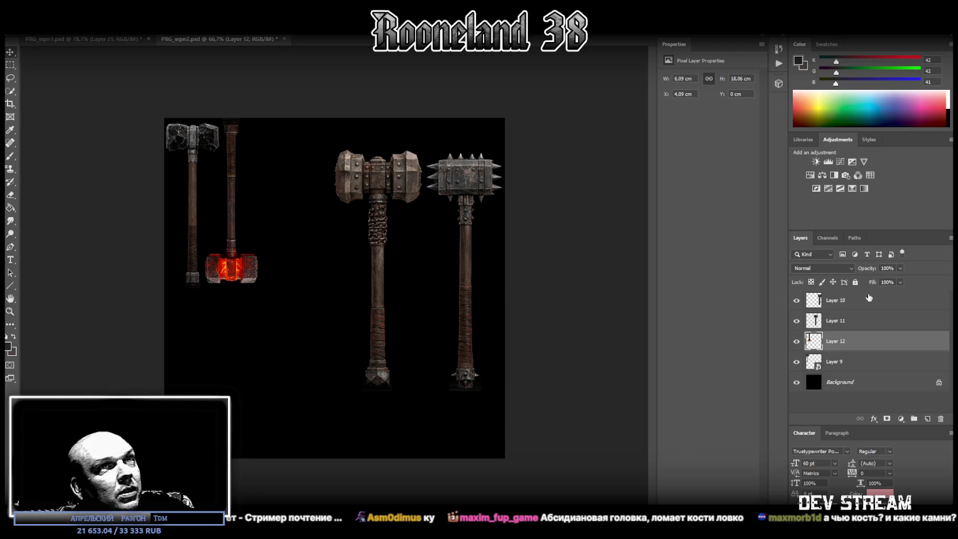
Convert Layers 12, 11 and 10 into smart objects
click(838, 326)
right_click(839, 328)
click(857, 338)
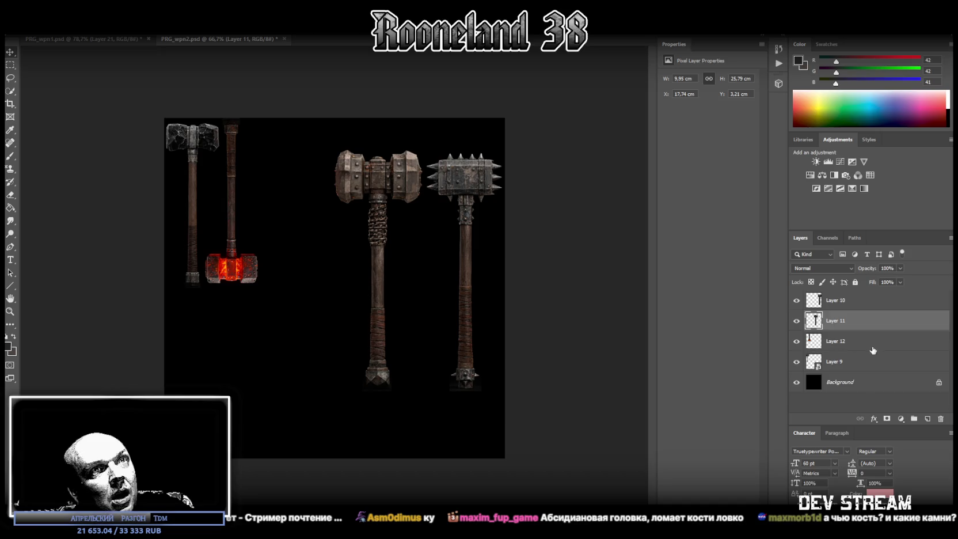
right_click(841, 342)
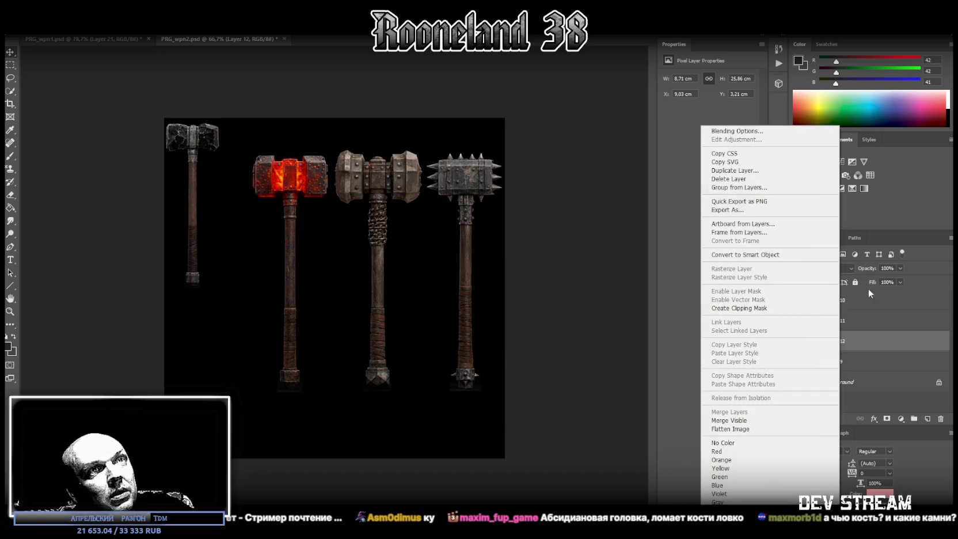
click(768, 255)
right_click(863, 321)
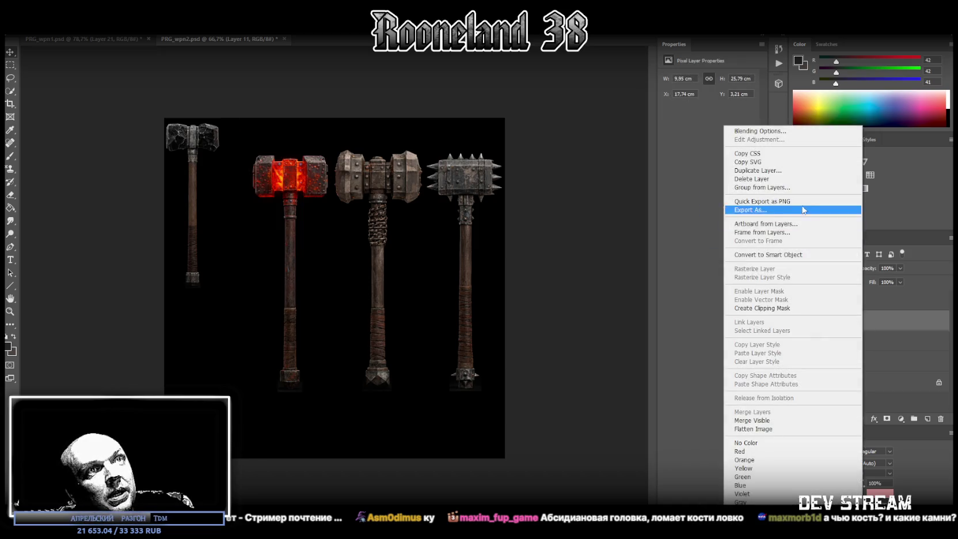
click(781, 255)
right_click(858, 304)
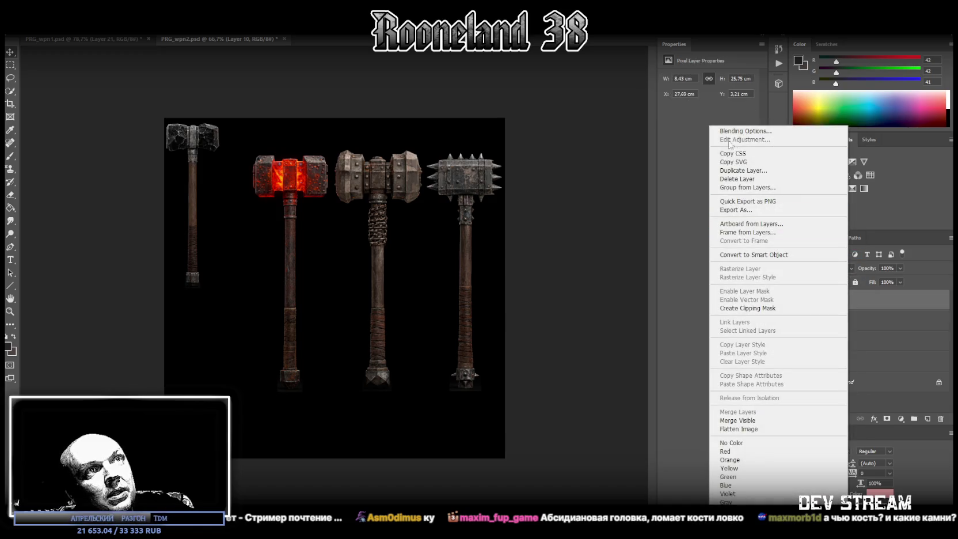
click(751, 254)
click(842, 346)
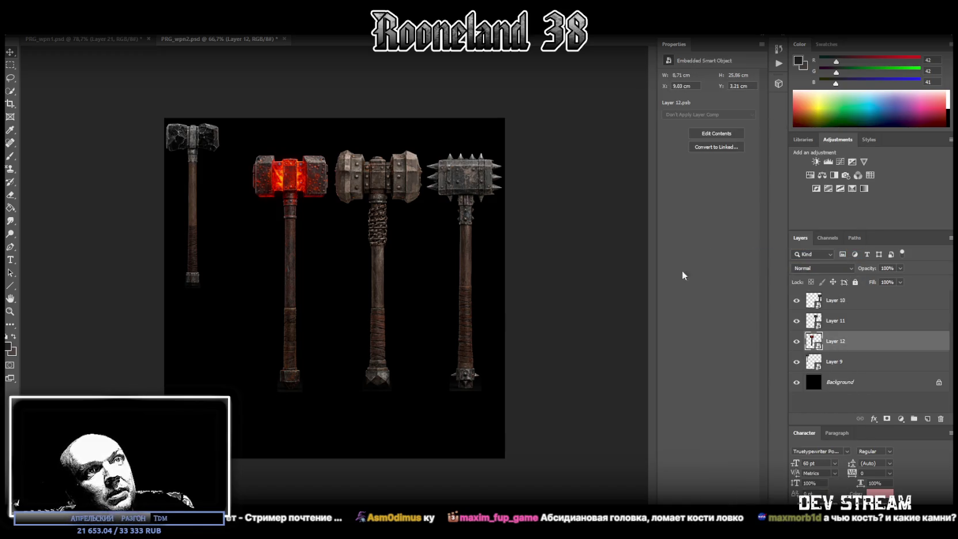
Flip the red hammer vertically again, move it to the top edge and shrink it
key(ctrl+t)
right_click(309, 264)
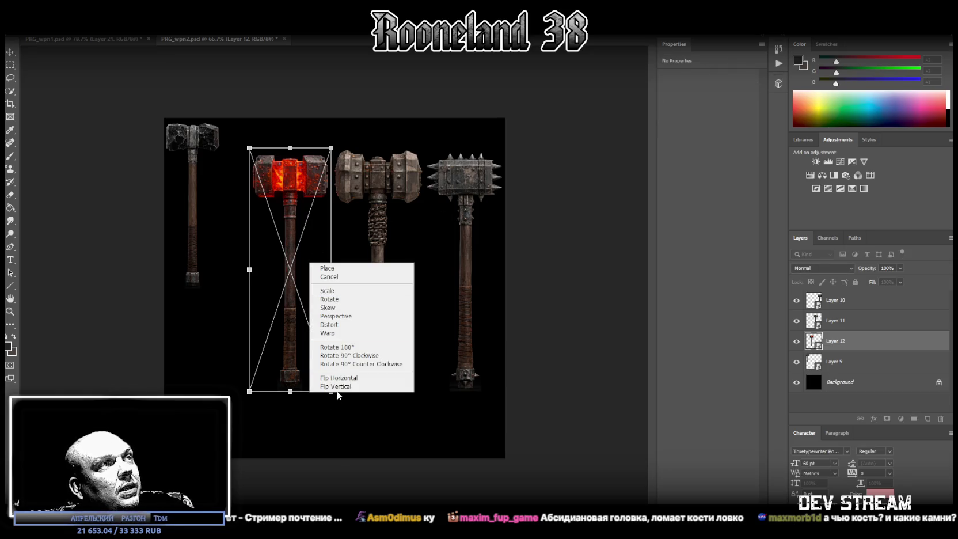
click(337, 389)
mouse_move(281, 274)
mouse_down()
mouse_move(253, 242)
mouse_move(238, 243)
mouse_up()
mouse_move(249, 362)
mouse_down()
mouse_move(248, 287)
mouse_move(229, 270)
mouse_up()
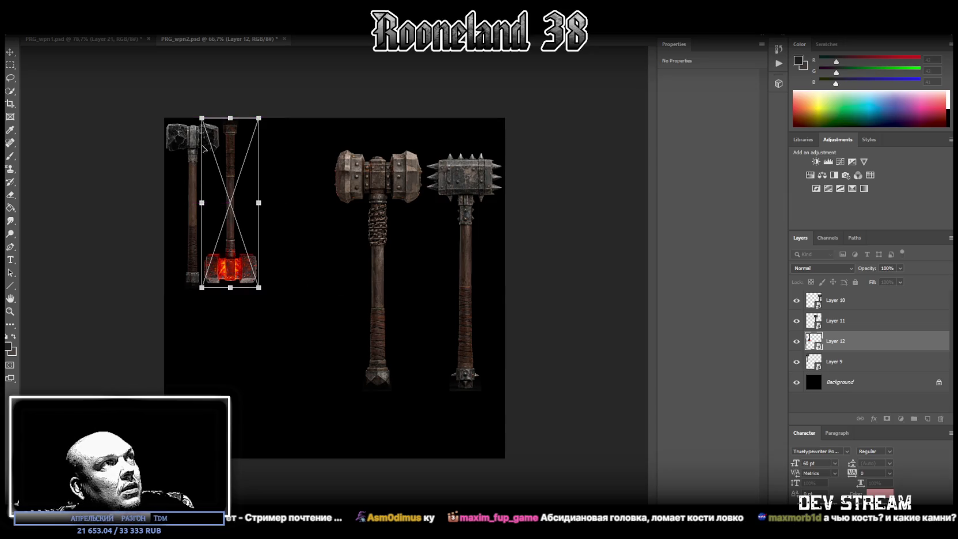
key(Return)
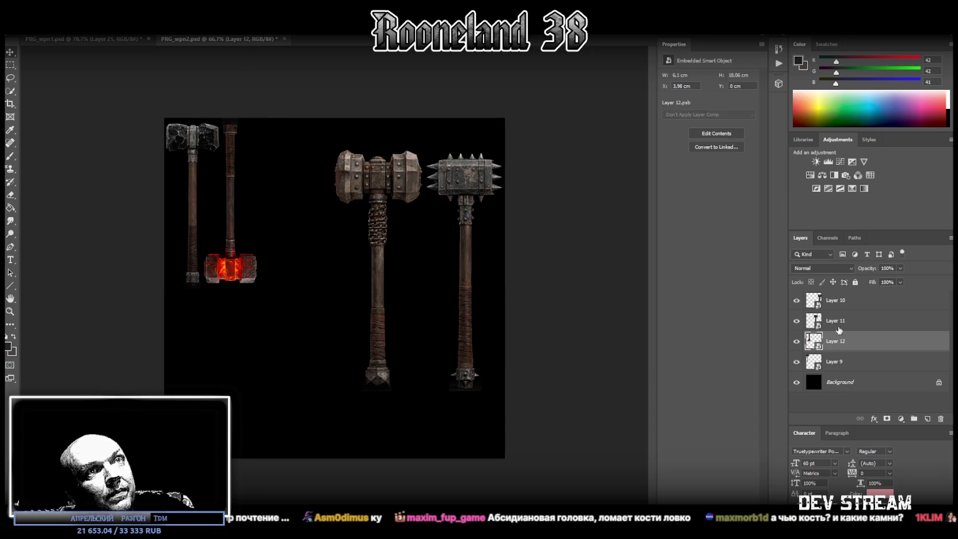
Scale down the wrapped-handle hammer on Layer 11 and set it beside the red one
right_click(838, 321)
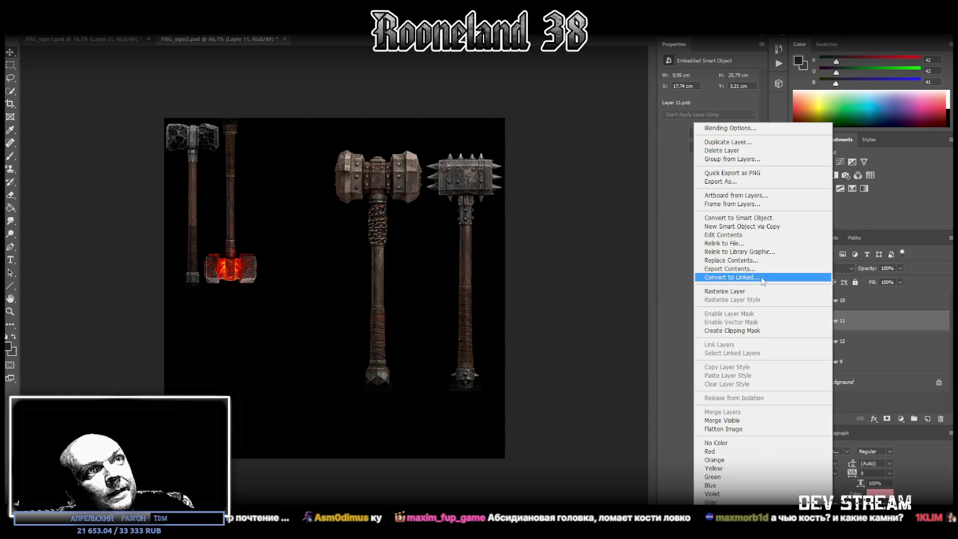
click(858, 327)
key(ctrl+t)
drag(400, 230, 306, 198)
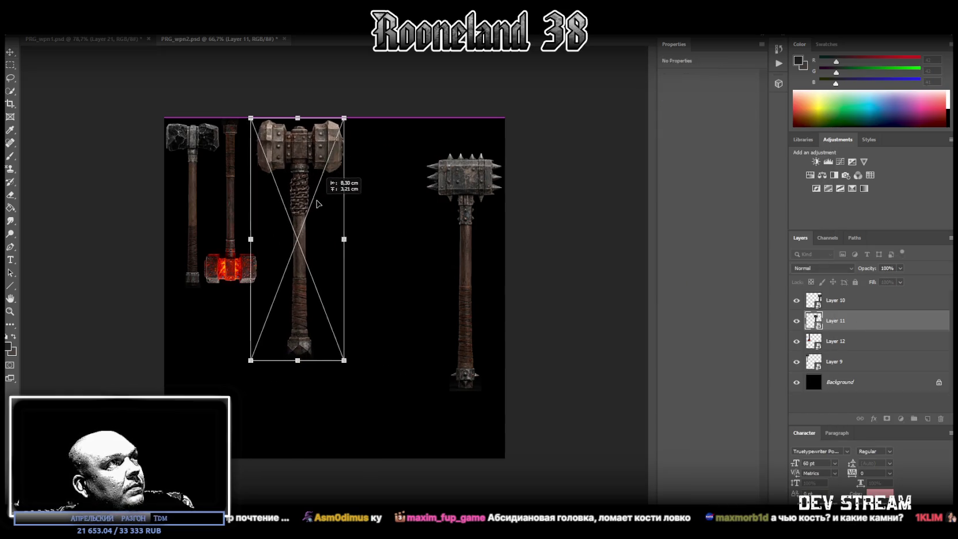
drag(304, 362, 277, 276)
key(Return)
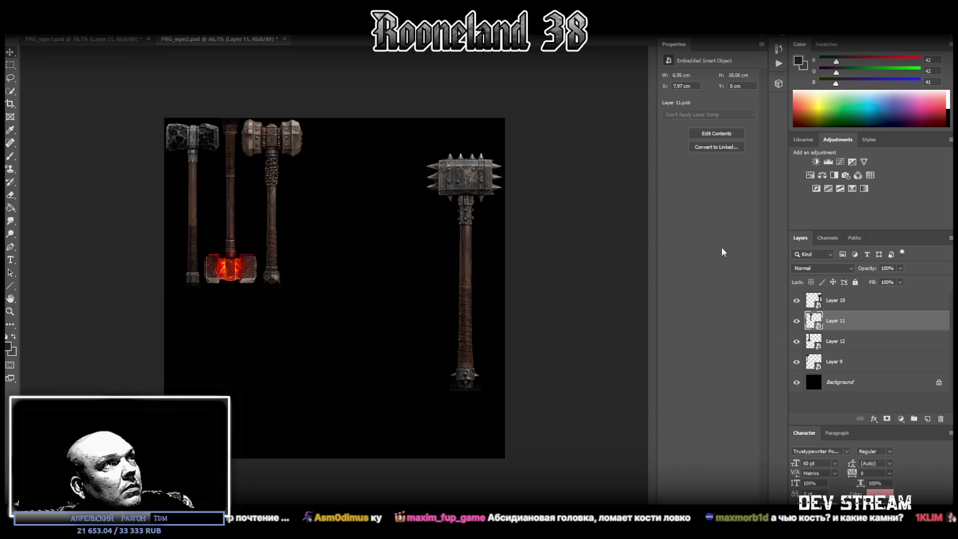
Flip the spiked hammer on Layer 10, shrink it, and line it up beside the other three
click(848, 302)
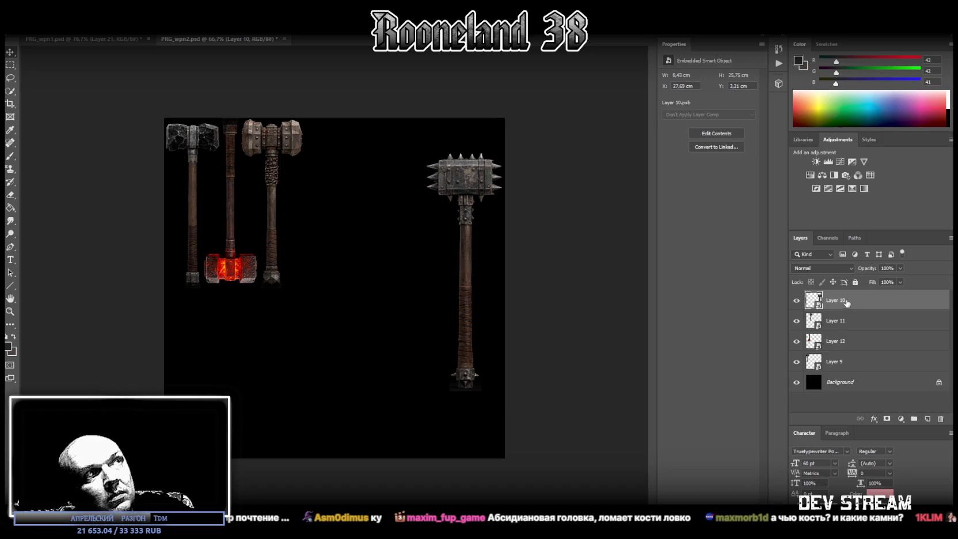
key(ctrl+t)
right_click(469, 270)
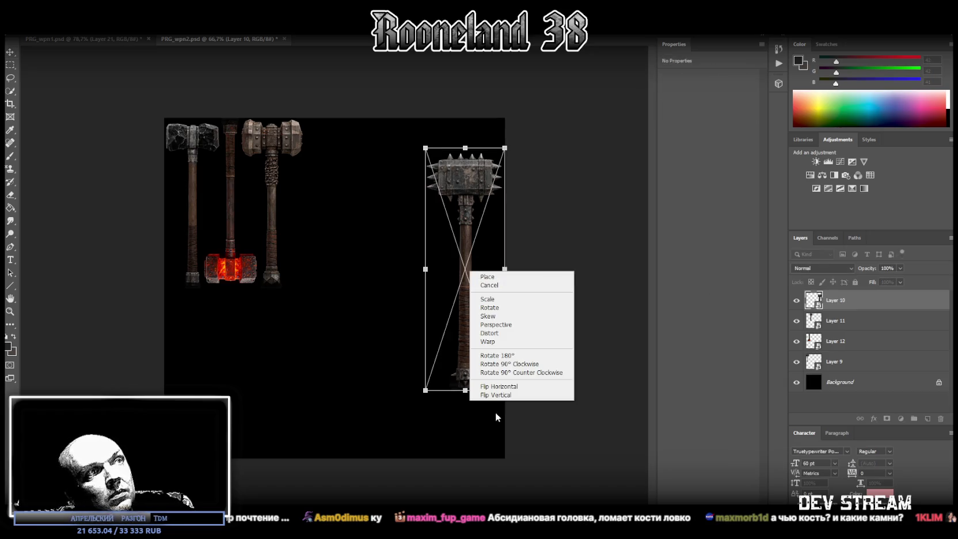
click(498, 395)
drag(459, 240, 327, 206)
drag(335, 360, 333, 270)
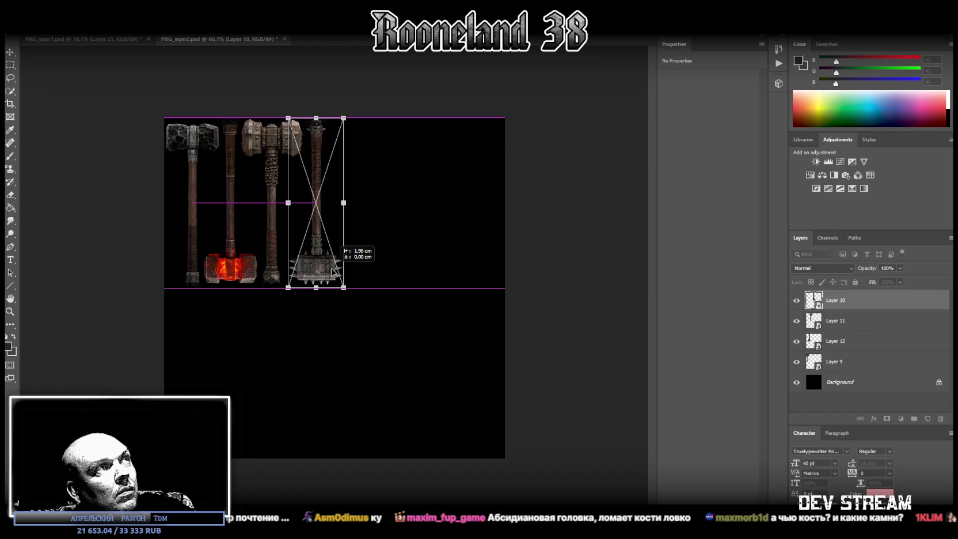
drag(333, 269, 333, 269)
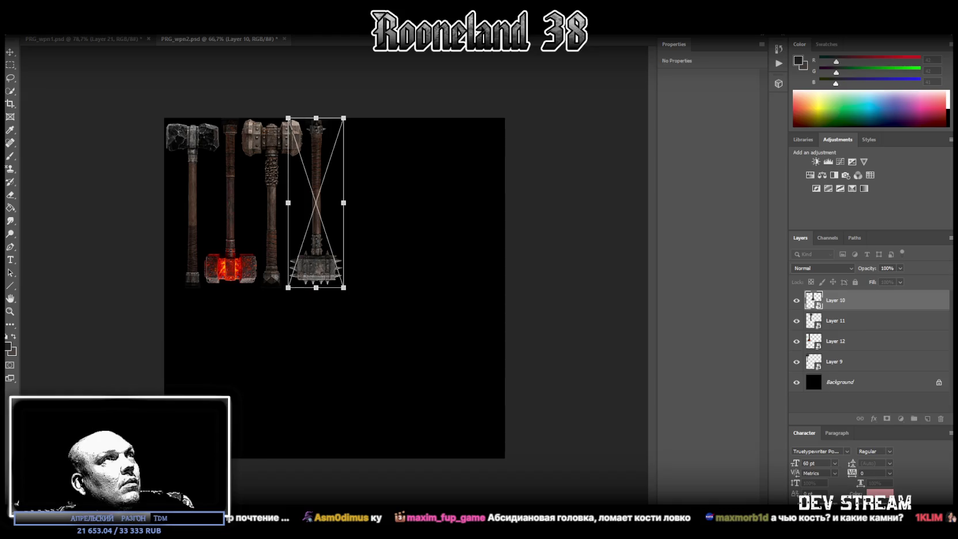
key(Return)
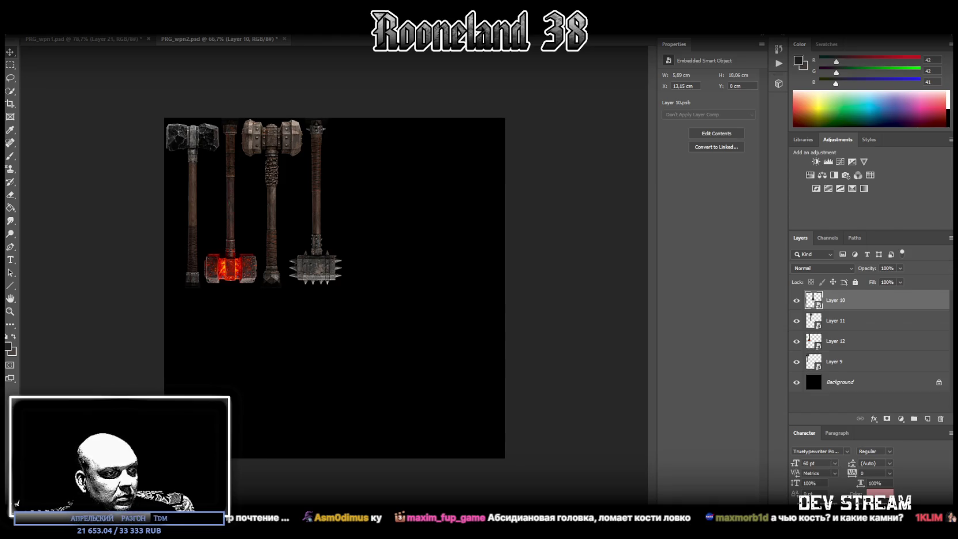
key(alt+Tab)
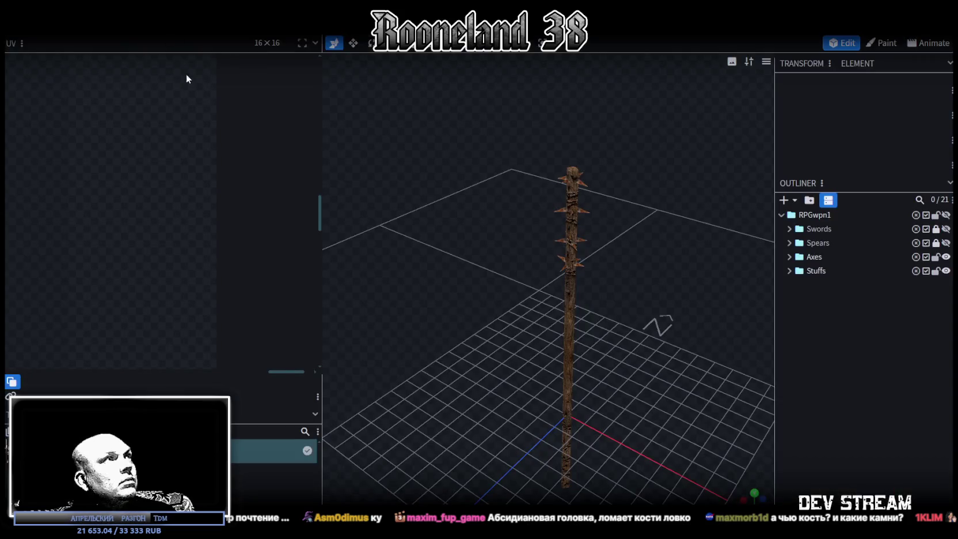
Open RPGchars.bbmodel from the recent files and face the frog character
click(461, 23)
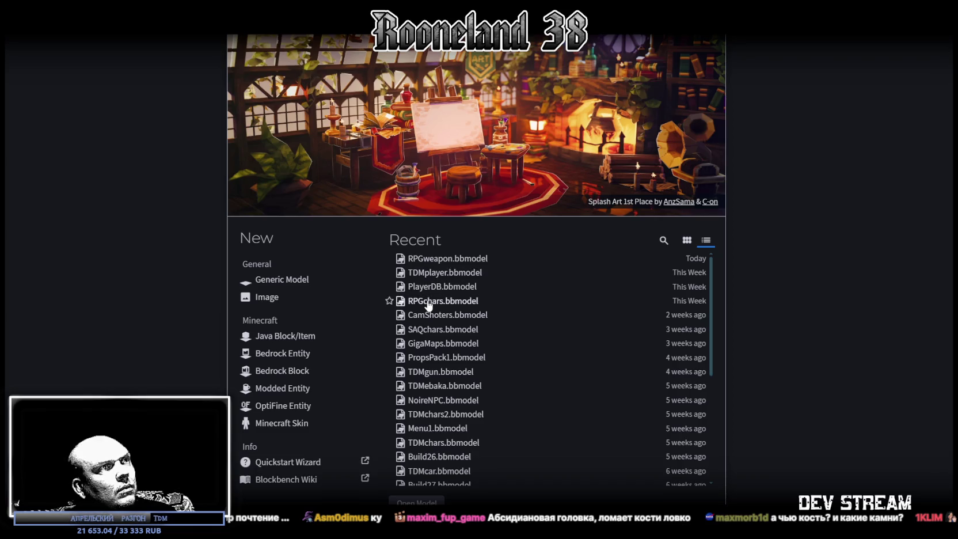
click(524, 301)
scroll(610, 278, down, 5)
drag(610, 278, 493, 360)
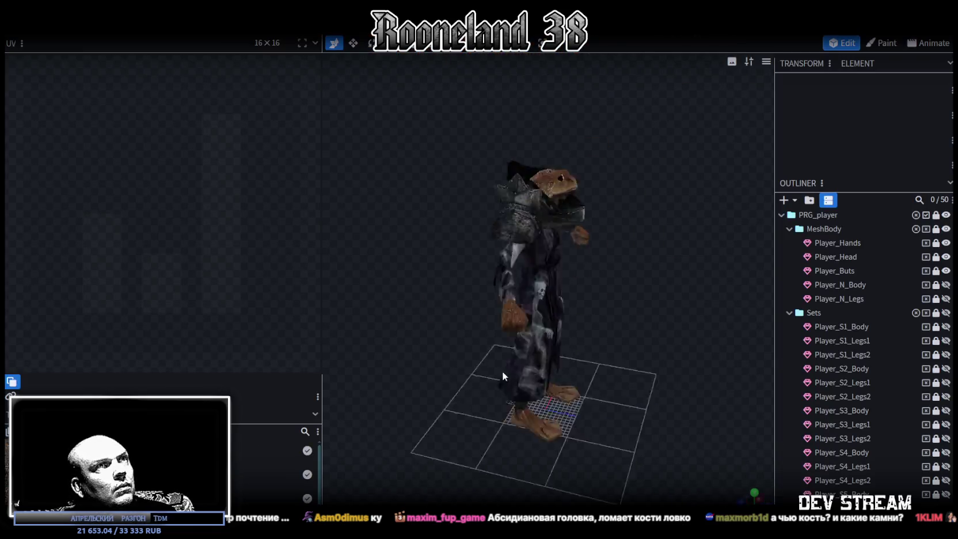
Collapse Sets and MeshArmor, hide the armor and robe, and show the bare body meshes
click(790, 313)
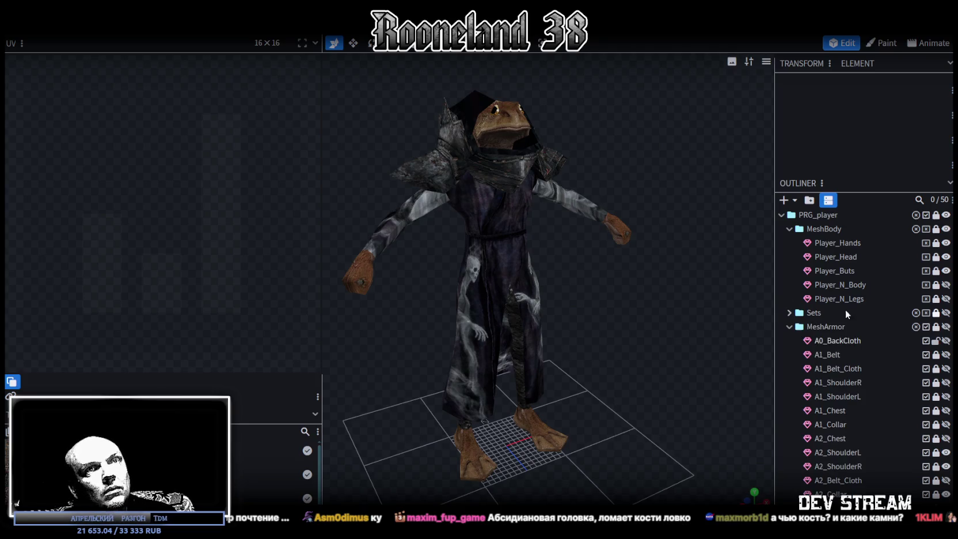
click(789, 327)
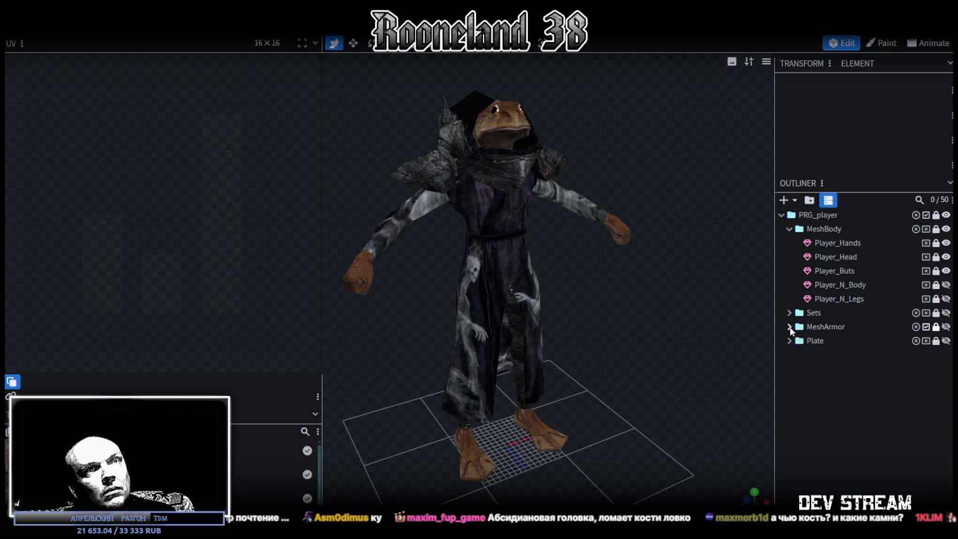
click(946, 327)
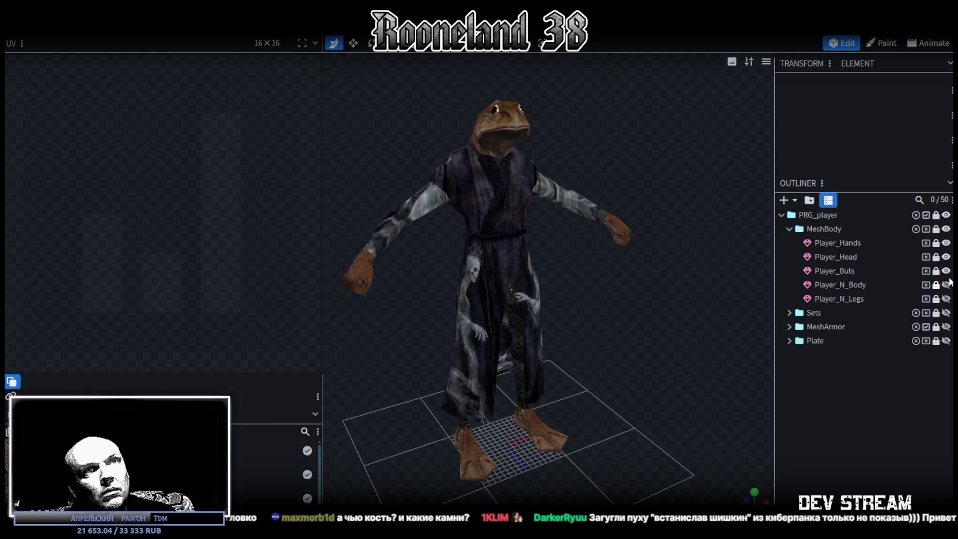
click(946, 312)
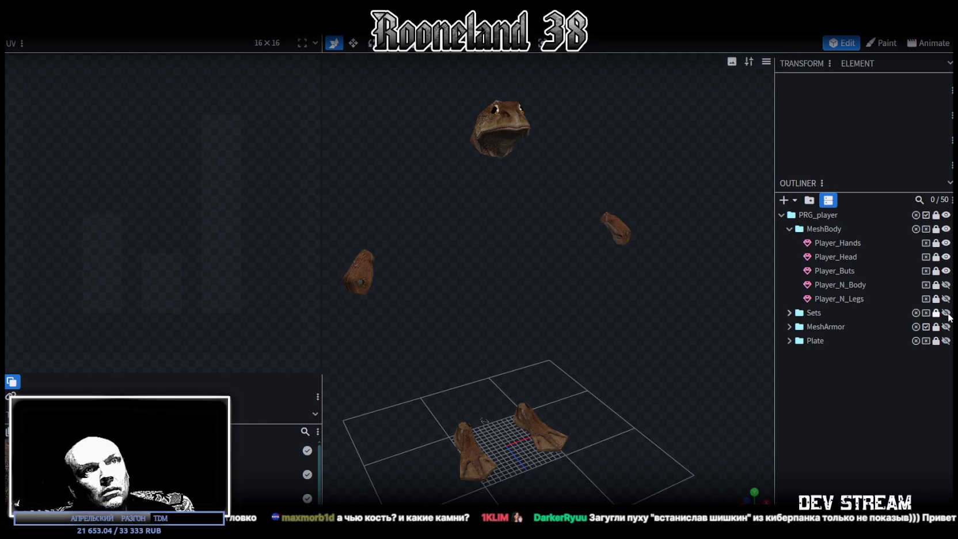
double_click(946, 229)
scroll(606, 342, up, 3)
mouse_move(606, 342)
mouse_down()
mouse_move(831, 345)
mouse_move(571, 335)
mouse_move(430, 364)
mouse_move(512, 348)
mouse_move(520, 376)
mouse_move(560, 382)
mouse_up()
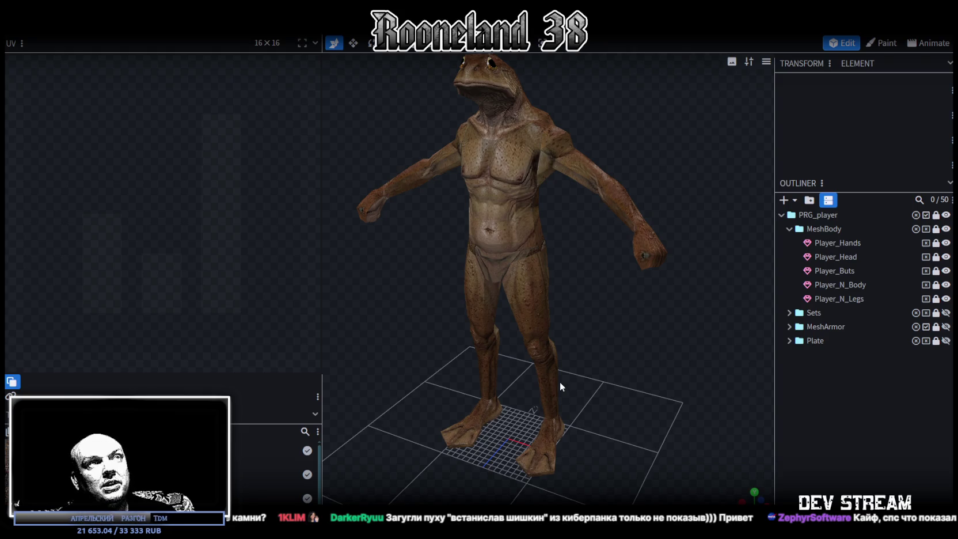
scroll(614, 321, down, 3)
mouse_move(612, 319)
right_down()
mouse_move(602, 331)
mouse_move(589, 278)
mouse_move(569, 376)
right_up()
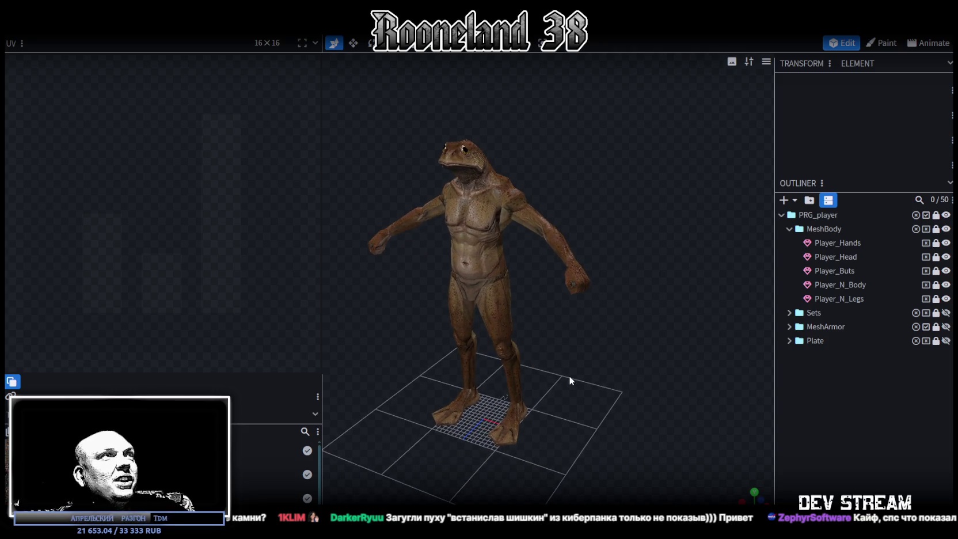
Save the frog character model and orbit around it
key(ctrl+s)
drag(563, 368, 592, 370)
scroll(612, 341, up, 3)
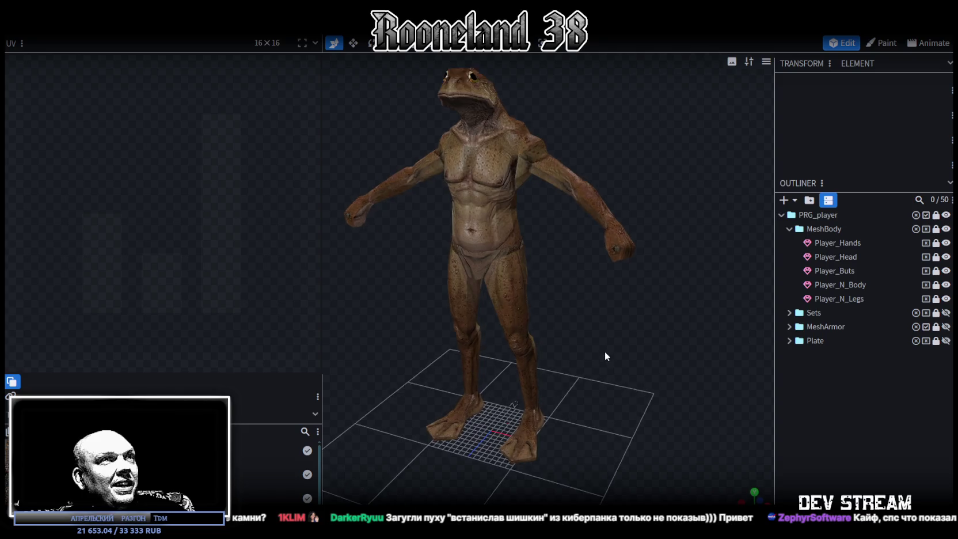
drag(605, 352, 710, 371)
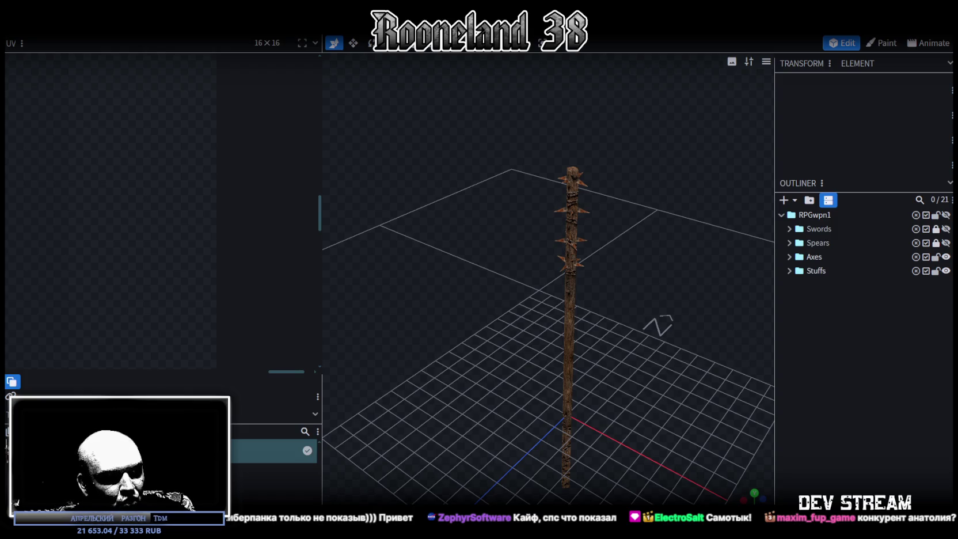
Close the stacked spider, rabbit, minotaur and other creature reference windows, leaving the lynx sheet
drag(602, 81, 582, 48)
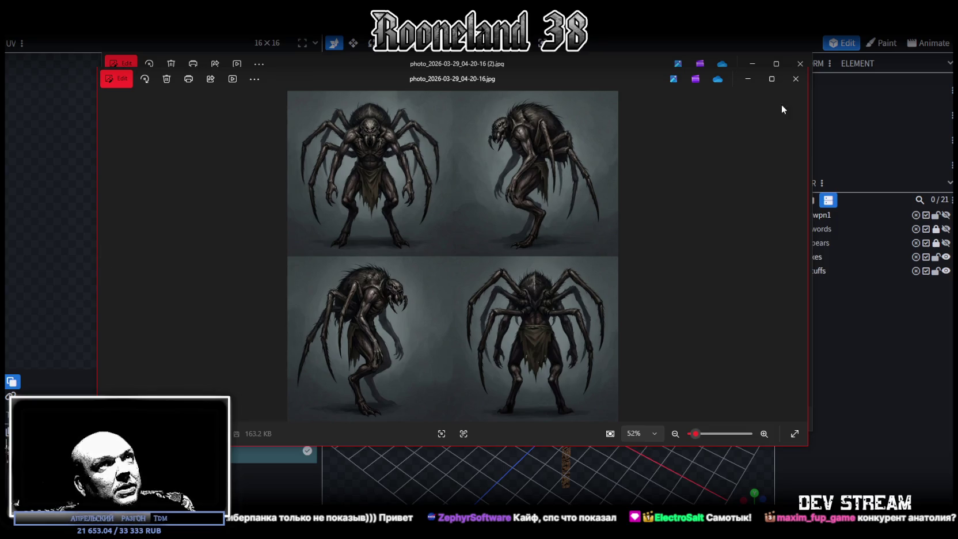
click(795, 80)
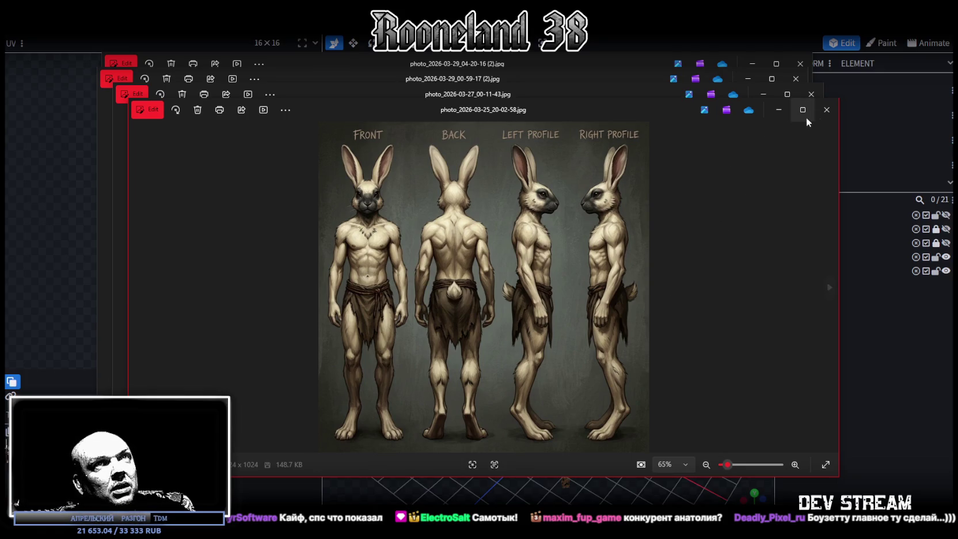
click(826, 109)
click(811, 94)
click(794, 79)
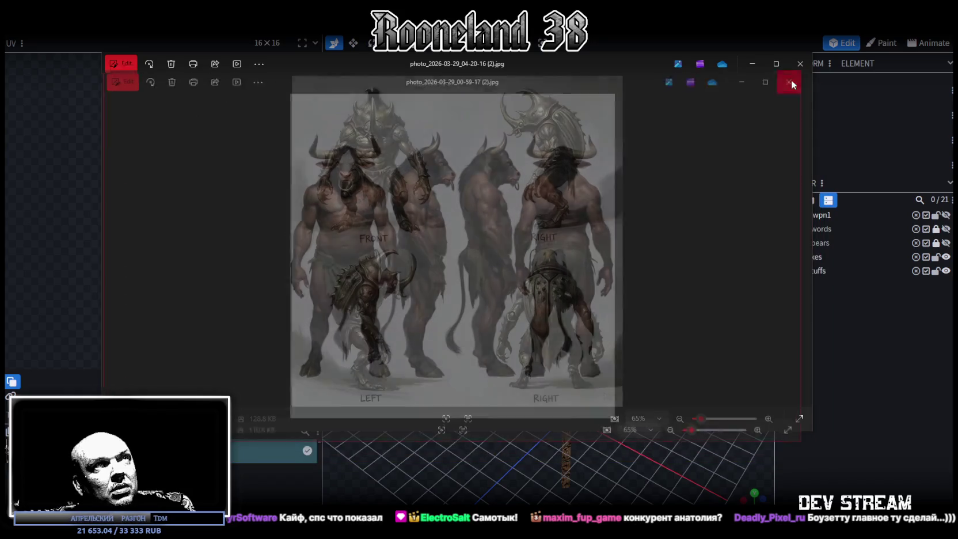
click(800, 64)
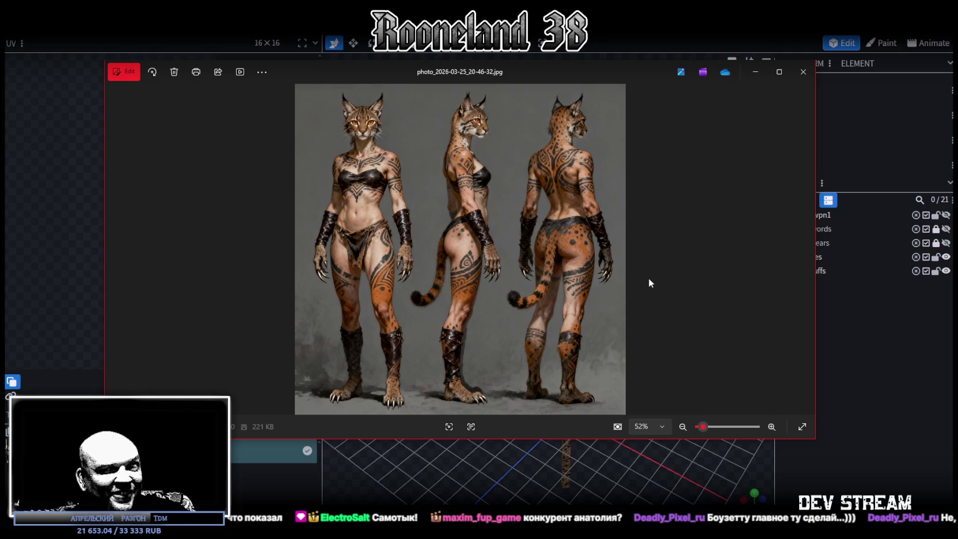
Close the lynx and minotaur reference images and move the warrior reference window aside
click(624, 57)
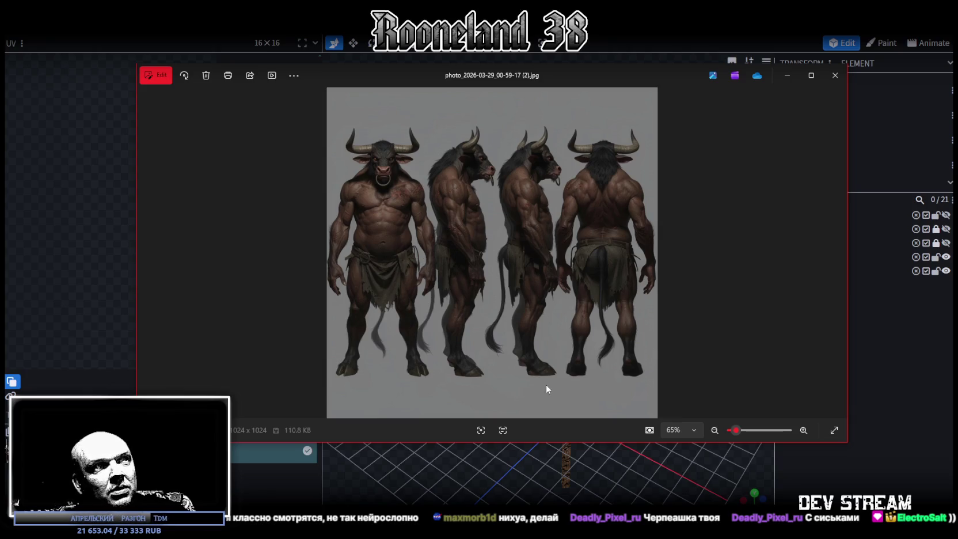
key(alt+F4)
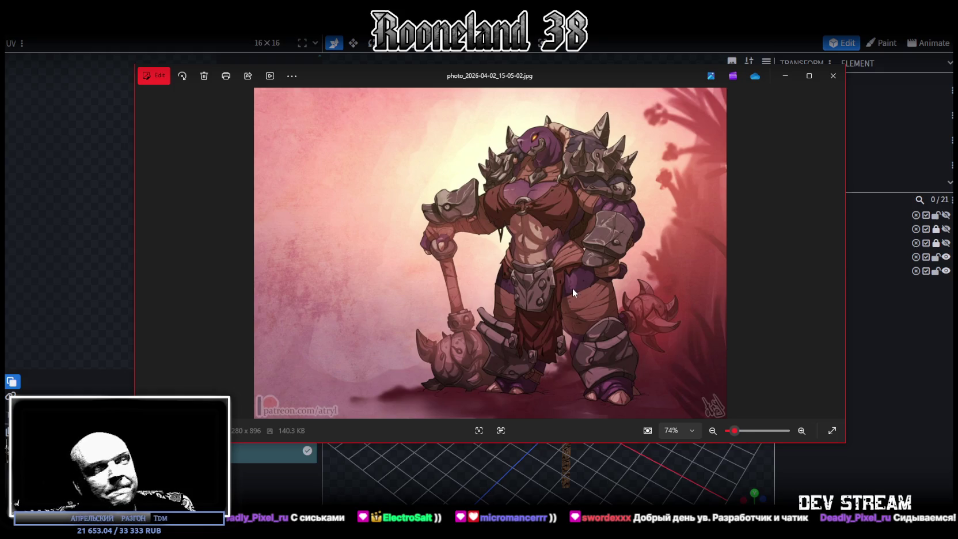
drag(425, 76, 418, 59)
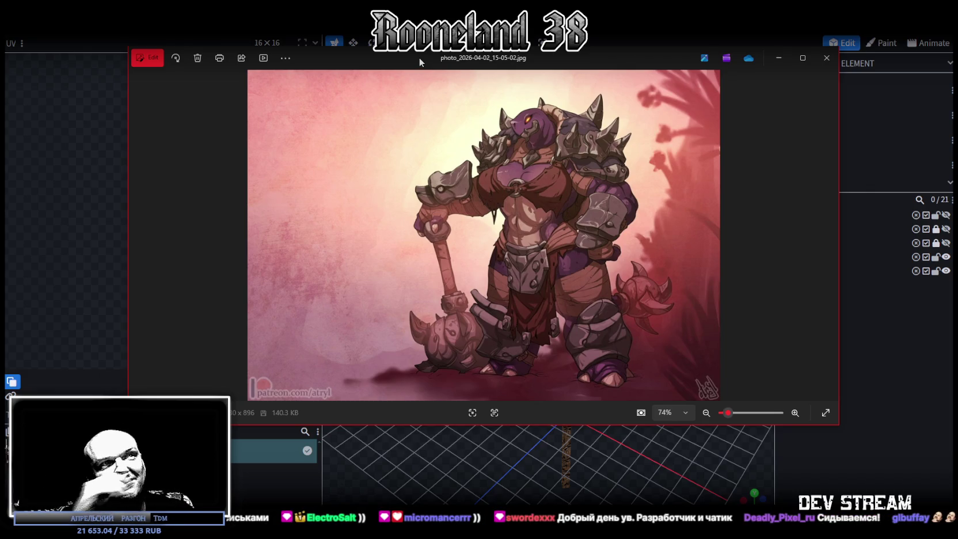
mouse_move(559, 59)
mouse_down()
mouse_move(547, 62)
mouse_move(957, 67)
mouse_up()
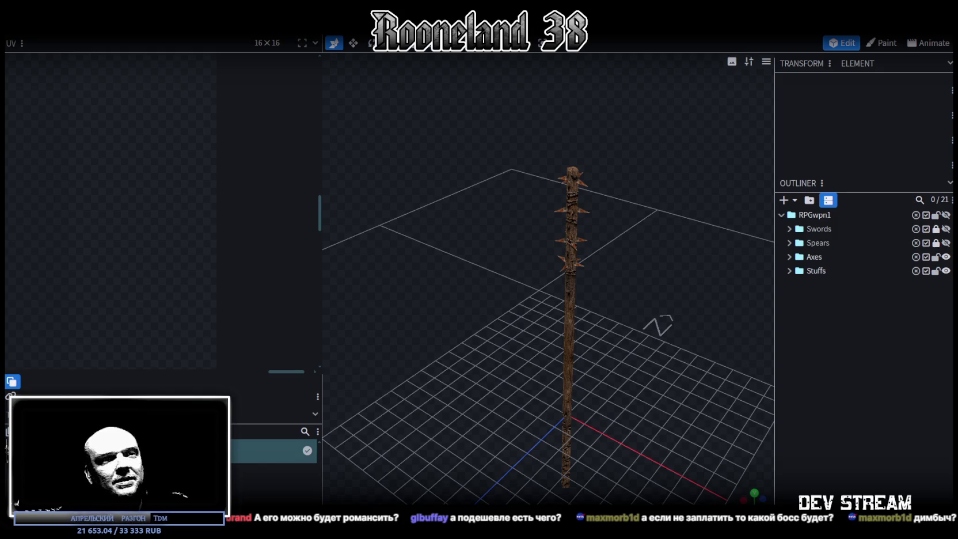
mouse_move(614, 277)
mouse_down()
mouse_move(656, 365)
mouse_move(669, 280)
mouse_move(636, 334)
mouse_move(582, 322)
mouse_up()
Select the spiked club element and save the weapon project with Ctrl+S
click(572, 319)
scroll(626, 327, up, 5)
scroll(642, 320, up, 3)
key(ctrl+s)
mouse_move(651, 330)
mouse_down()
mouse_move(597, 321)
mouse_move(628, 303)
mouse_move(584, 318)
mouse_up()
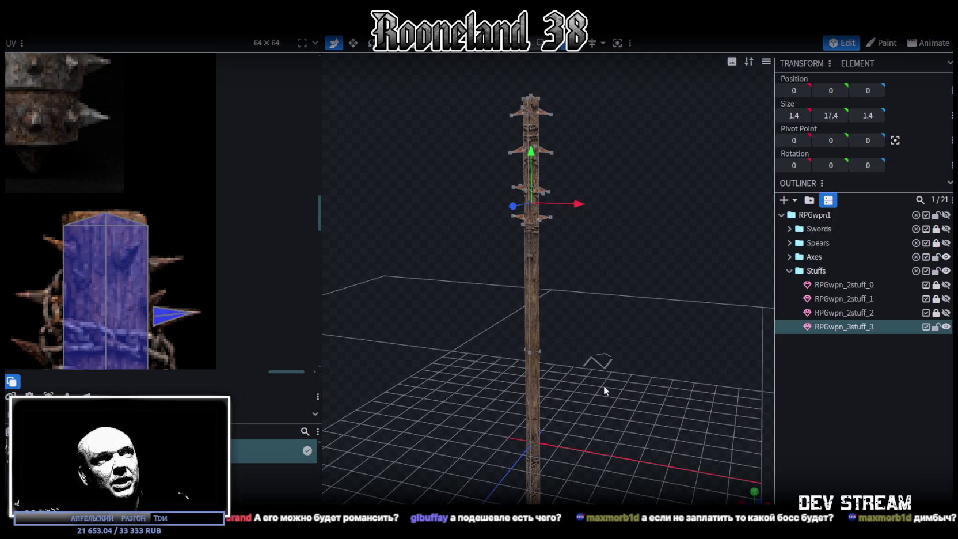
Select the thin ring, switch the club to solid shading, and widen the texture panel
click(532, 350)
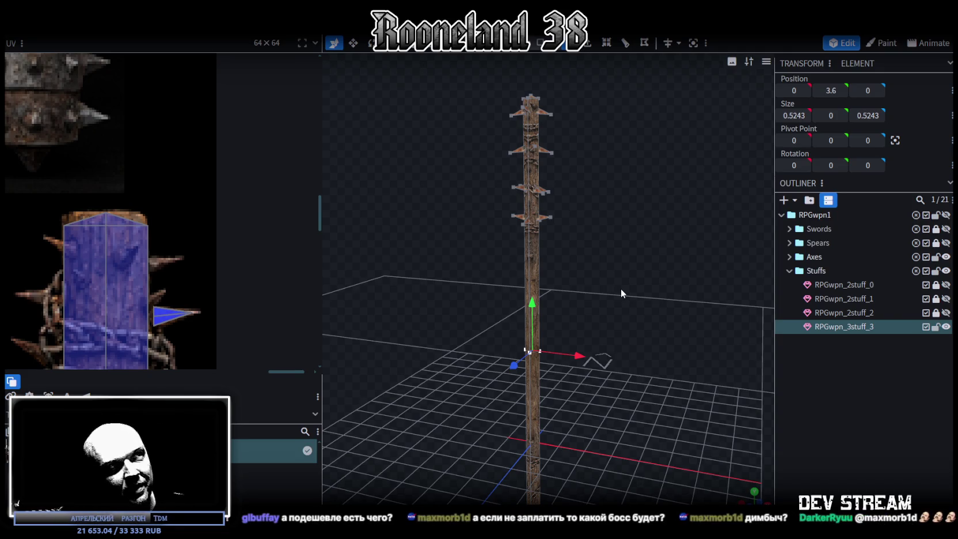
scroll(641, 341, up, 2)
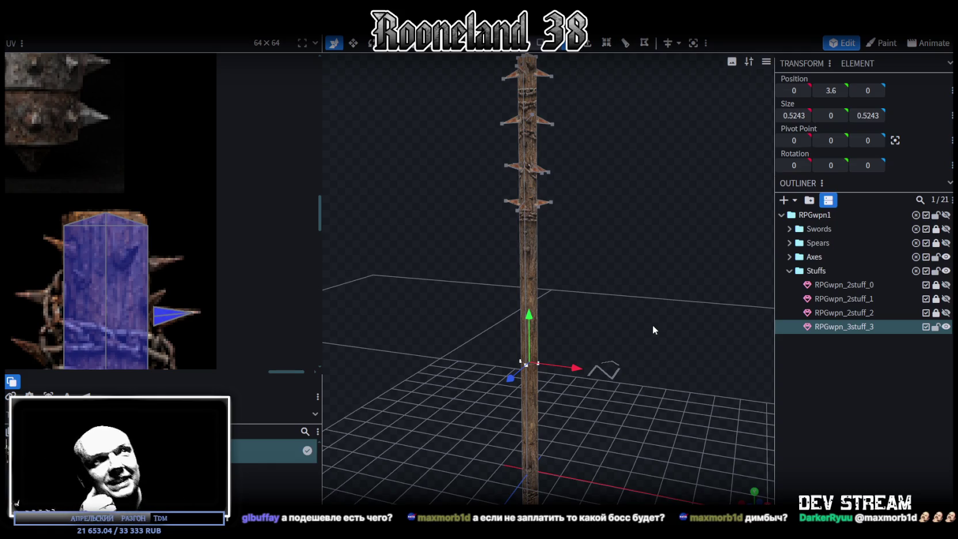
mouse_move(653, 325)
mouse_down()
mouse_move(639, 347)
mouse_move(649, 292)
mouse_up()
key(z)
key(z)
key(z)
mouse_move(621, 256)
mouse_down()
mouse_move(579, 330)
mouse_move(606, 274)
mouse_up()
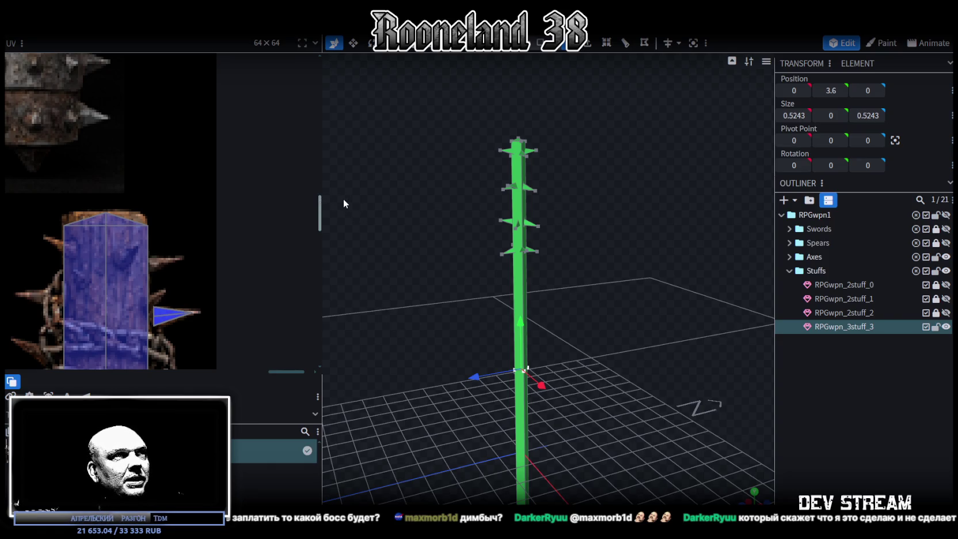
drag(320, 205, 351, 205)
scroll(170, 257, down, 3)
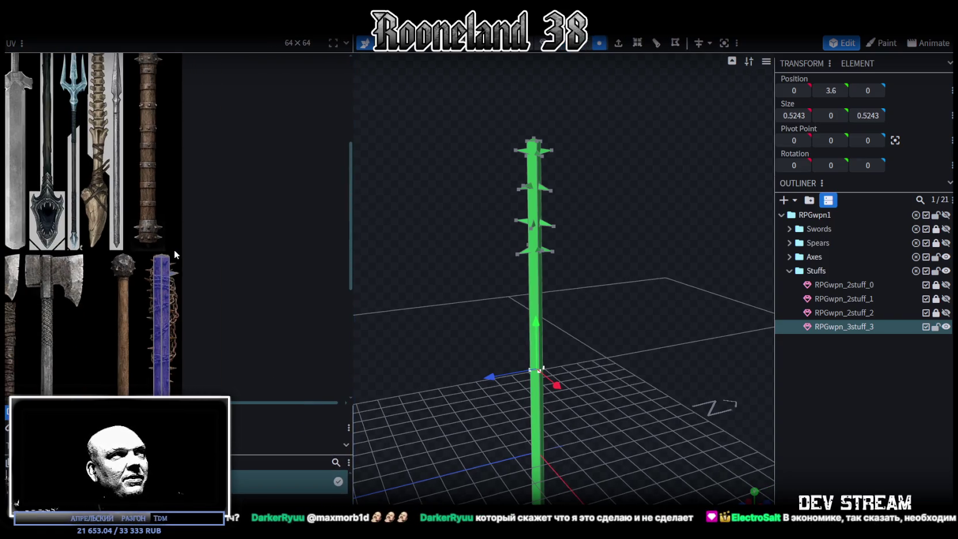
Zoom across the full weapon texture atlas, then return to the PRG_wpn2 hammer sheet in Photoshop
scroll(247, 249, up, 1)
scroll(230, 244, up, 1)
scroll(214, 255, up, 1)
scroll(272, 268, up, 1)
scroll(271, 267, down, 1)
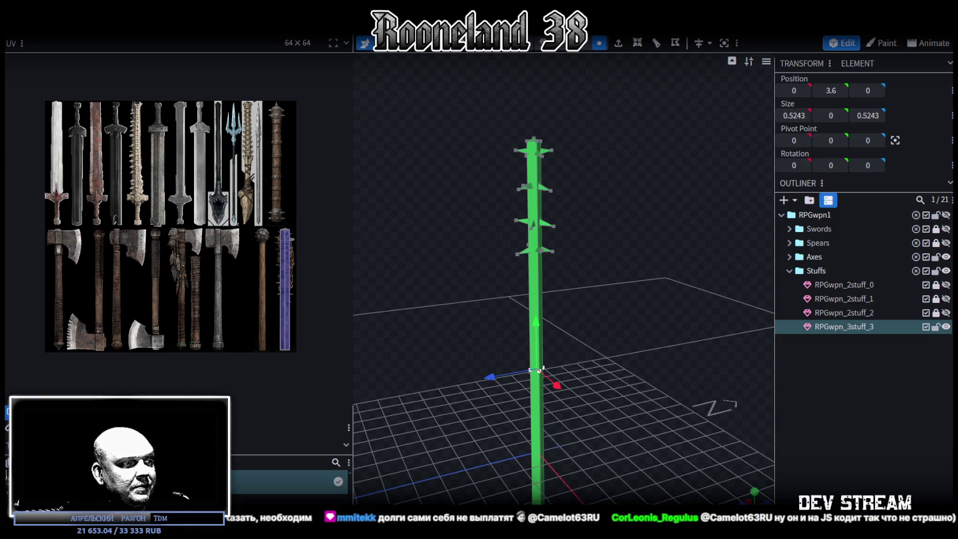
key(alt+Tab)
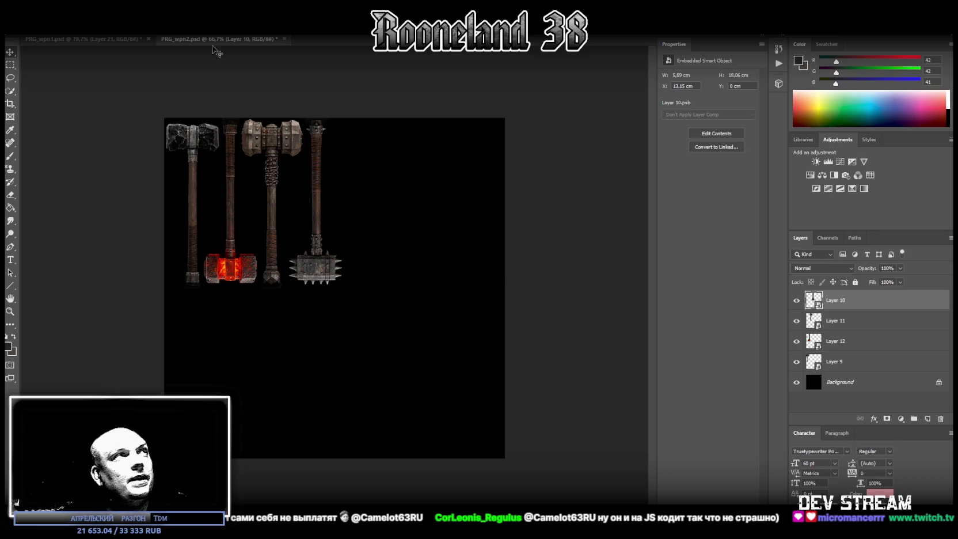
Start saving the swords-and-axes sheet as PNG over PRG_wpn2.png, then cancel
click(88, 40)
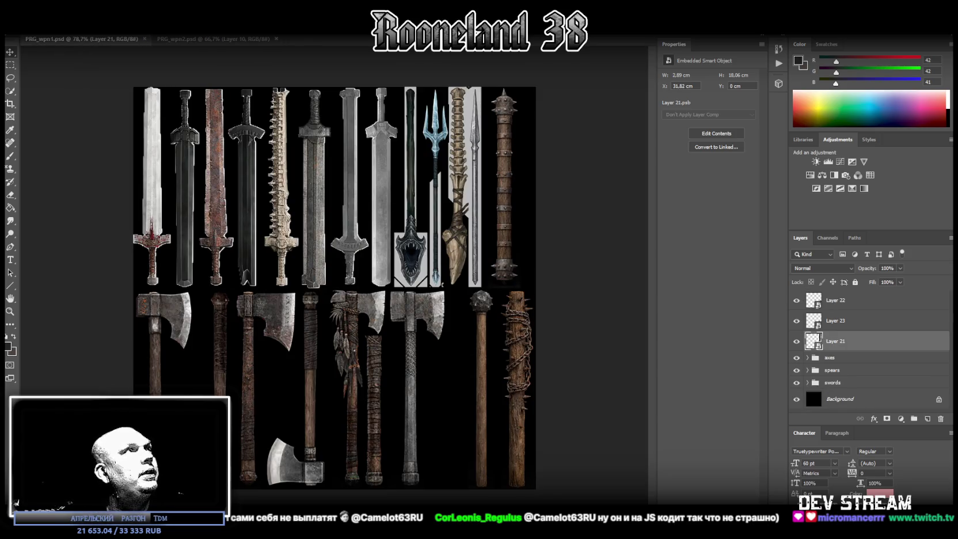
click(12, 29)
click(50, 118)
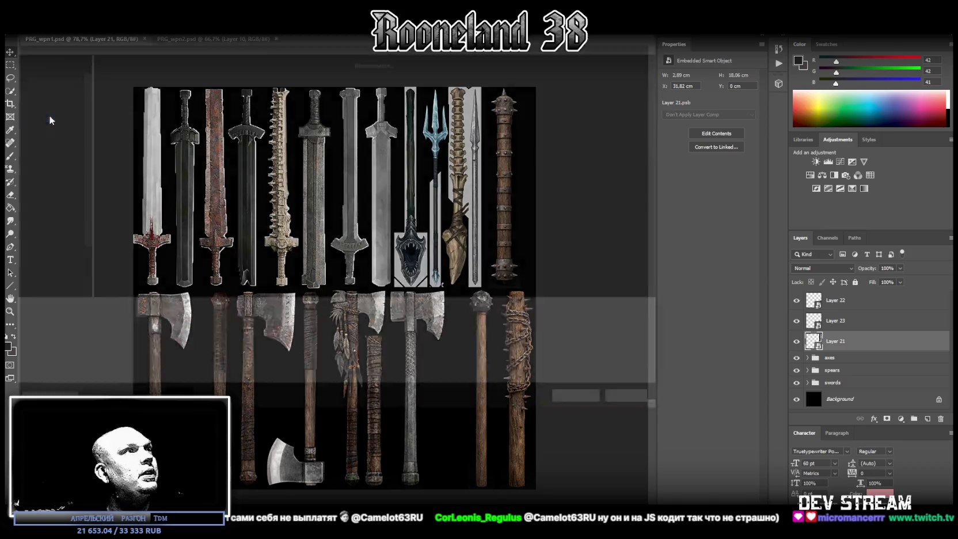
click(154, 325)
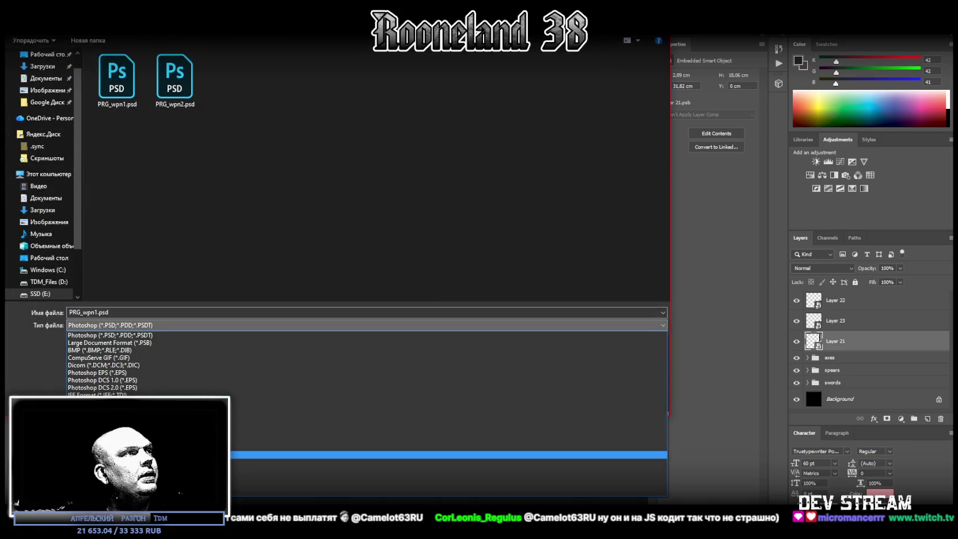
click(265, 455)
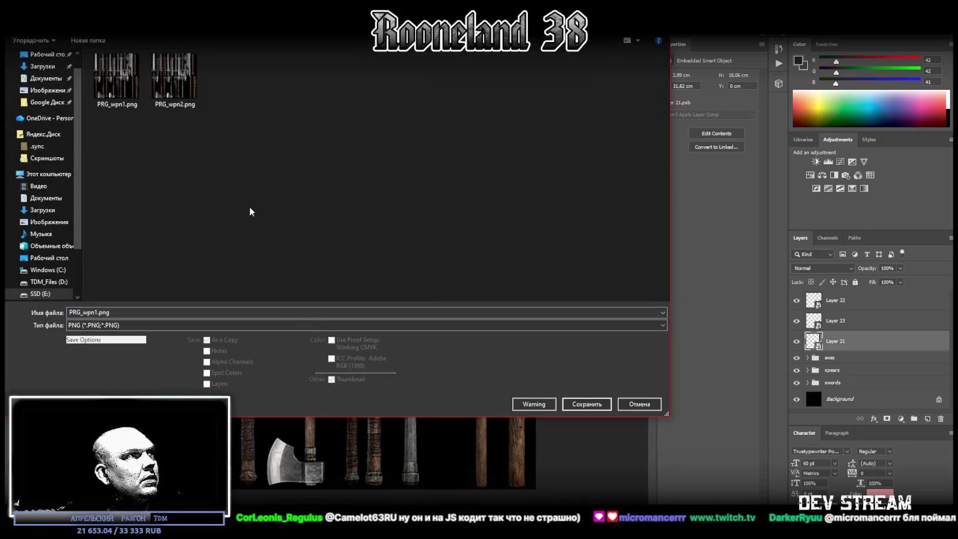
click(175, 103)
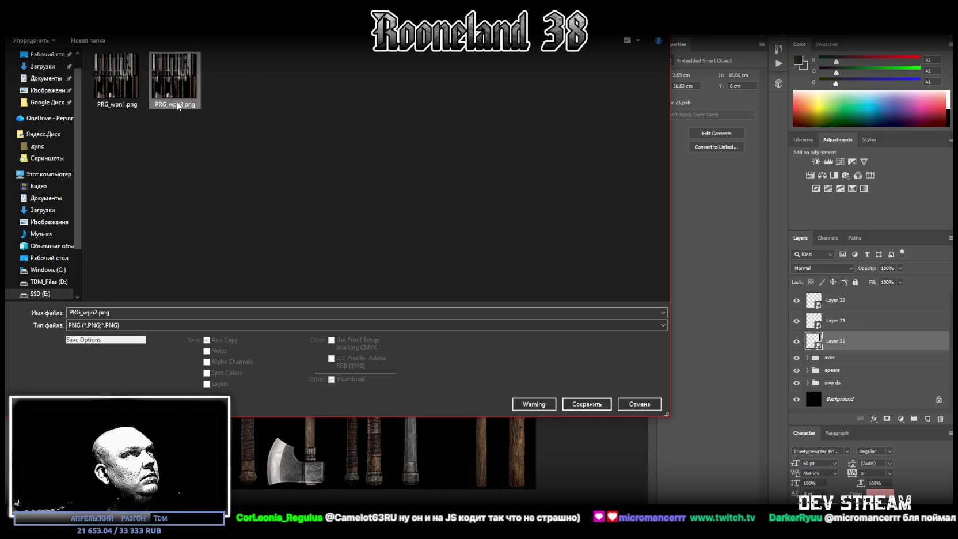
mouse_move(192, 14)
mouse_down()
mouse_move(240, 140)
mouse_move(218, 54)
mouse_up()
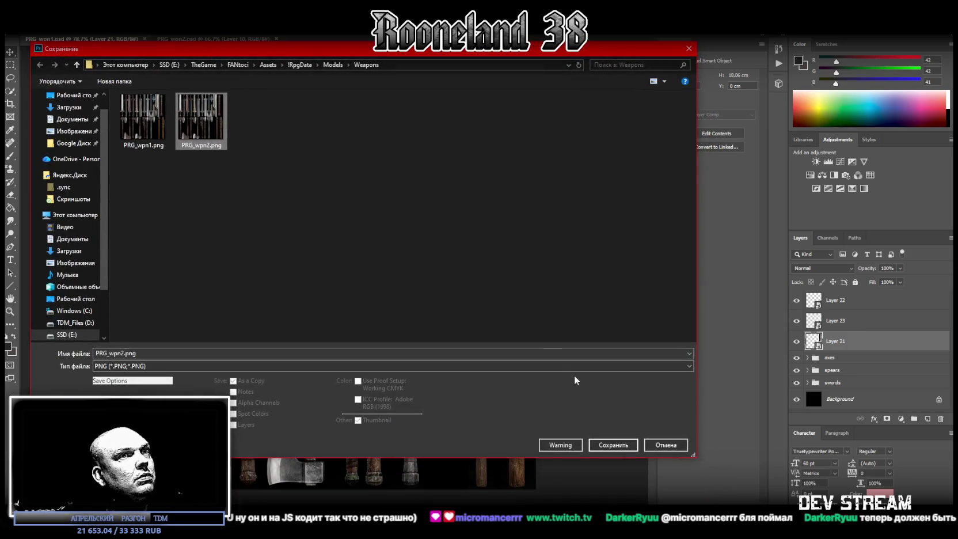
click(678, 448)
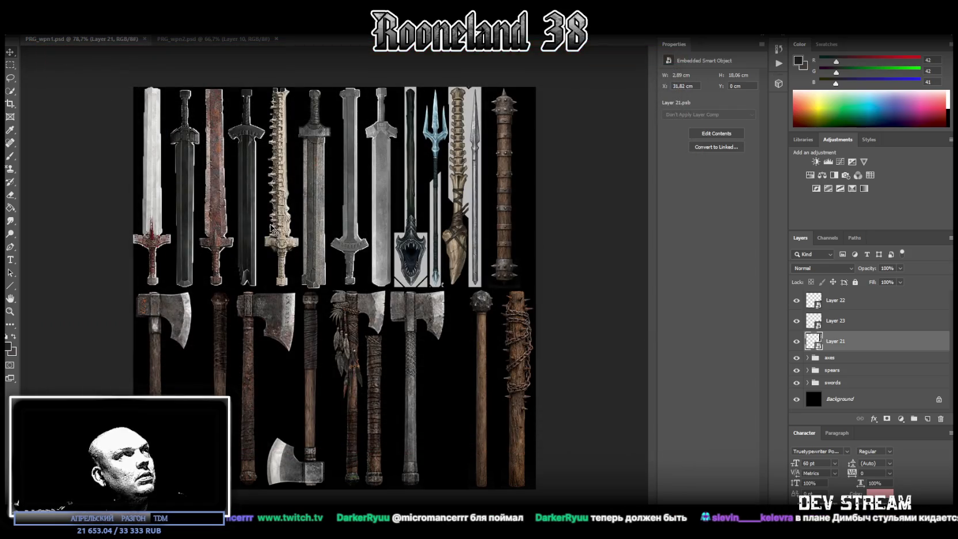
Close PRG_wpn1 and save the hammers sheet as PRG_wpn2.png, replacing the existing file
click(144, 39)
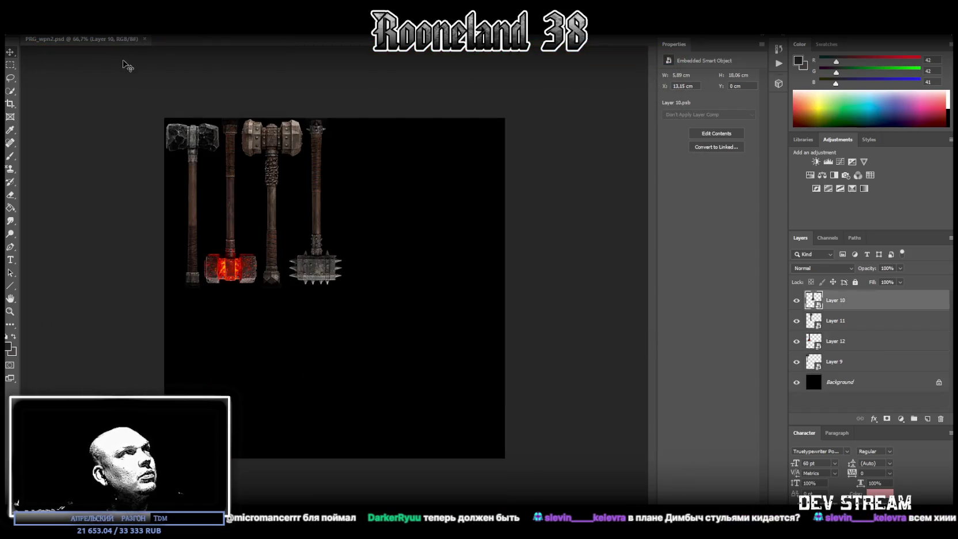
click(28, 7)
click(55, 117)
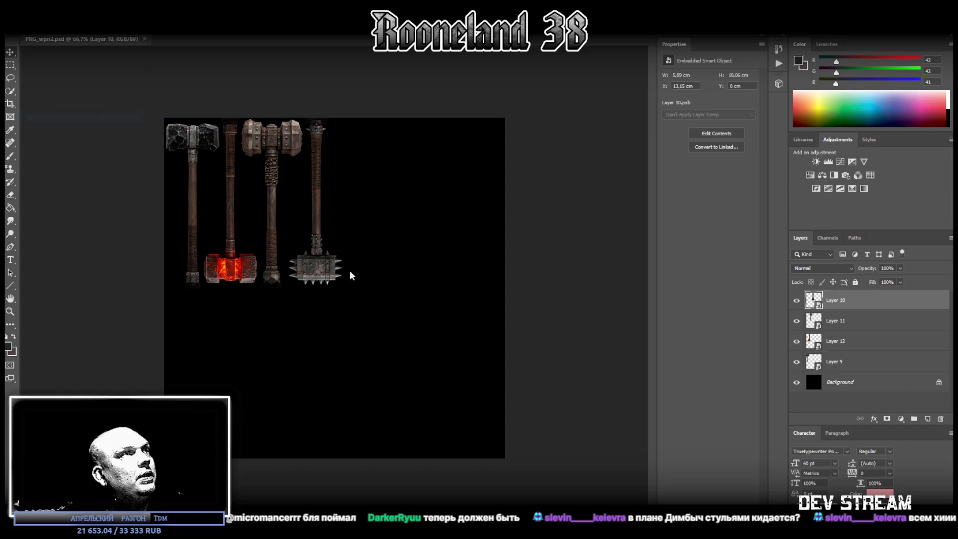
click(213, 366)
click(213, 399)
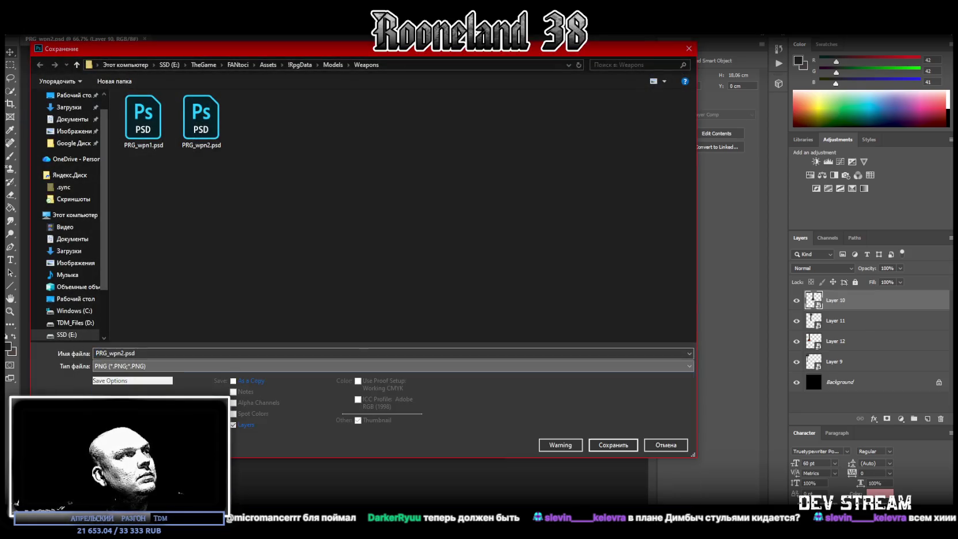
click(599, 445)
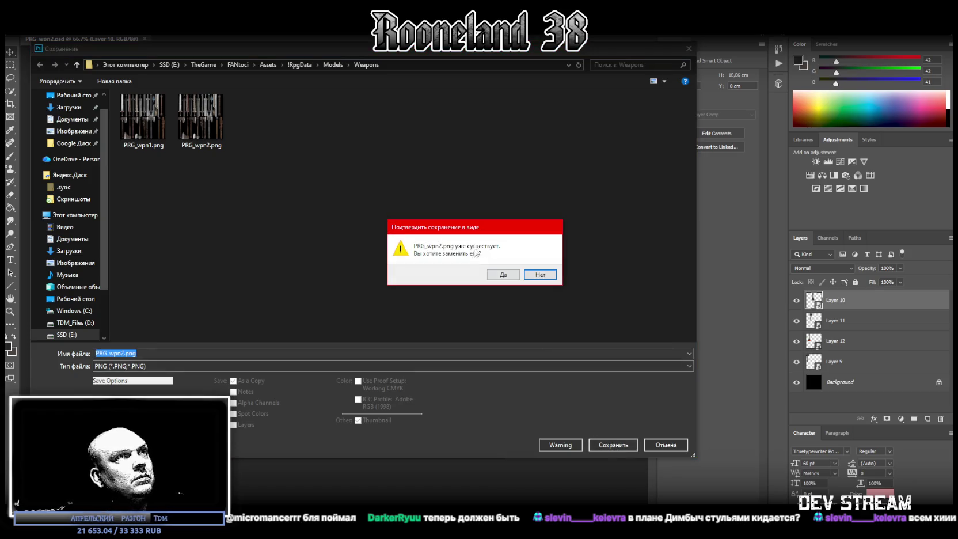
click(542, 277)
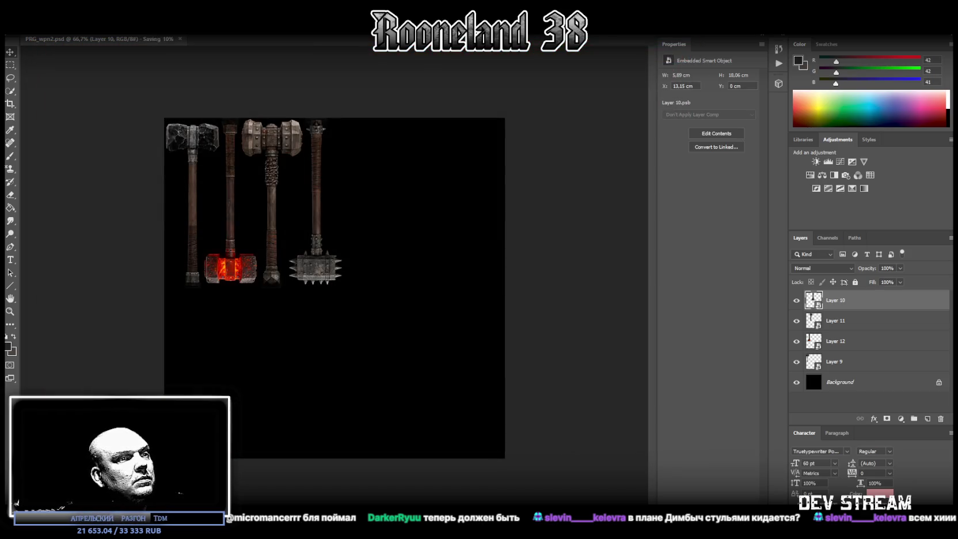
key(alt+Tab)
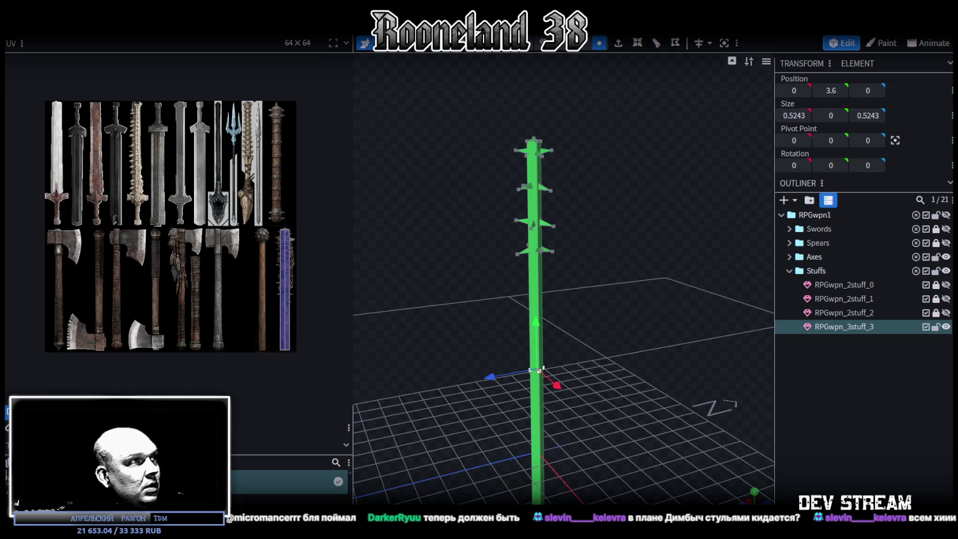
Import PRG_wpn2.png as a project texture
right_click(36, 397)
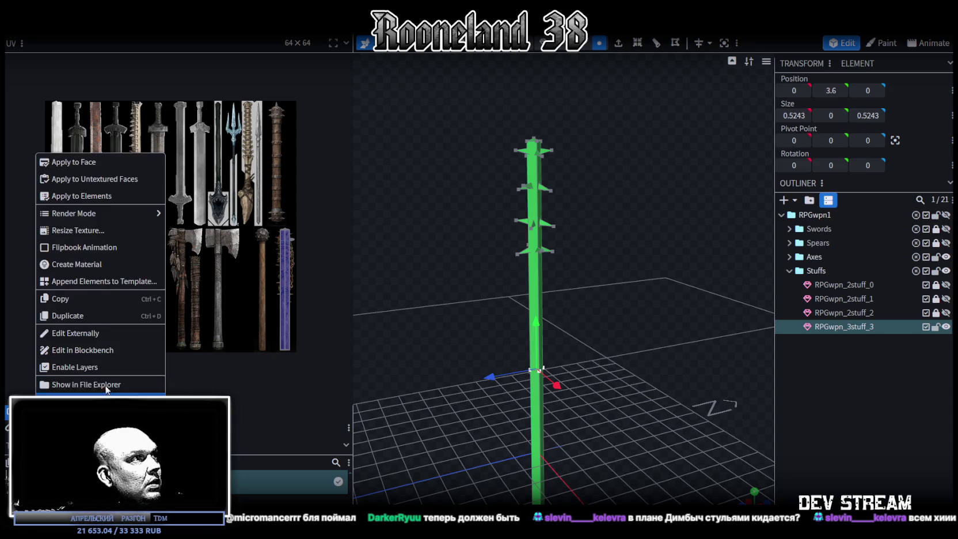
click(96, 386)
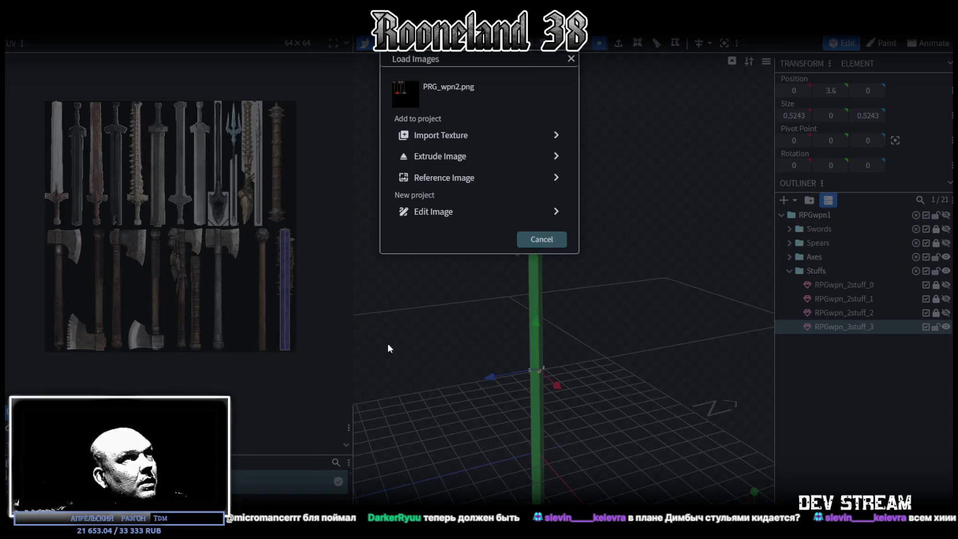
click(454, 133)
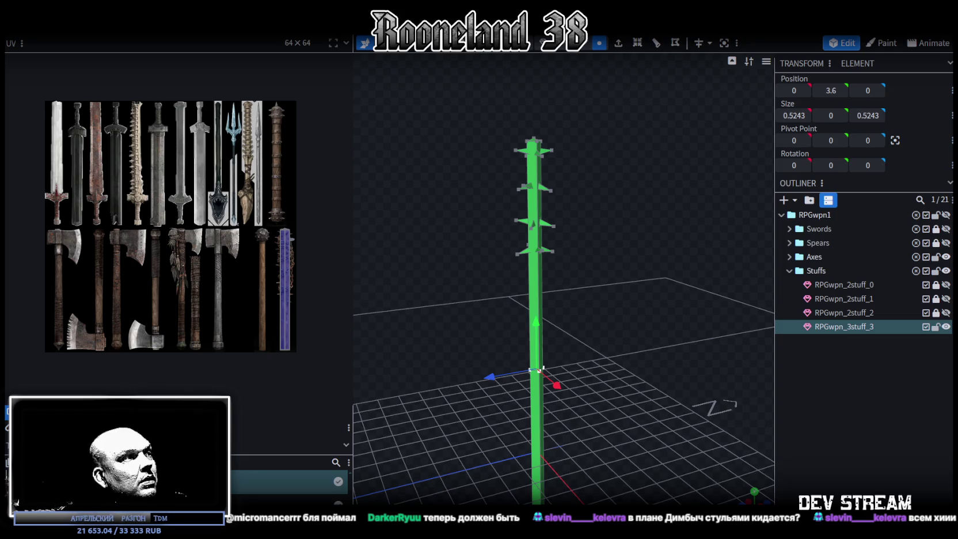
Set the PRG_wpn2.png texture's UV size to 64 in its properties
double_click(288, 482)
click(593, 249)
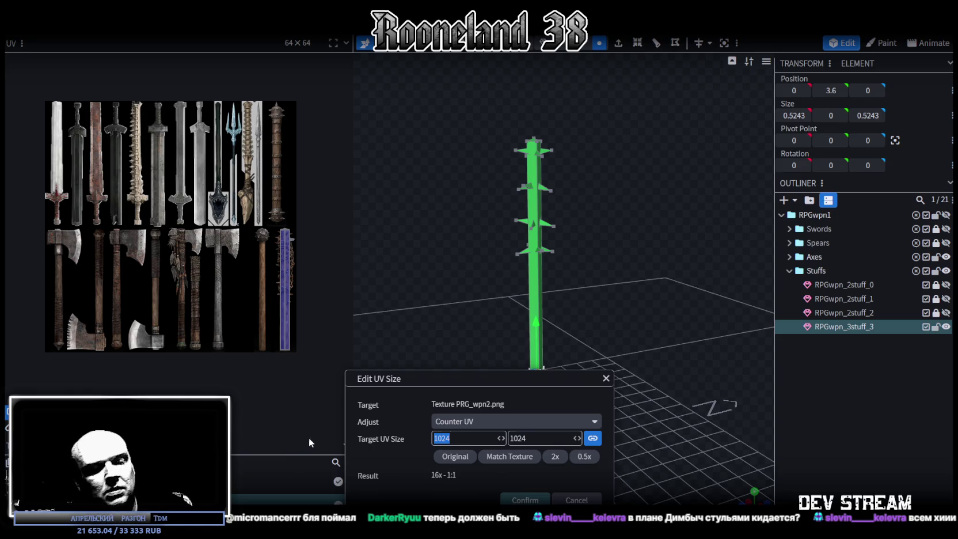
text(64)
key(Tab)
click(537, 496)
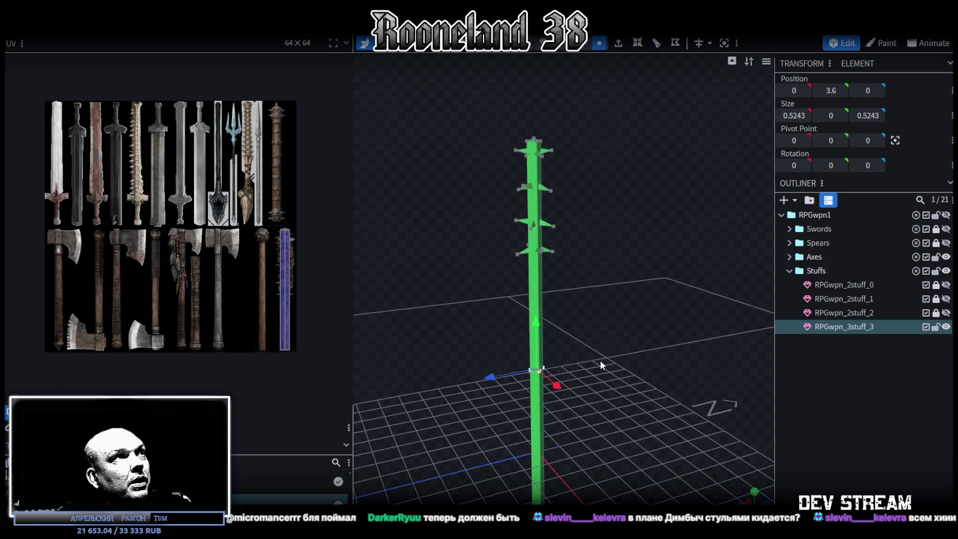
scroll(600, 367, down, 2)
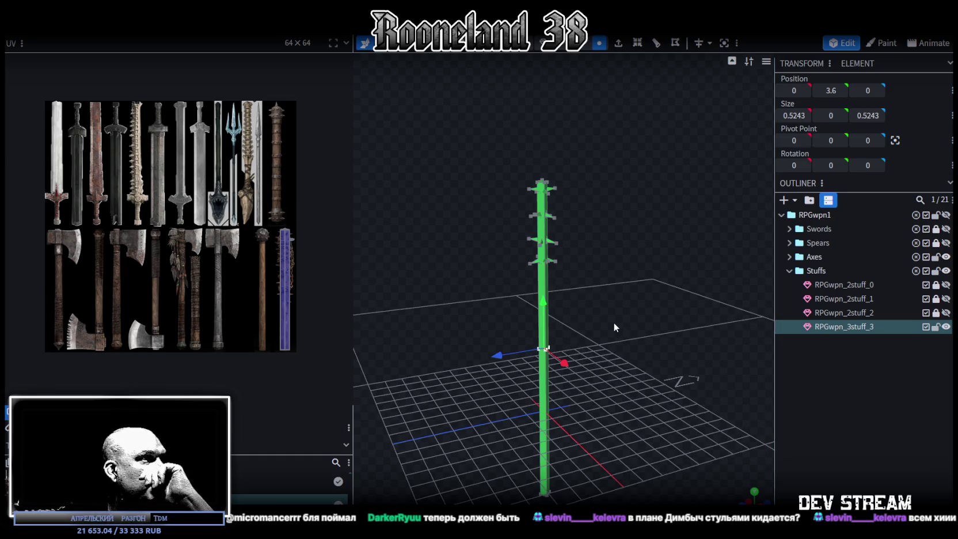
mouse_move(614, 322)
mouse_down()
mouse_move(512, 404)
mouse_move(584, 408)
mouse_move(556, 416)
mouse_move(634, 398)
mouse_up()
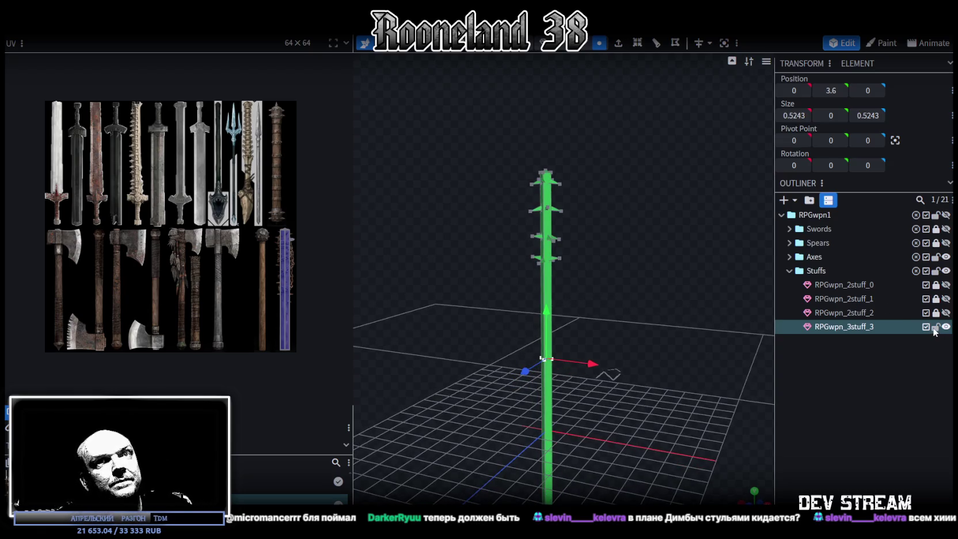
Lock and hide the spiked staff, then add a Hammers group inside RPGwpn1 between Axes and Stuffs
click(936, 327)
click(945, 327)
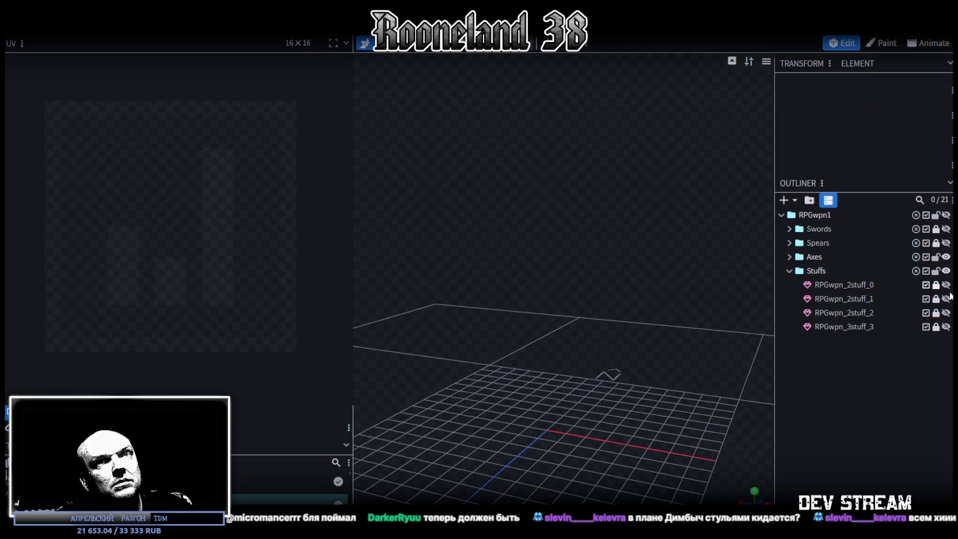
click(788, 271)
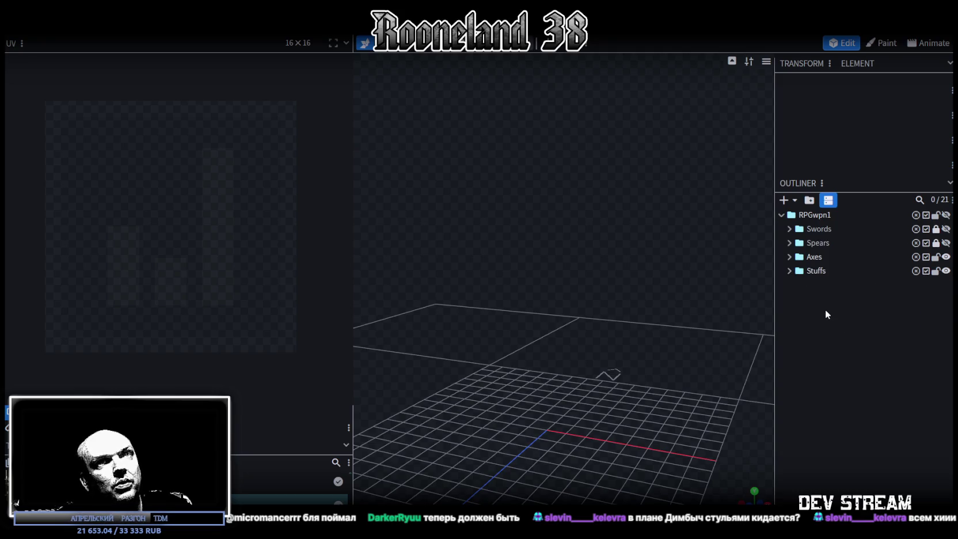
click(810, 201)
text(Hammes)
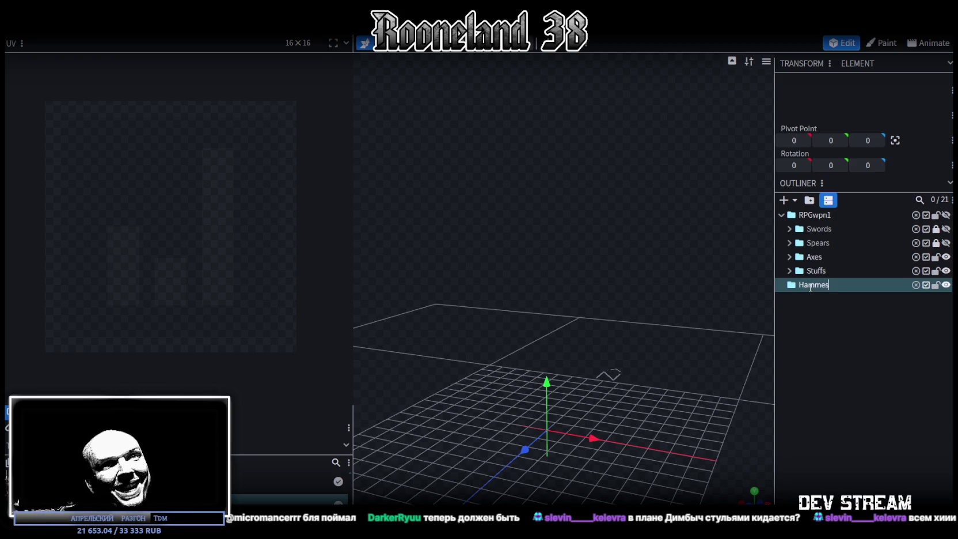
key(BackSpace)
text(rs)
key(Return)
drag(809, 286, 814, 216)
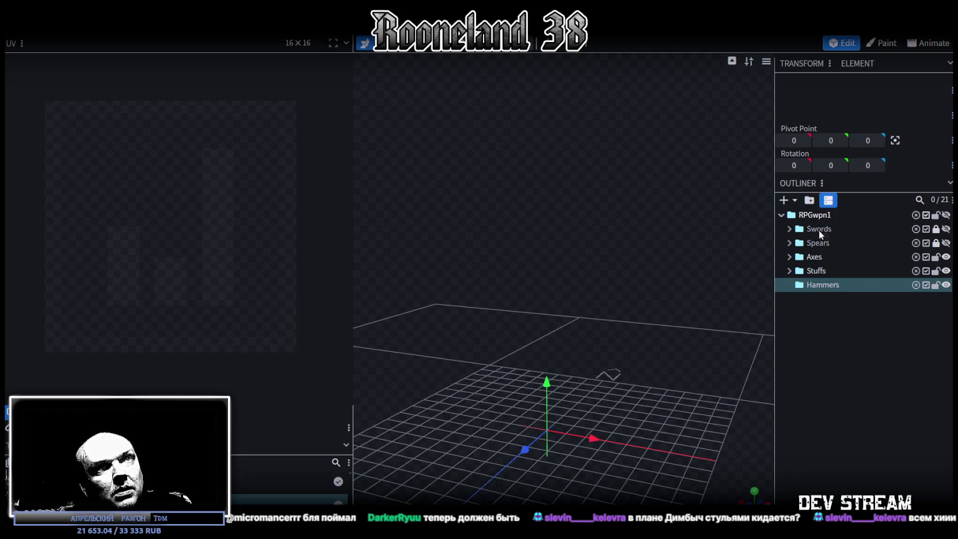
drag(814, 217, 819, 270)
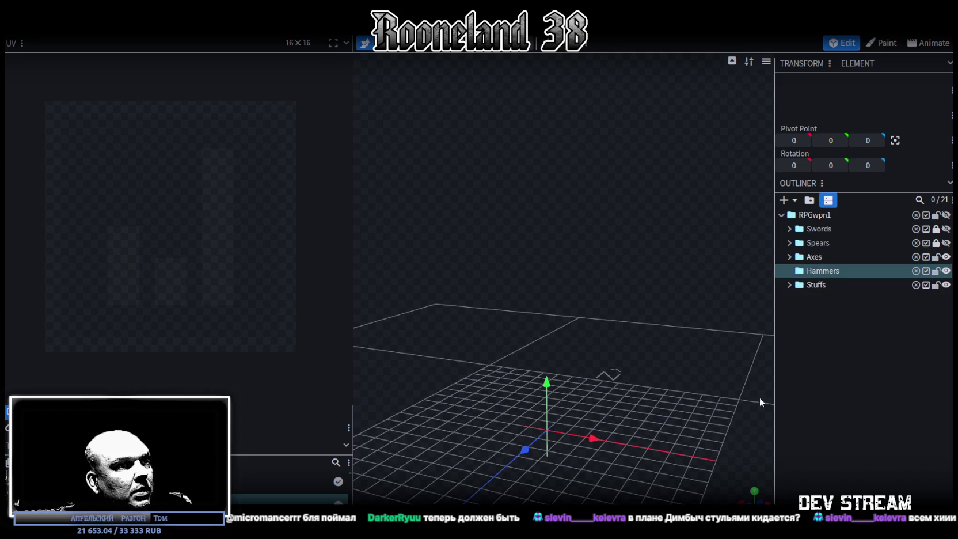
click(789, 285)
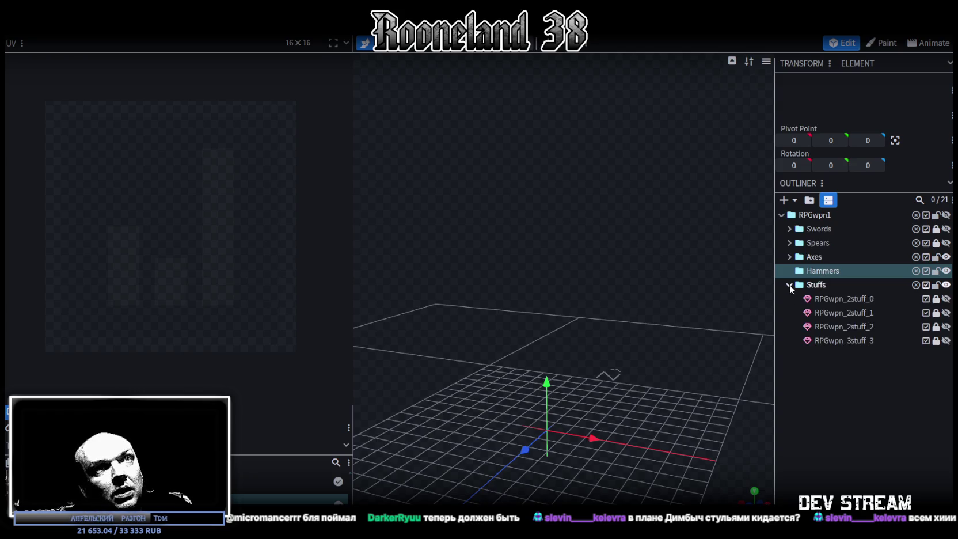
click(790, 284)
Unlock and duplicate the RPGwpn_2axe_1 mesh, moving the copy into the Hammers group
click(788, 258)
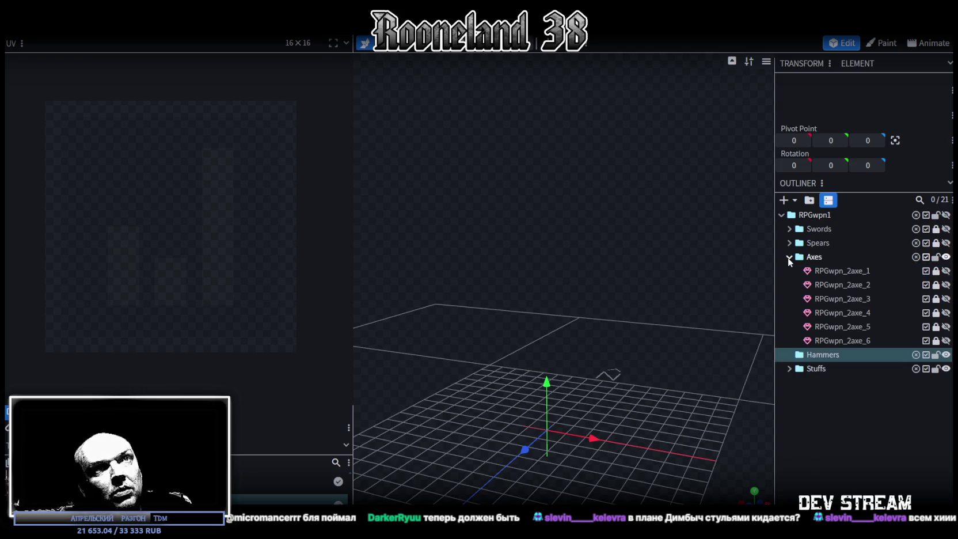
click(937, 272)
click(837, 275)
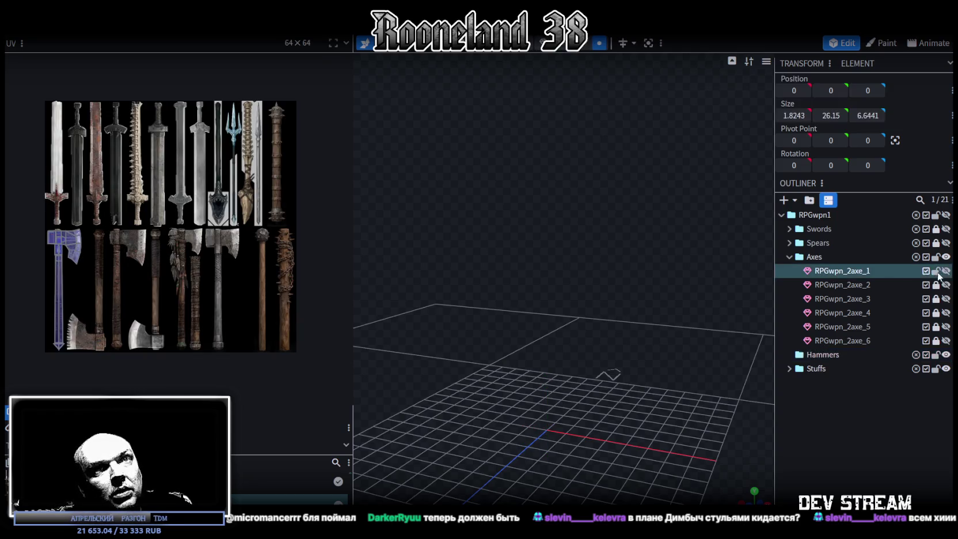
key(ctrl+d)
drag(859, 307, 829, 370)
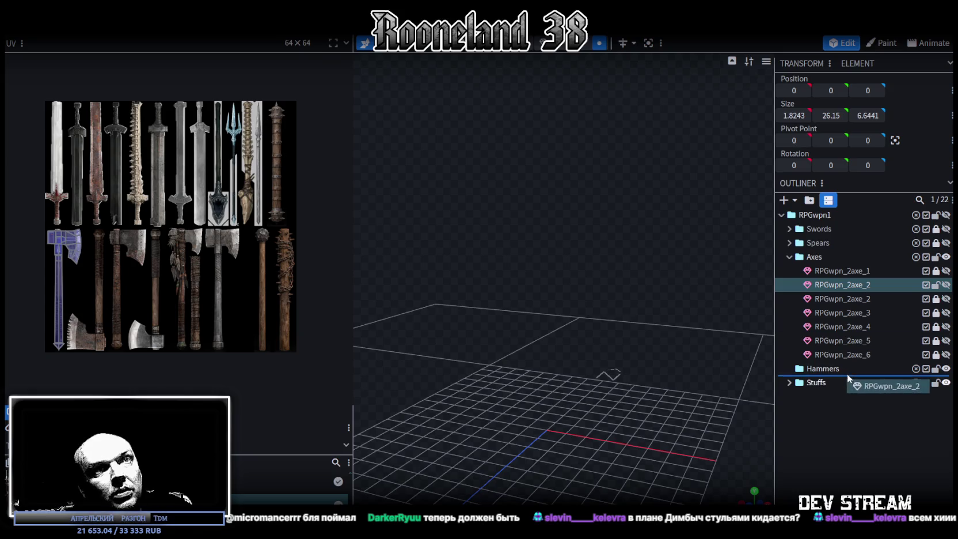
click(789, 258)
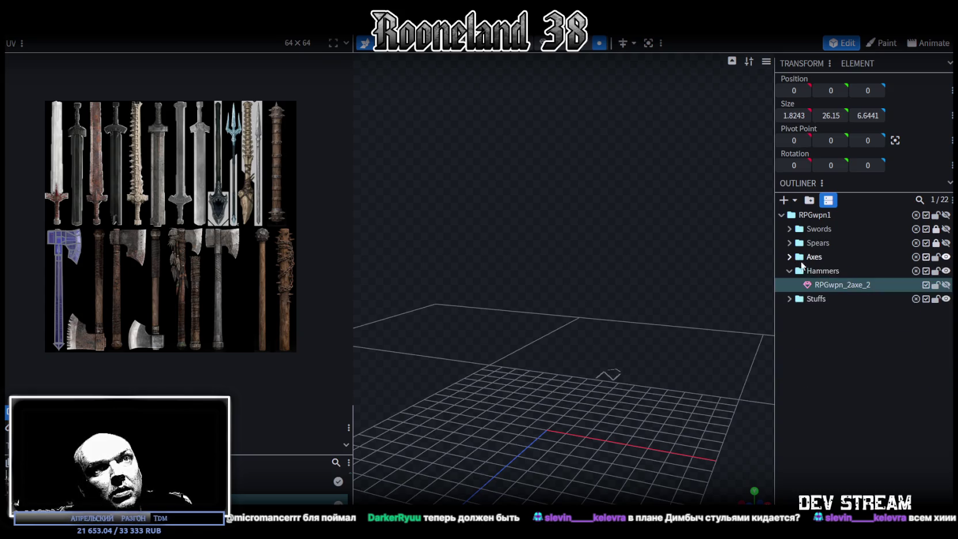
Rename the copy to RPGwpn_2hammer_1 and make it visible in the viewport
drag(852, 285, 862, 285)
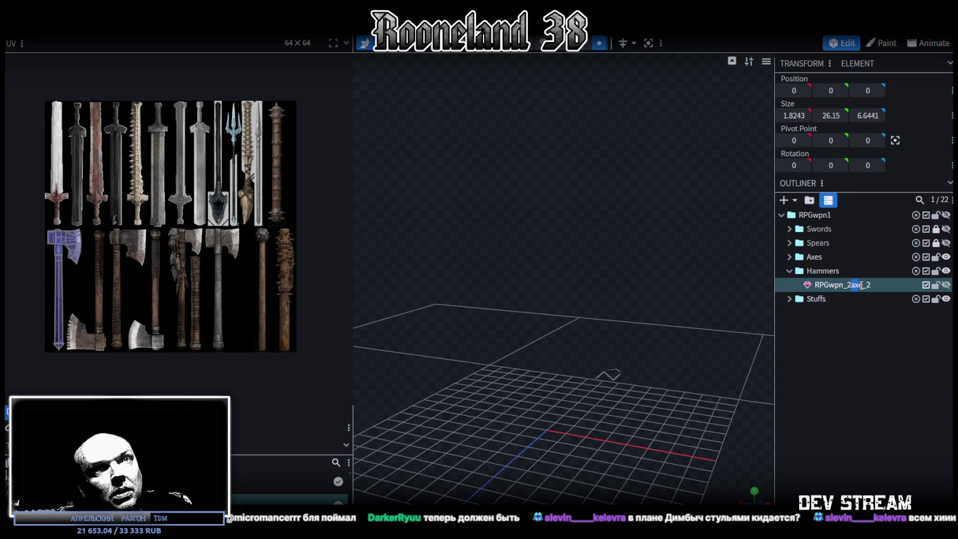
text(hammer)
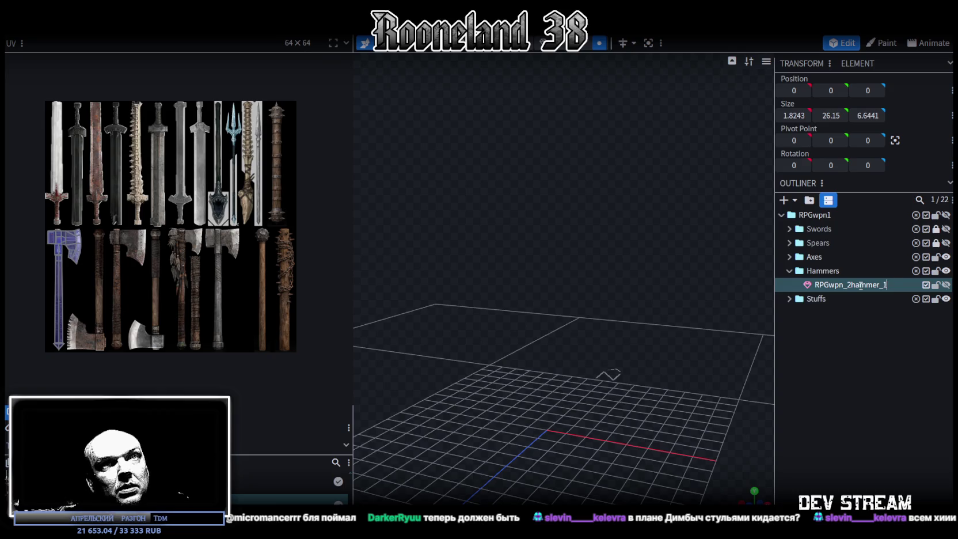
key(Return)
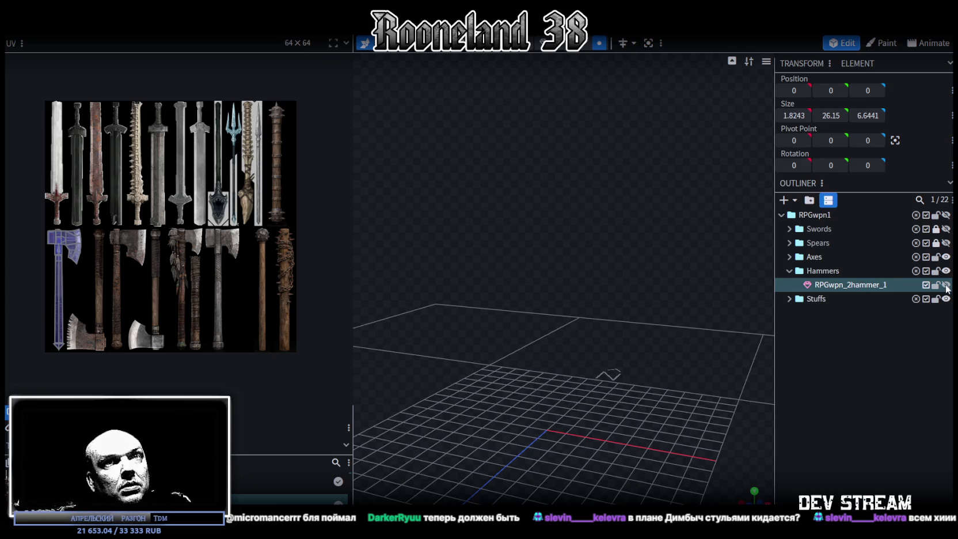
click(946, 284)
double_click(863, 288)
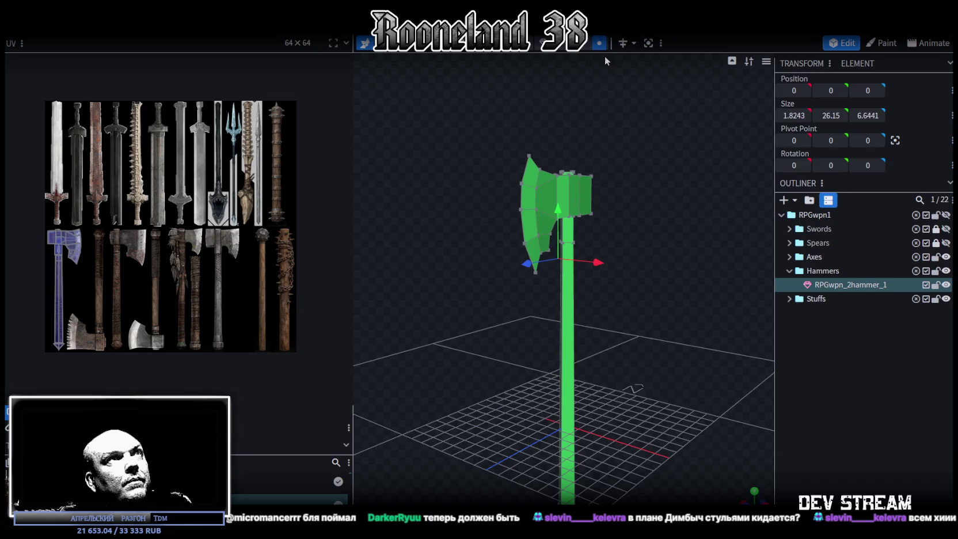
Apply the hammer texture to the RPGwpn_2hammer_1 mesh
click(834, 284)
right_click(833, 284)
mouse_move(861, 466)
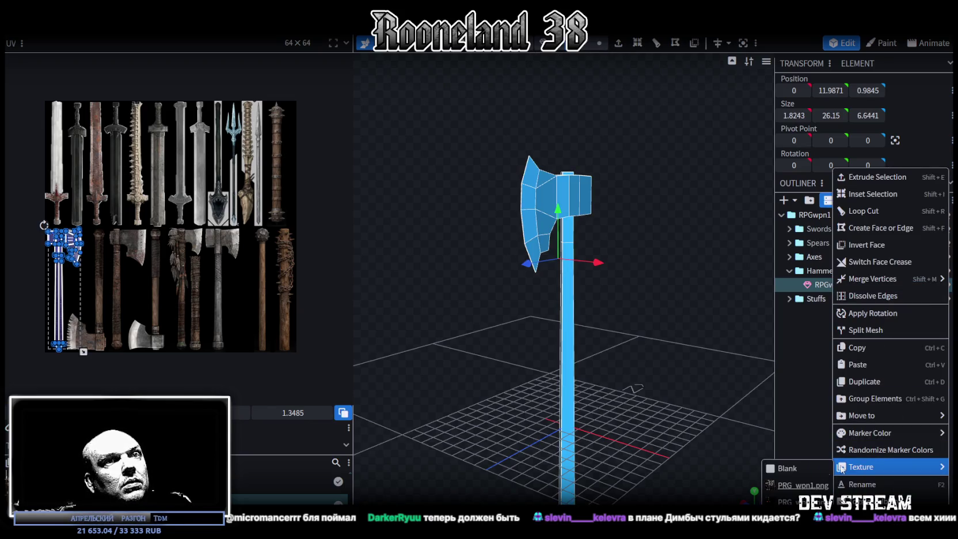
click(798, 501)
scroll(122, 196, up, 3)
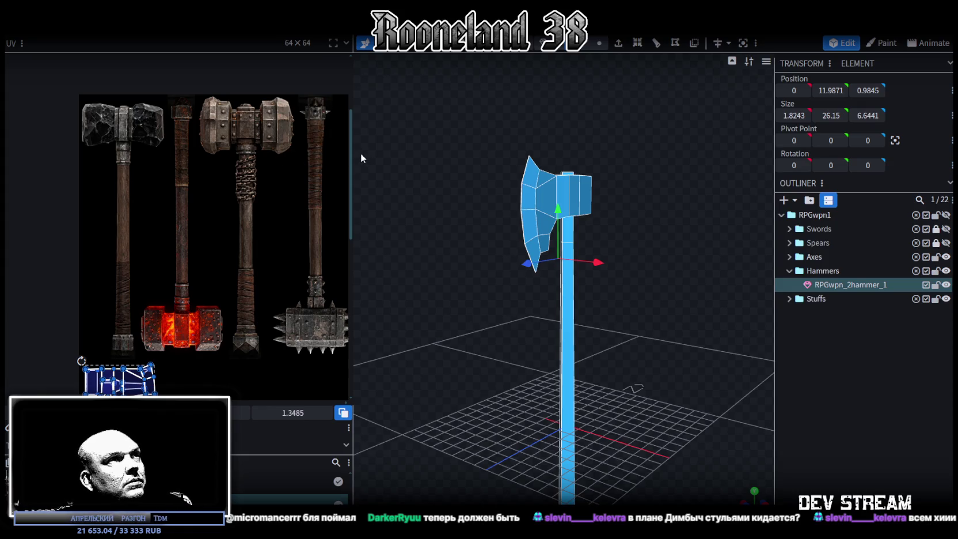
Widen the UV editing area and pan the texture view to frame the hammers
drag(352, 153, 407, 155)
scroll(288, 181, left, 1)
scroll(289, 181, left, 1)
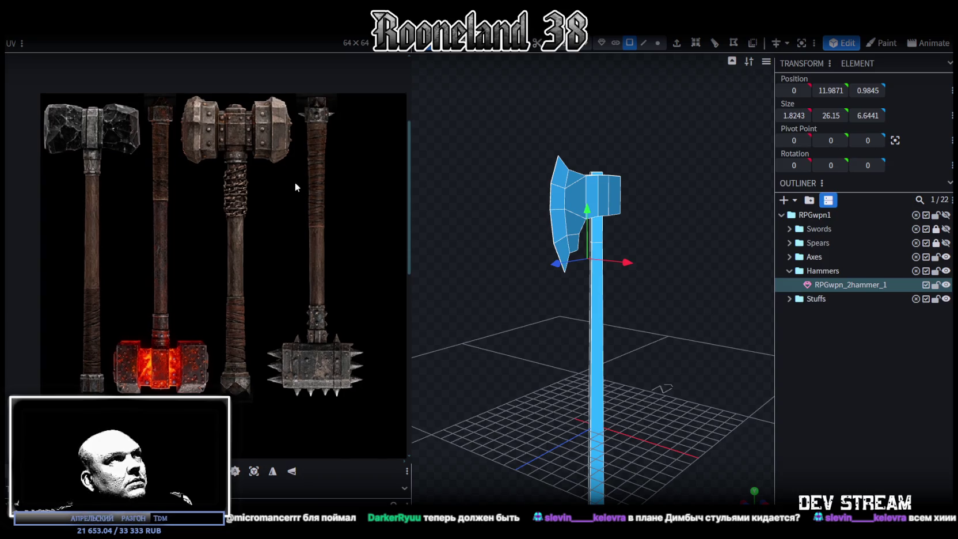
middle_drag(295, 182, 307, 189)
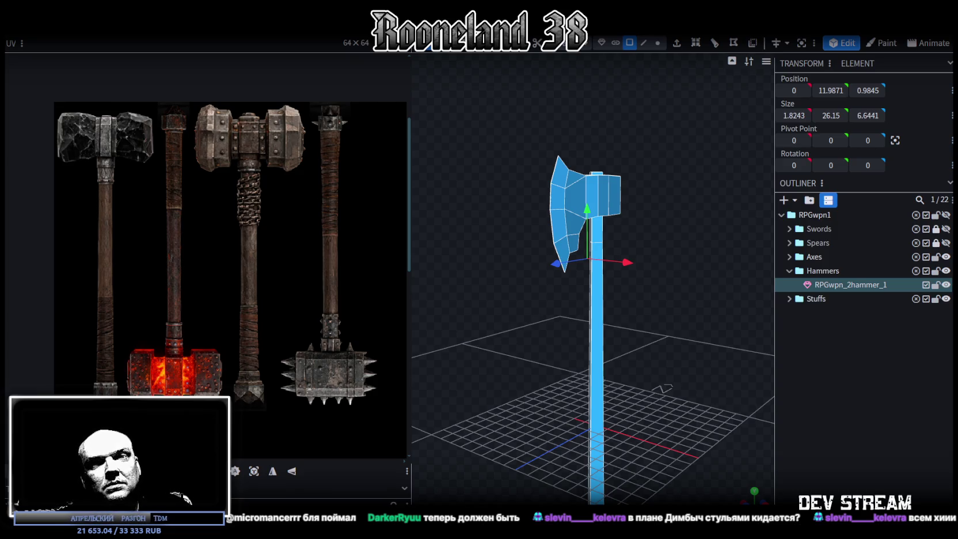
key(alt+Tab)
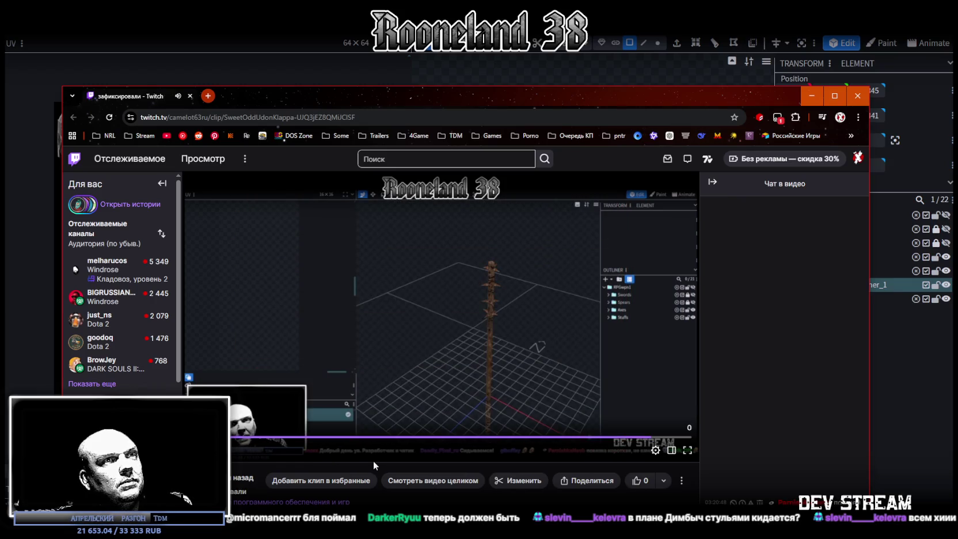
Scroll through the Twitch clip page and its channel details
scroll(485, 331, down, 2)
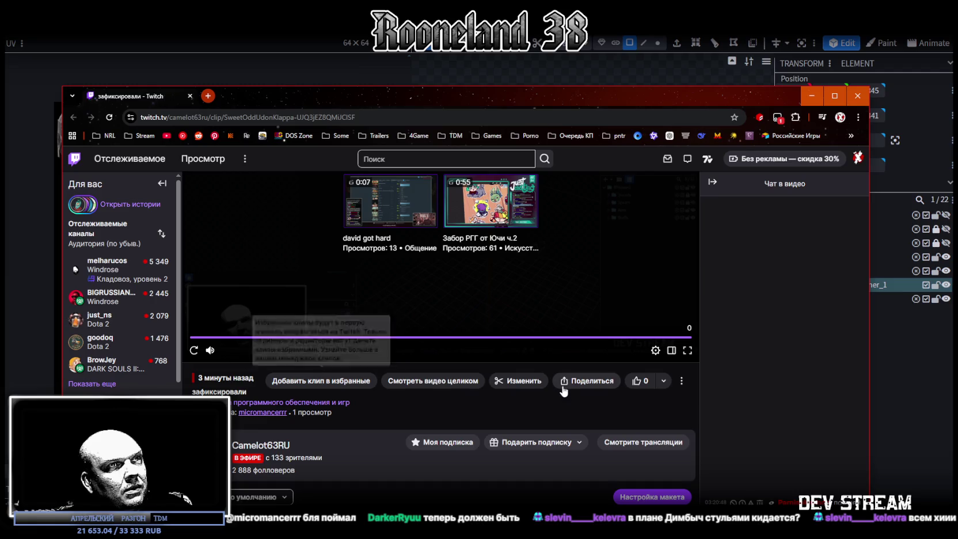
scroll(593, 403, down, 2)
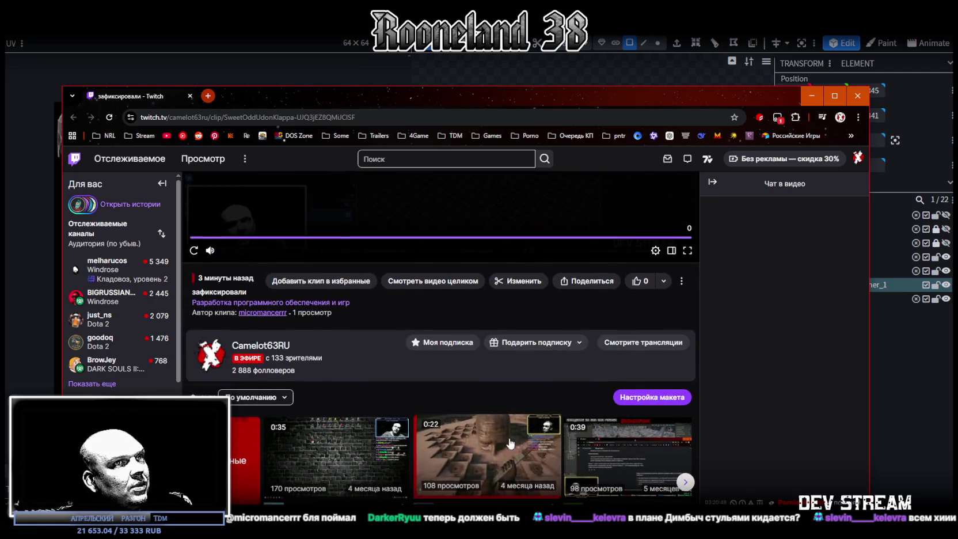
scroll(515, 447, down, 2)
scroll(515, 446, up, 6)
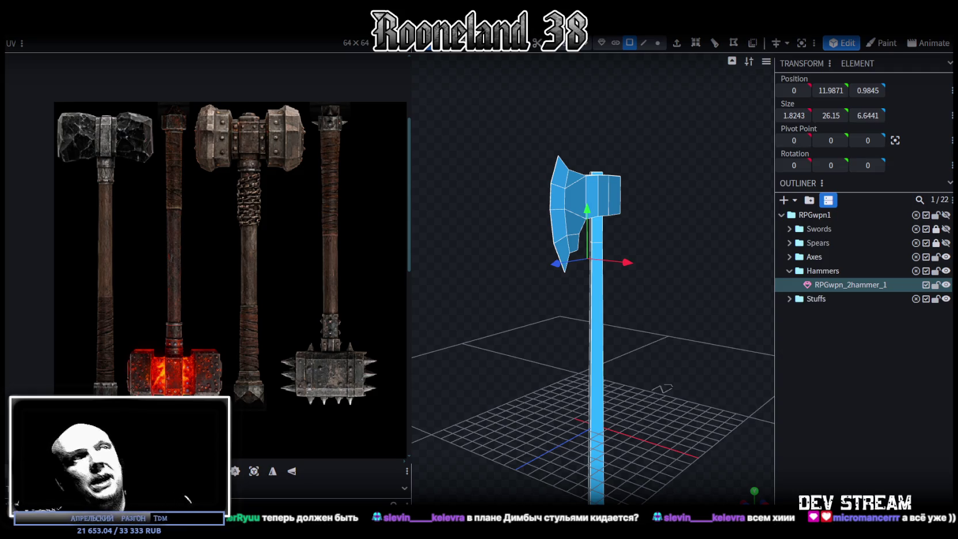
Switch to vertex mode and add a loop cut near the bottom end of the handle
scroll(453, 393, up, 2)
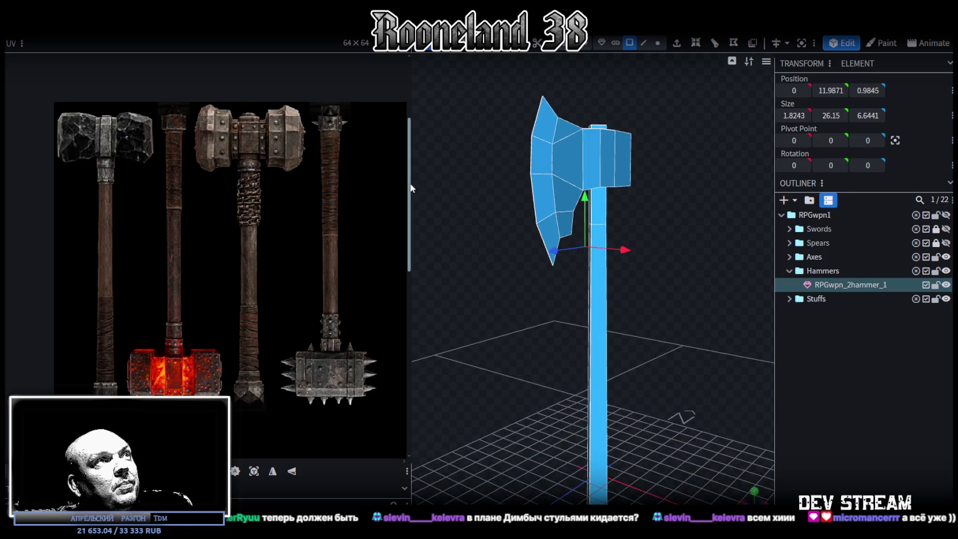
drag(410, 184, 276, 185)
scroll(461, 336, up, 3)
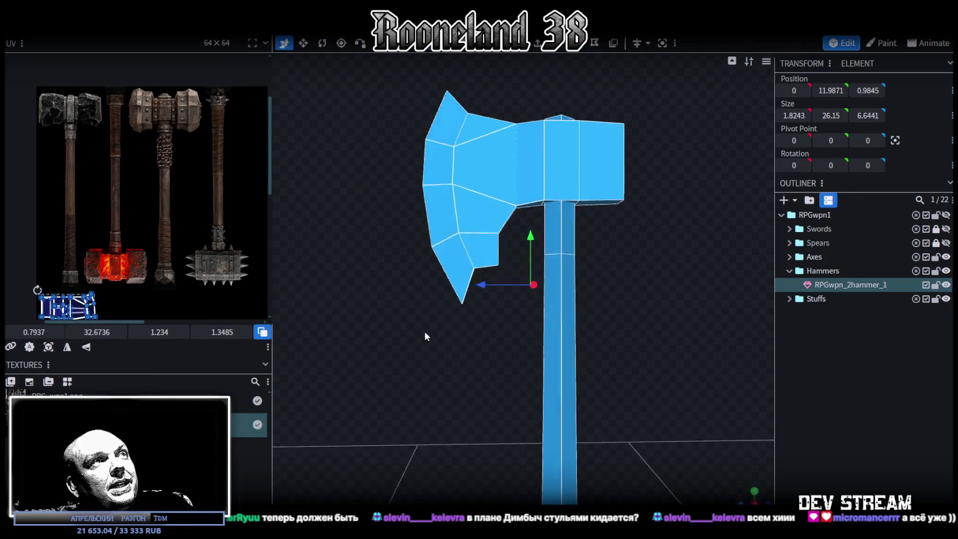
click(432, 161)
scroll(399, 371, up, 1)
scroll(417, 390, up, 1)
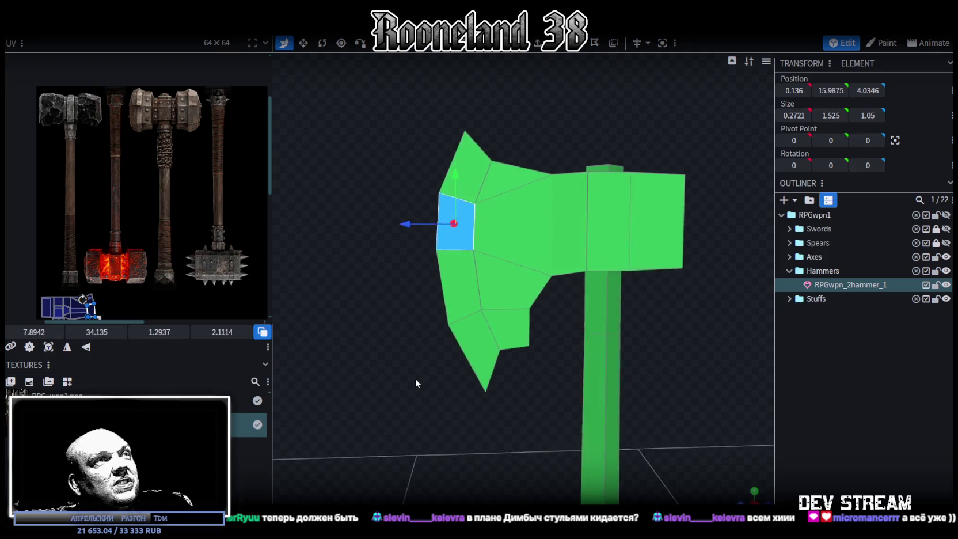
scroll(416, 378, up, 1)
key(4)
mouse_move(332, 206)
mouse_down()
mouse_move(320, 210)
mouse_move(334, 217)
mouse_up()
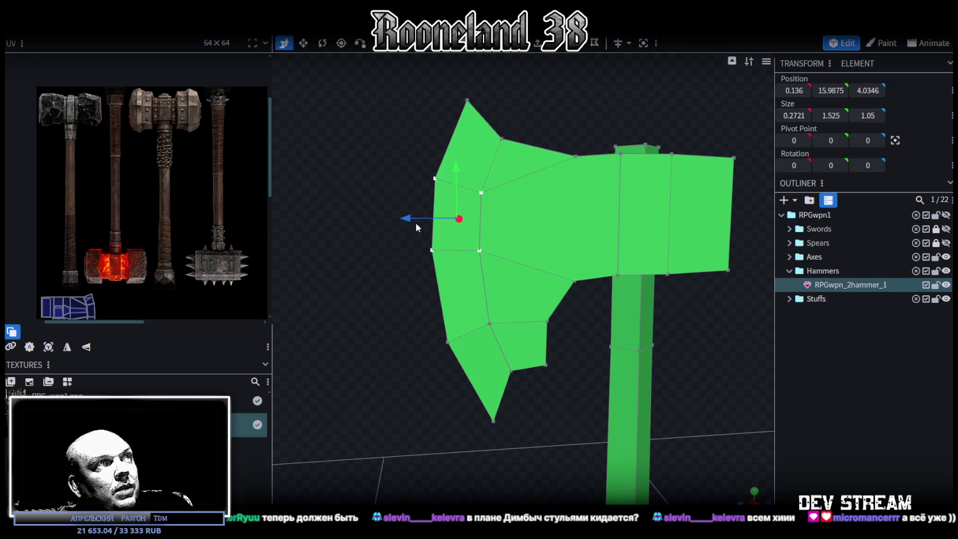
drag(420, 227, 499, 186)
scroll(497, 187, down, 1)
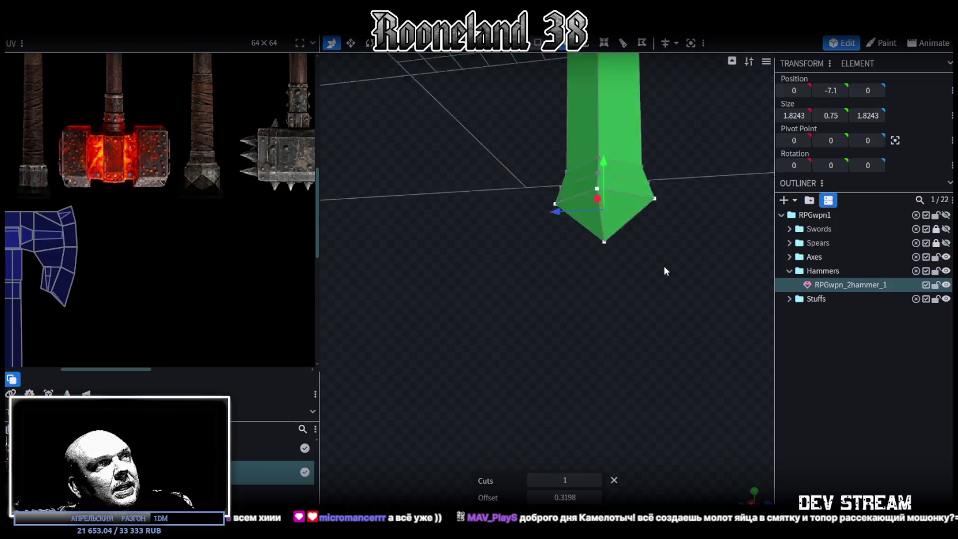
drag(627, 175, 647, 234)
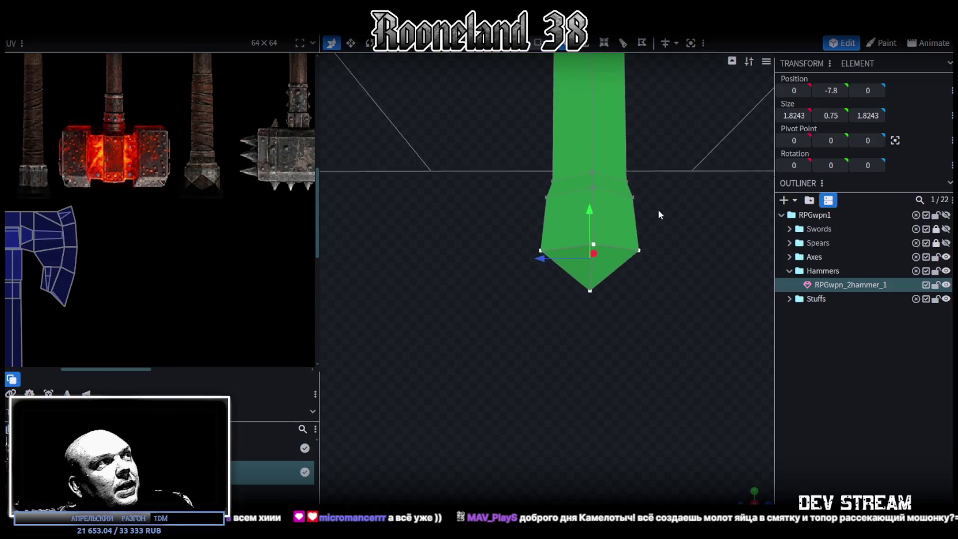
Scale the middle handle ring outward into a pommel and raise the bottom tip vertex to flatten it
mouse_move(478, 258)
mouse_down()
mouse_move(691, 195)
mouse_move(568, 237)
mouse_move(591, 259)
mouse_move(650, 267)
mouse_up()
key(v)
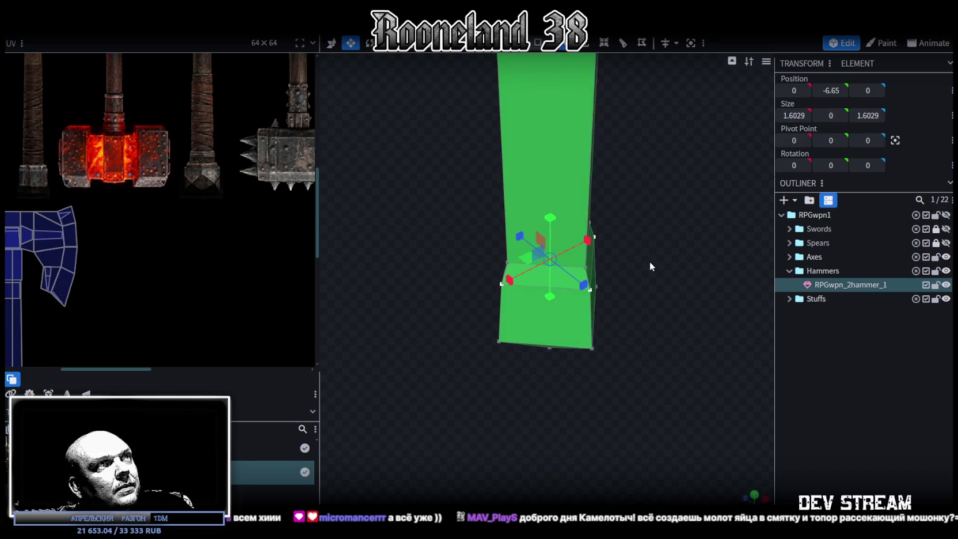
mouse_move(524, 262)
mouse_down()
mouse_move(449, 252)
mouse_move(511, 169)
mouse_up()
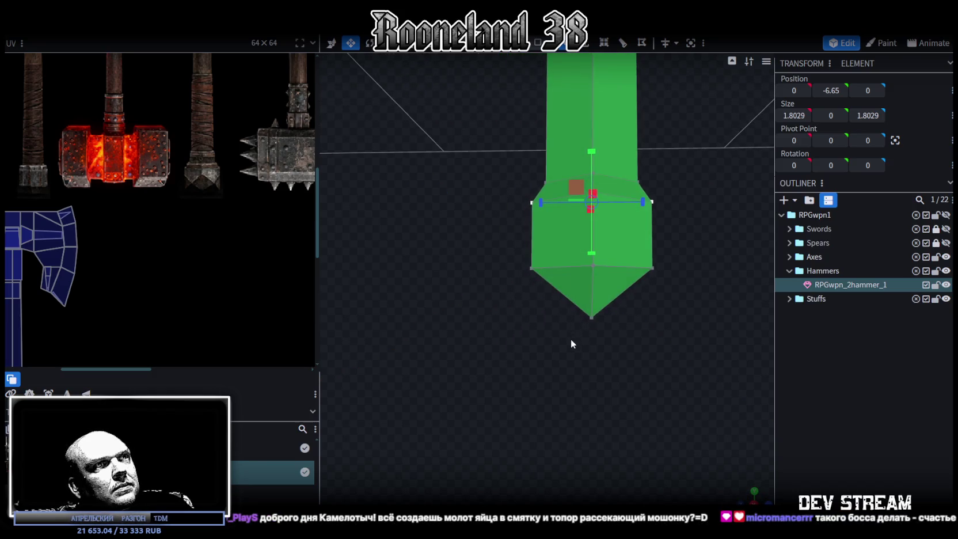
click(592, 317)
key(x)
drag(589, 267, 593, 238)
drag(432, 196, 432, 251)
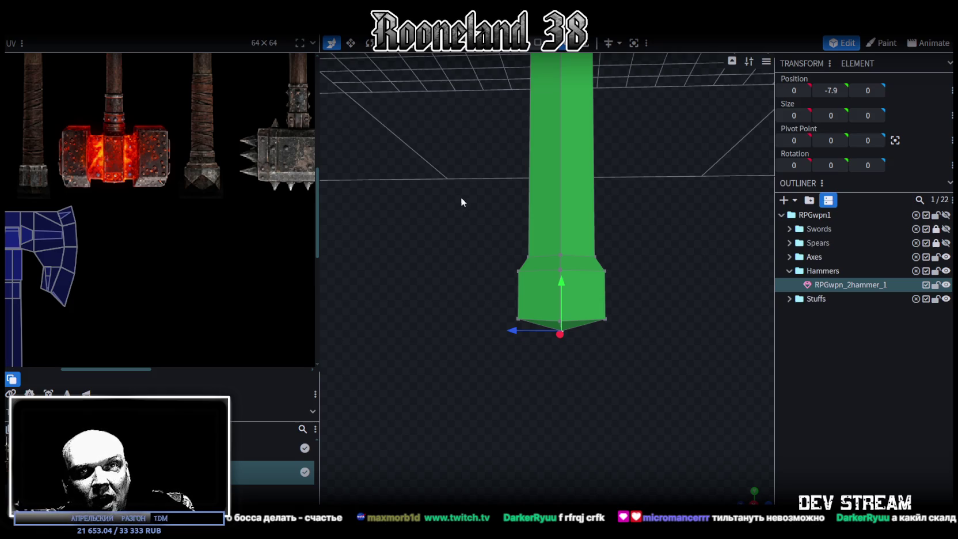
drag(631, 237, 646, 224)
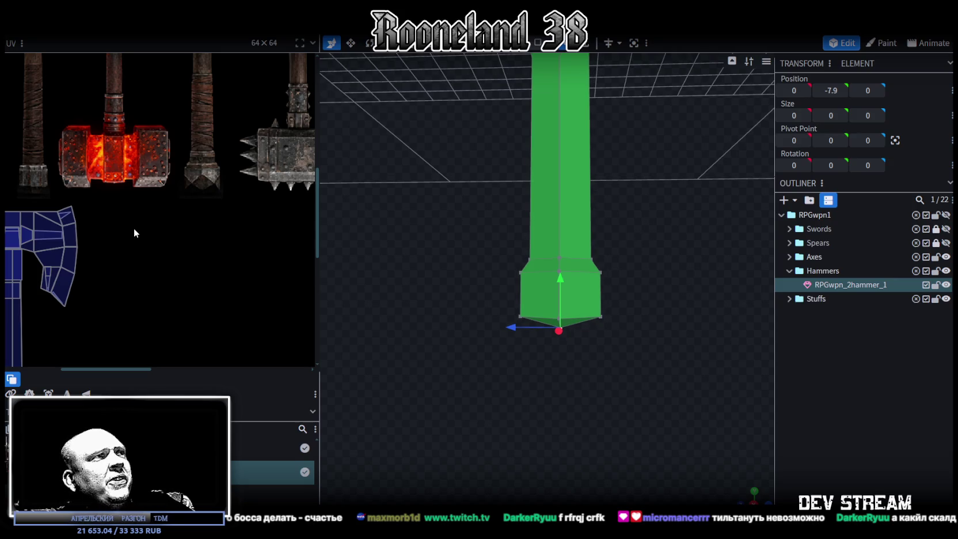
scroll(133, 228, down, 4)
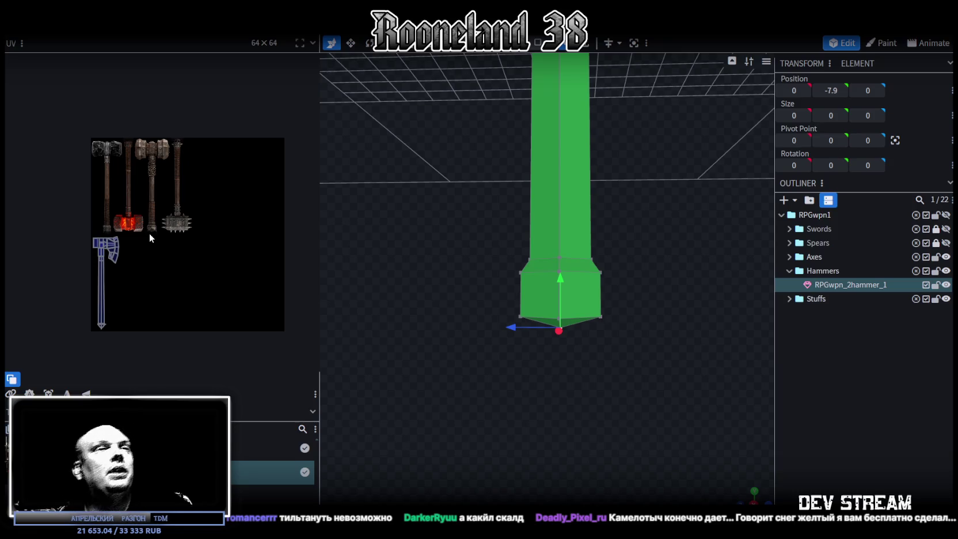
Zoom the viewport in on the hammer model
scroll(438, 271, up, 2)
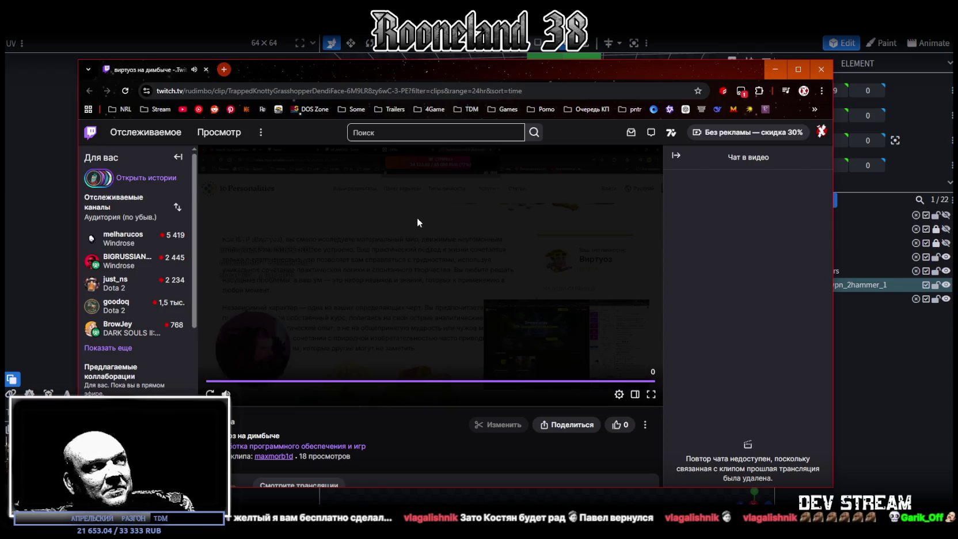
Close the Twitch clip browser window to return to the Blockbench hammer model
click(206, 69)
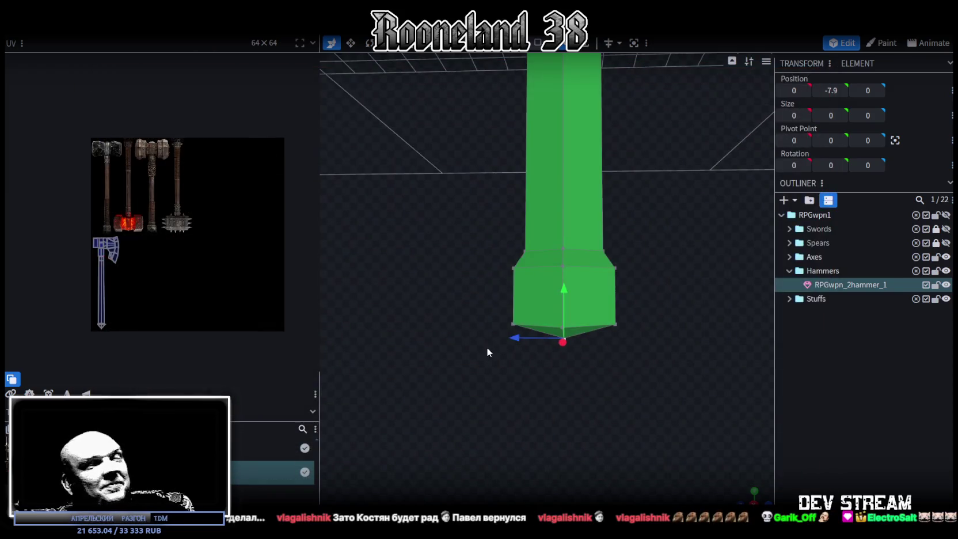
Select a pommel corner vertex and the pommel's bottom UV vertices in the UV layout
scroll(478, 313, up, 2)
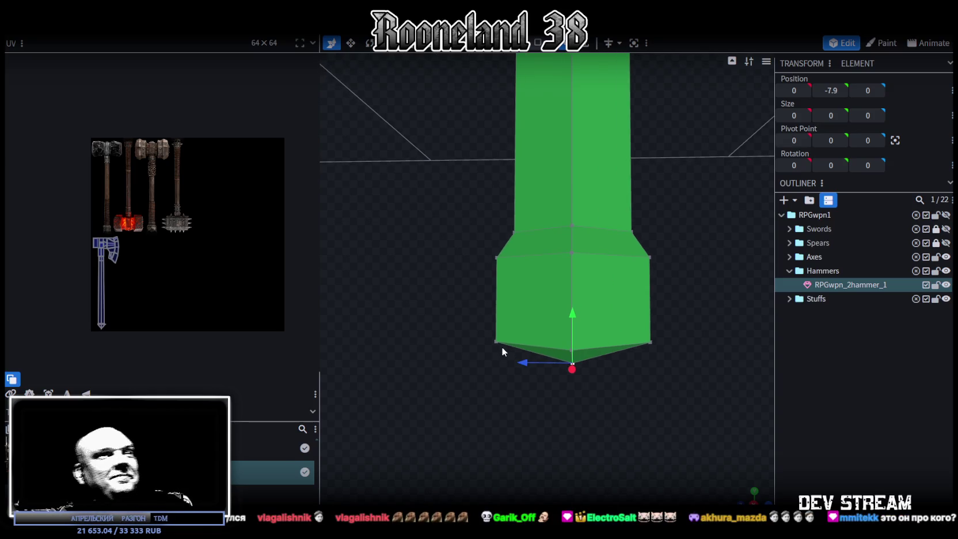
mouse_move(608, 450)
mouse_down()
mouse_move(553, 480)
mouse_move(616, 482)
mouse_move(588, 474)
mouse_move(599, 335)
mouse_move(592, 395)
mouse_move(706, 429)
mouse_move(654, 437)
mouse_move(648, 425)
mouse_move(187, 275)
mouse_up()
click(632, 327)
drag(431, 279, 428, 394)
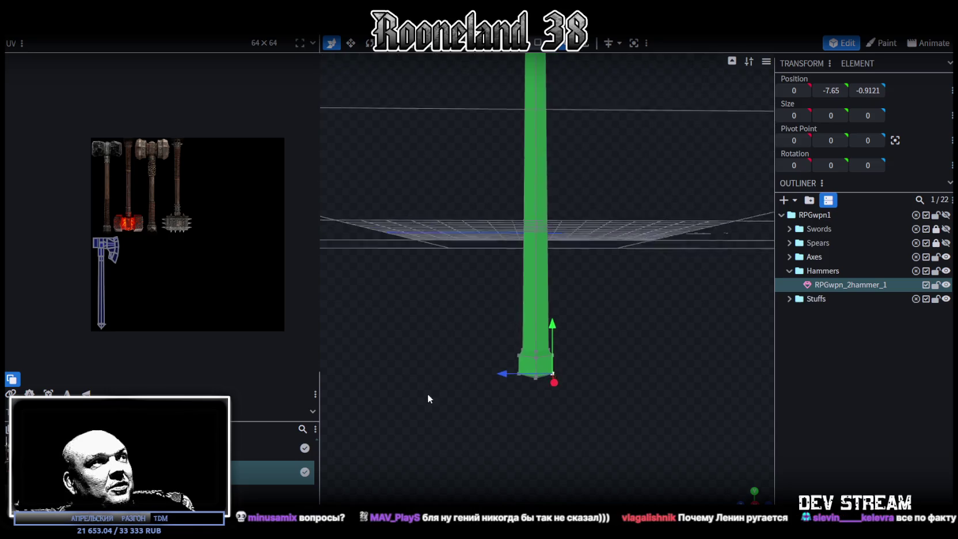
scroll(88, 193, up, 3)
scroll(126, 247, up, 2)
scroll(184, 253, down, 3)
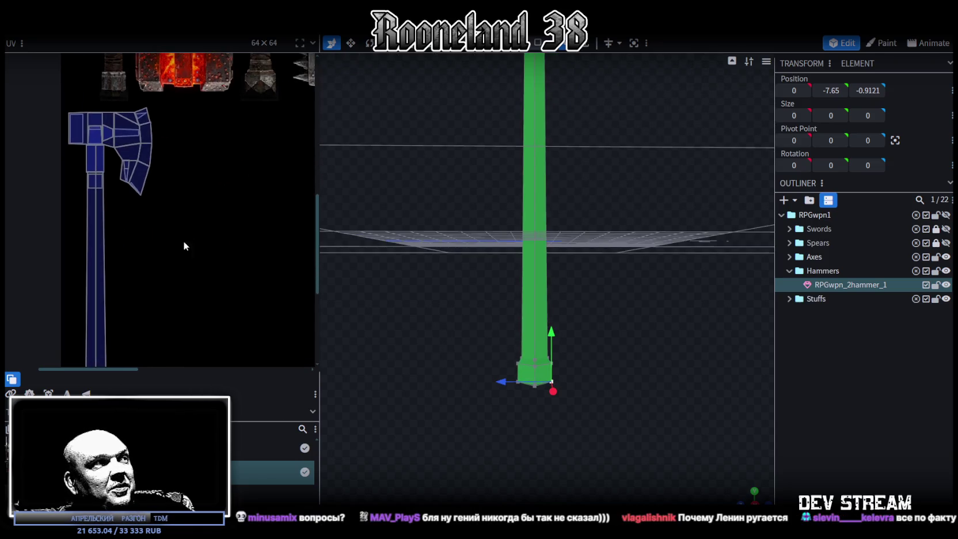
scroll(153, 273, down, 2)
click(95, 300)
drag(79, 294, 78, 290)
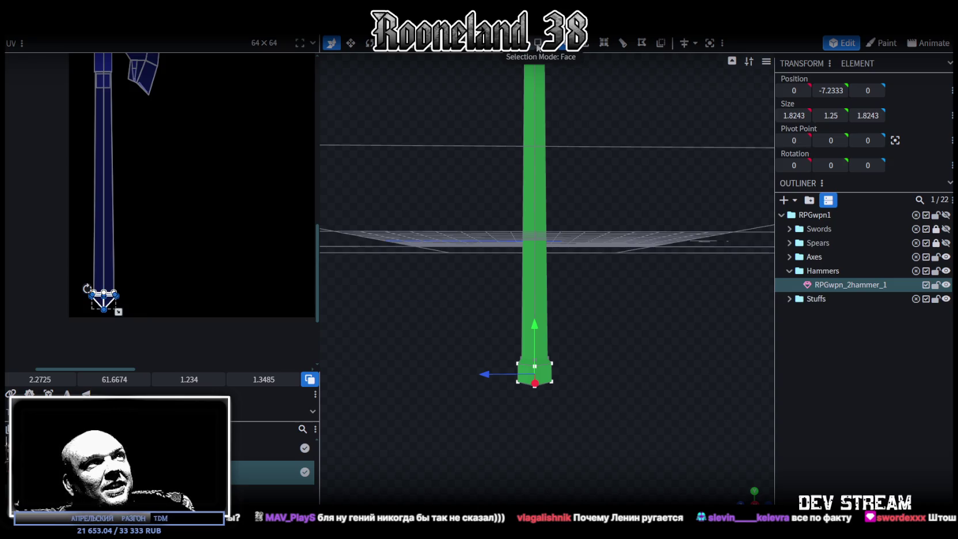
scroll(499, 306, down, 3)
From a straight front view, box-select the blade of the axe head
mouse_move(491, 269)
mouse_down()
mouse_move(610, 334)
mouse_move(590, 443)
mouse_up()
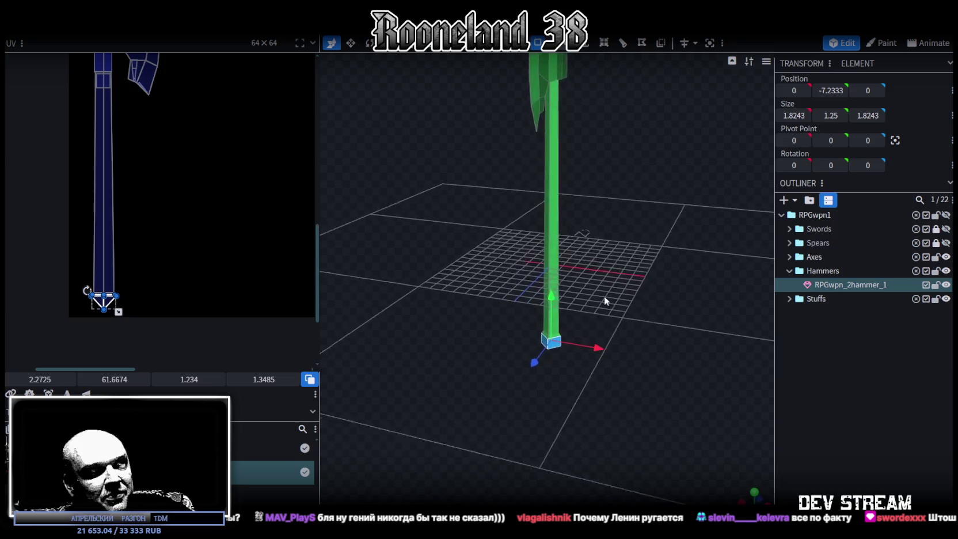
scroll(575, 364, up, 3)
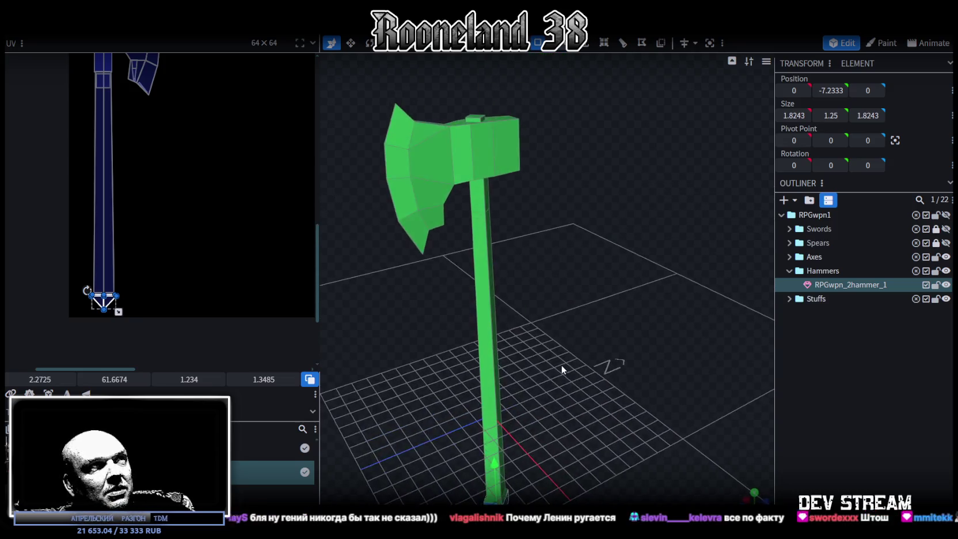
drag(575, 364, 603, 367)
scroll(220, 225, down, 3)
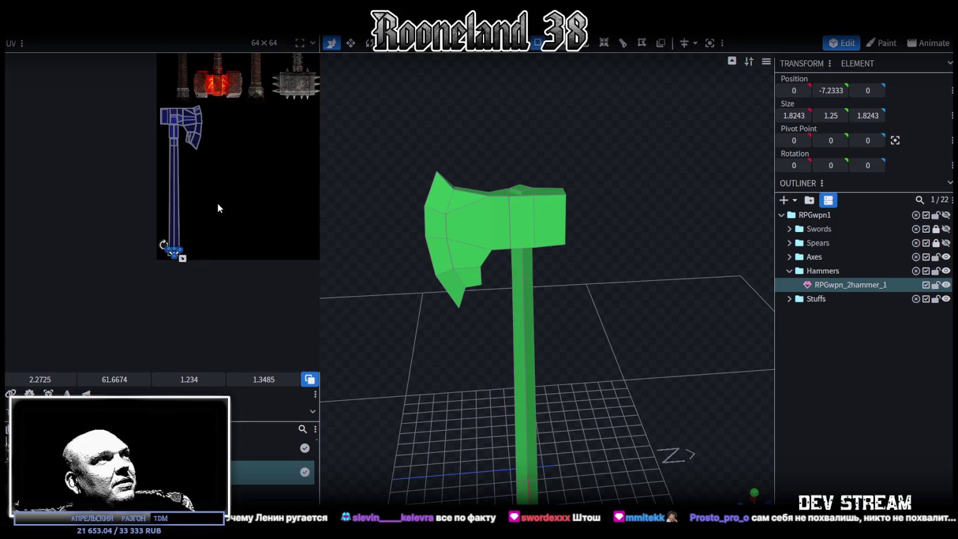
scroll(217, 203, up, 4)
scroll(479, 397, up, 2)
mouse_move(478, 395)
mouse_down()
mouse_move(507, 372)
mouse_move(409, 417)
mouse_up()
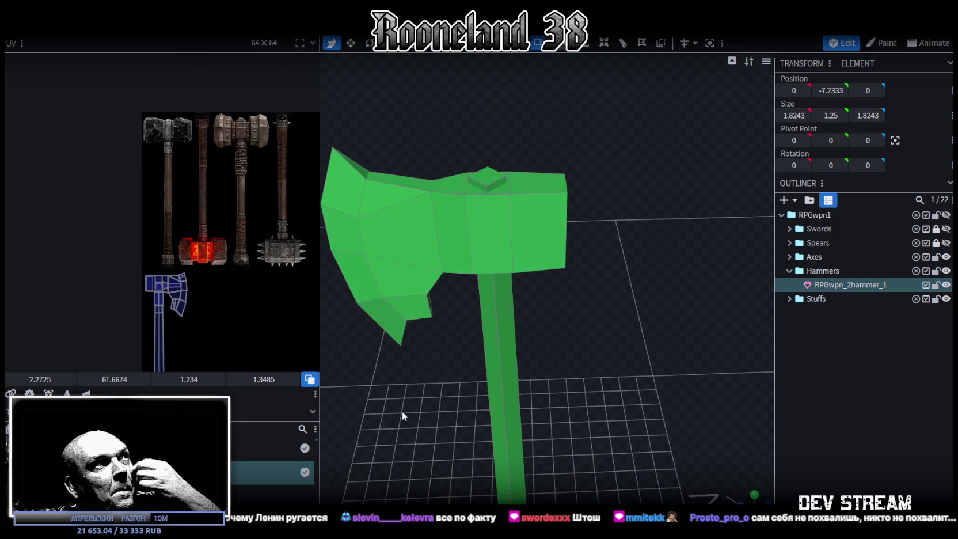
mouse_move(476, 357)
mouse_down()
mouse_move(647, 356)
mouse_move(635, 316)
mouse_up()
scroll(634, 313, down, 2)
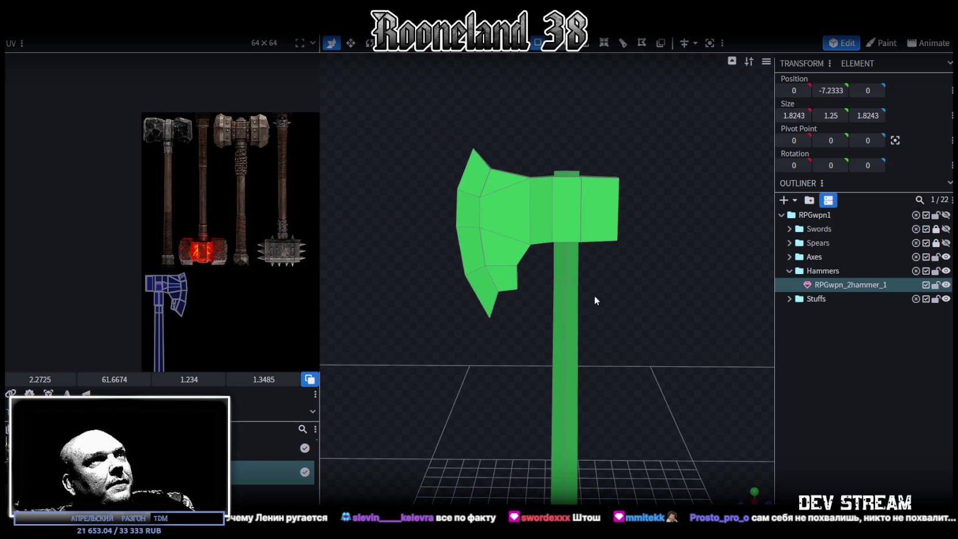
drag(419, 125, 535, 331)
right_drag(535, 332, 624, 337)
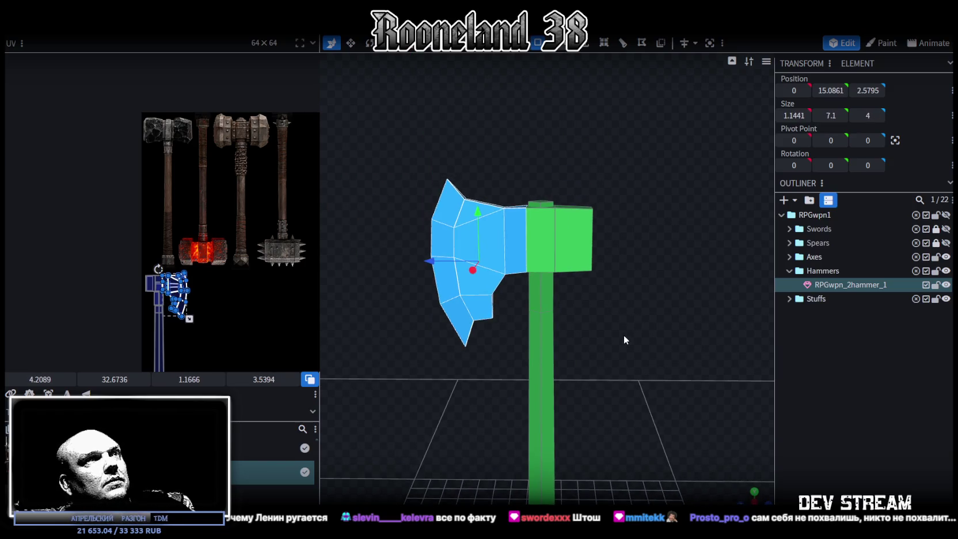
Delete the axe blade and the head's right-side face
key(Delete)
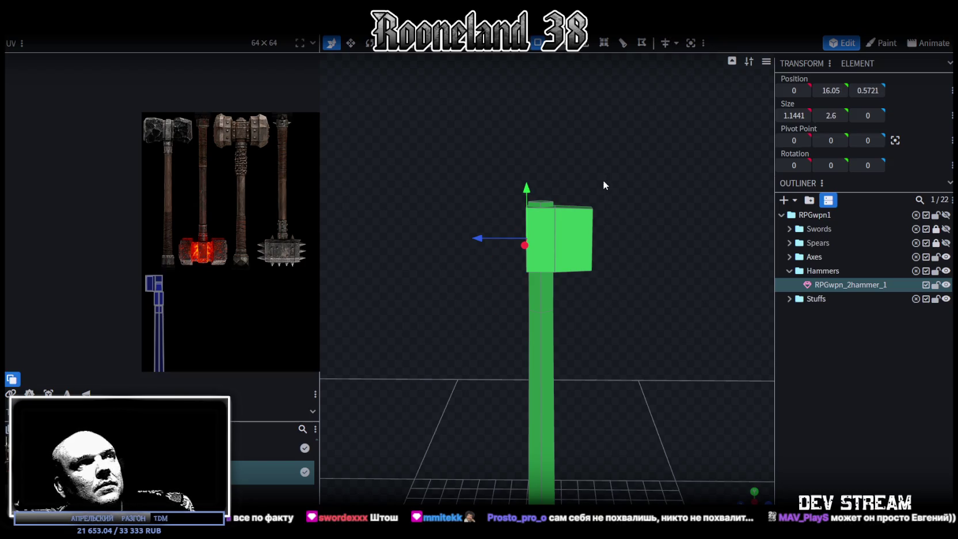
drag(601, 179, 586, 298)
key(Delete)
mouse_move(563, 311)
middle_down()
mouse_move(651, 350)
mouse_move(543, 352)
mouse_move(601, 333)
middle_up()
scroll(597, 343, up, 3)
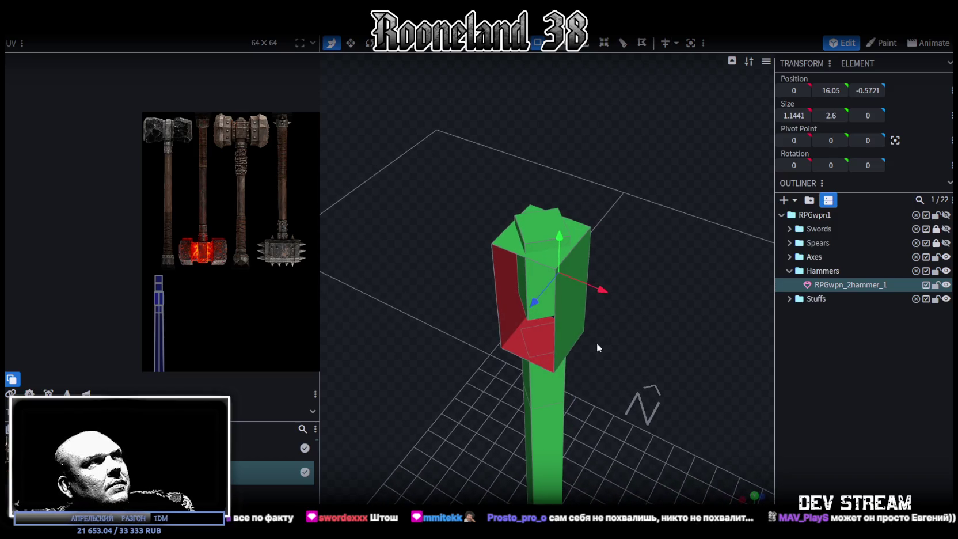
mouse_move(603, 296)
middle_down()
mouse_move(640, 275)
mouse_move(587, 279)
middle_up()
Select the head block's top face and add a loop cut around the head
click(510, 239)
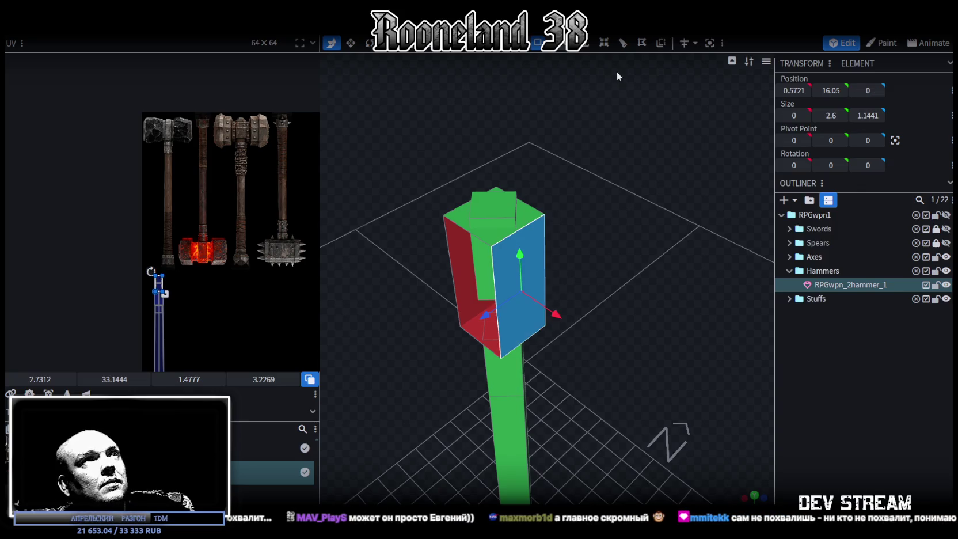
click(506, 236)
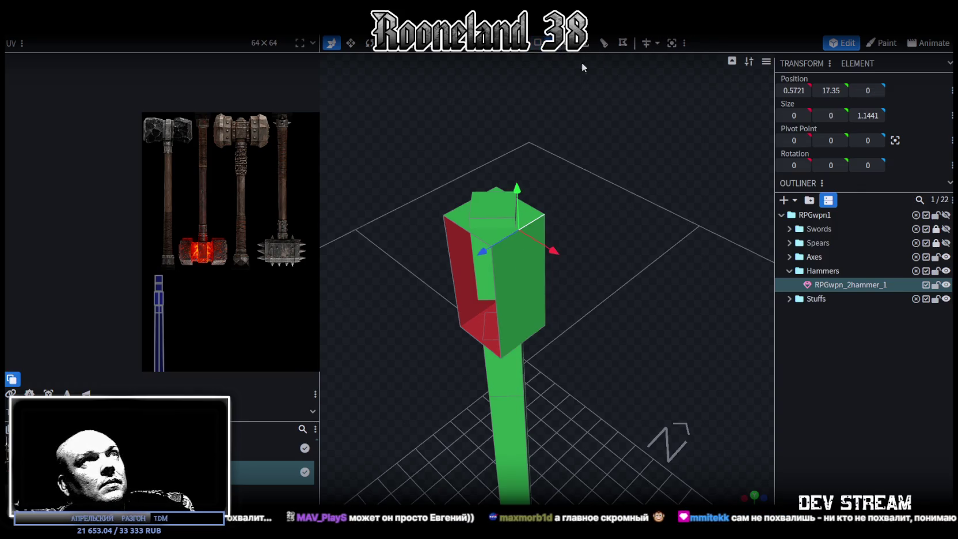
click(605, 44)
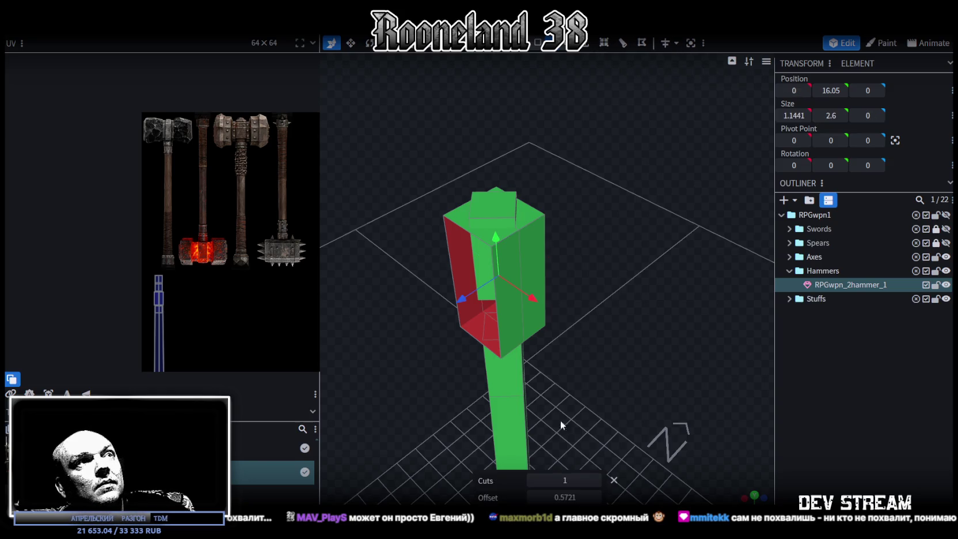
Set the loop cut to 2 cuts and switch to face selection with the Move tool
click(596, 479)
drag(582, 438, 557, 318)
click(537, 50)
key(v)
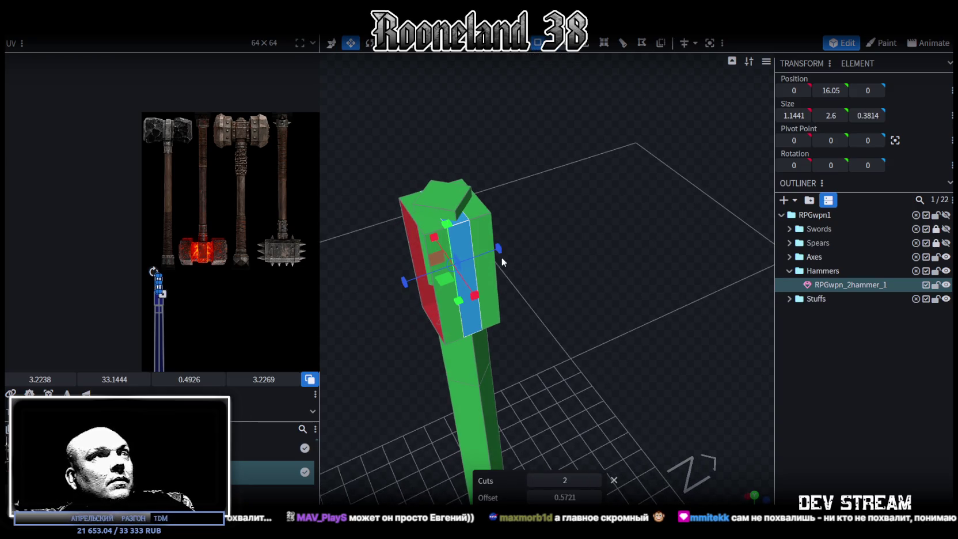
Select the head block's side faces and narrow the front face to width 0.5441
mouse_move(511, 252)
mouse_down()
mouse_move(650, 252)
mouse_move(605, 131)
mouse_up()
scroll(467, 206, up, 3)
click(440, 222)
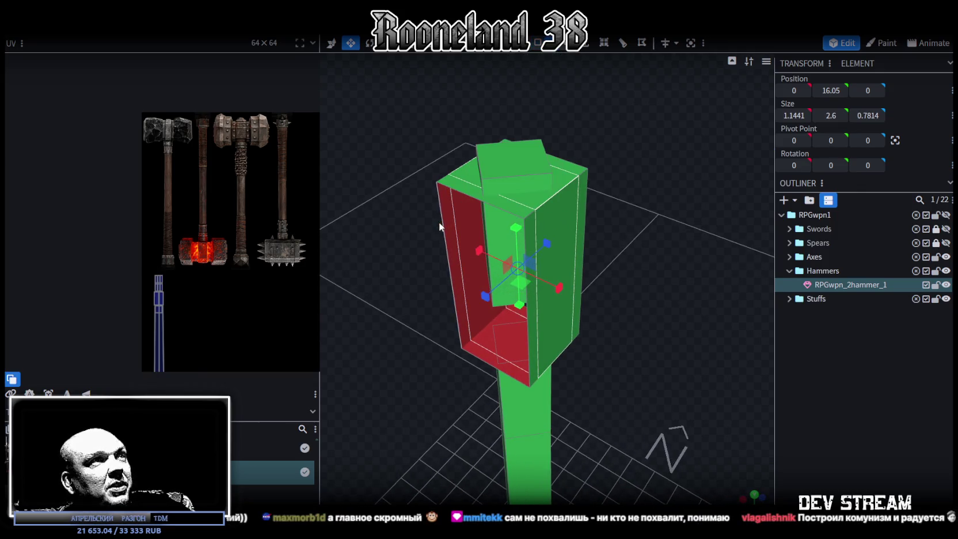
click(576, 250)
mouse_move(578, 249)
mouse_down()
mouse_move(534, 263)
mouse_move(636, 295)
mouse_up()
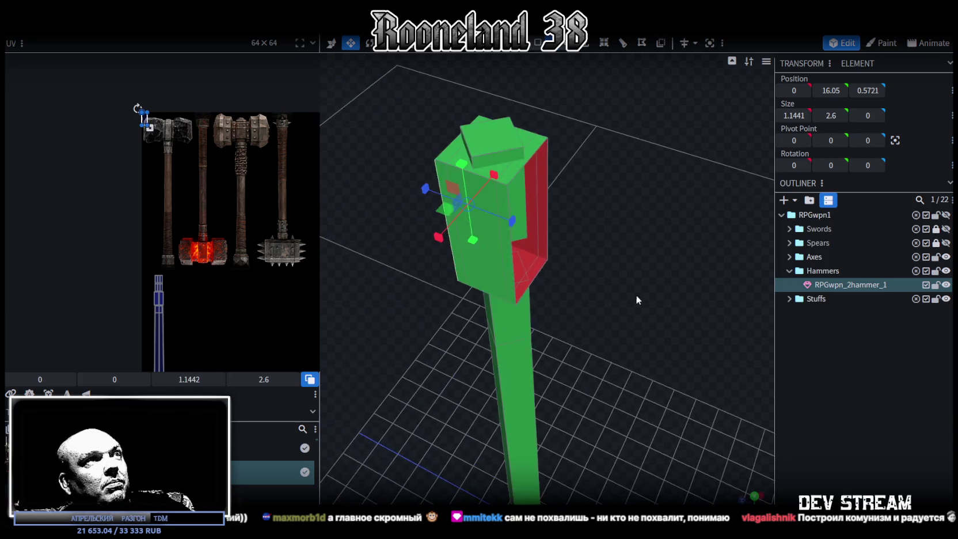
click(544, 188)
click(508, 256)
drag(652, 309, 693, 217)
click(521, 265)
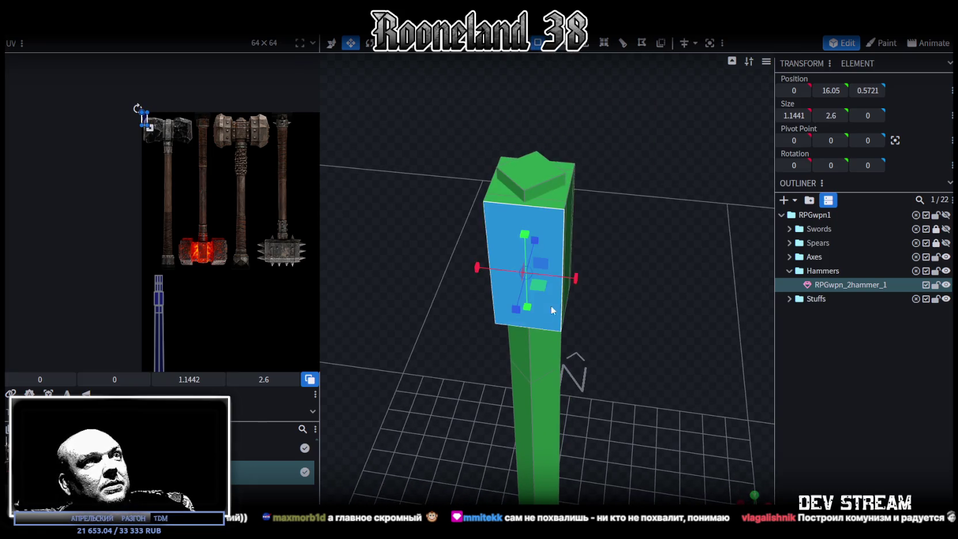
drag(633, 323, 730, 263)
drag(569, 228, 551, 222)
Widen the selected head side faces to 1.3441, giving the head its octagonal bevel
mouse_move(639, 214)
mouse_down()
mouse_move(631, 161)
mouse_move(671, 147)
mouse_up()
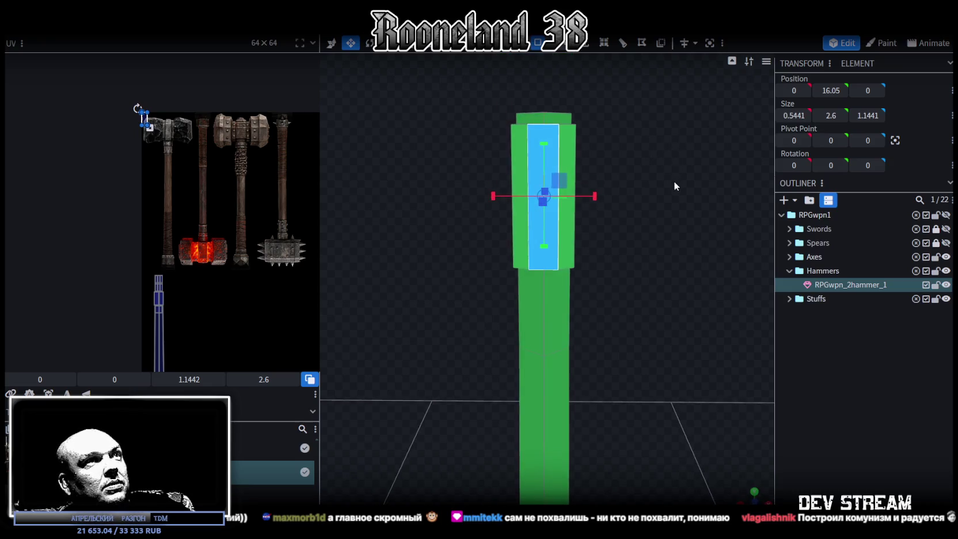
drag(676, 179, 520, 53)
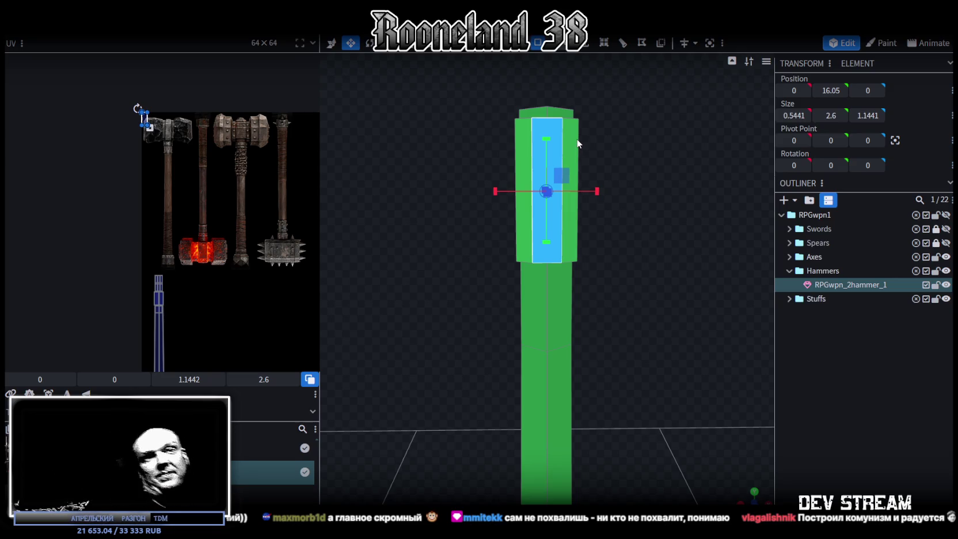
mouse_move(604, 131)
mouse_down()
mouse_move(614, 151)
mouse_move(578, 160)
mouse_move(563, 133)
mouse_move(427, 150)
mouse_move(501, 116)
mouse_move(659, 144)
mouse_up()
mouse_move(619, 112)
mouse_down()
mouse_move(730, 150)
mouse_move(585, 136)
mouse_move(615, 153)
mouse_up()
mouse_move(706, 178)
mouse_down()
mouse_move(655, 170)
mouse_move(585, 245)
mouse_up()
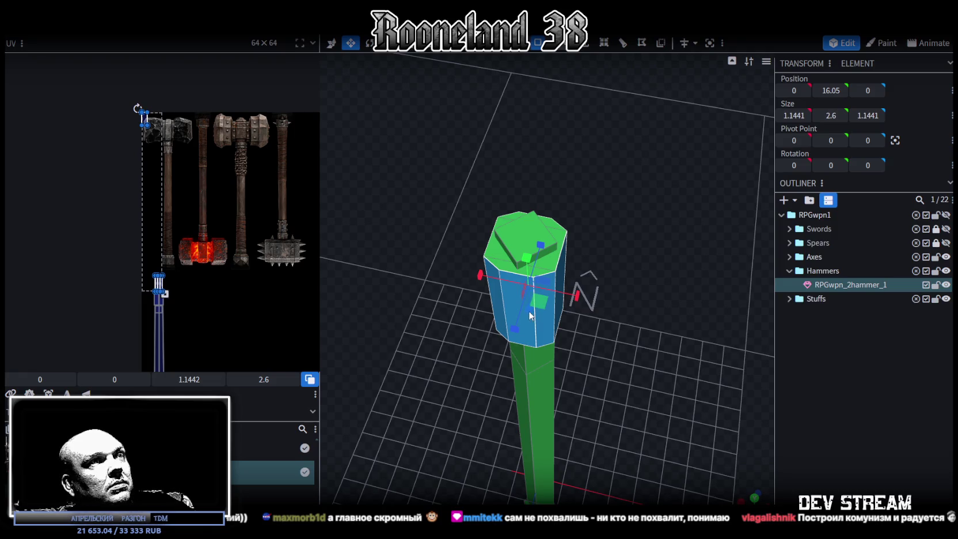
drag(543, 304, 546, 308)
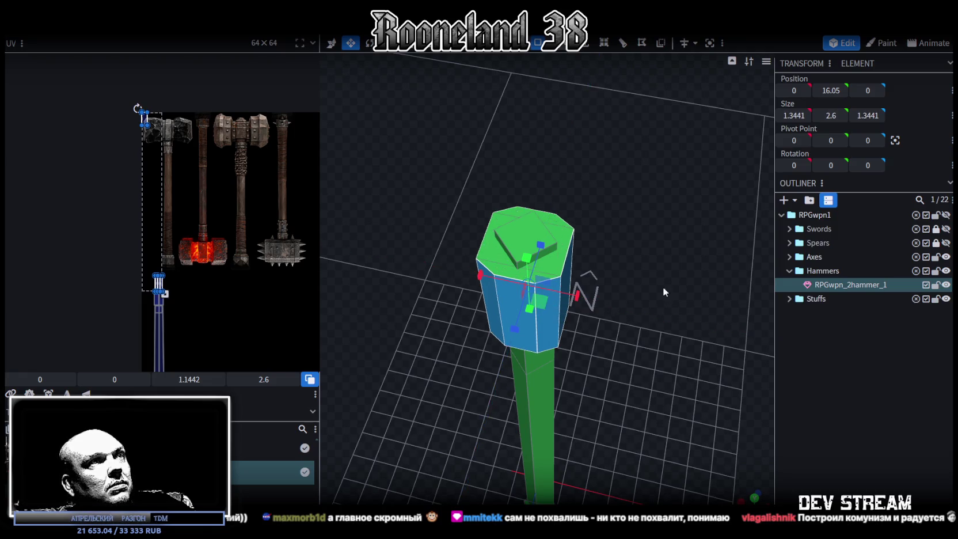
Orbit below the octagonal head and select the handle's top face just beneath it
mouse_move(662, 287)
mouse_down()
mouse_move(655, 316)
mouse_move(664, 319)
mouse_move(587, 336)
mouse_move(606, 288)
mouse_move(576, 311)
mouse_move(671, 362)
mouse_move(631, 256)
mouse_move(641, 198)
mouse_move(682, 216)
mouse_move(687, 203)
mouse_move(681, 234)
mouse_move(704, 251)
mouse_up()
scroll(719, 312, down, 5)
mouse_move(718, 312)
mouse_down()
mouse_move(716, 410)
mouse_move(522, 283)
mouse_move(448, 255)
mouse_up()
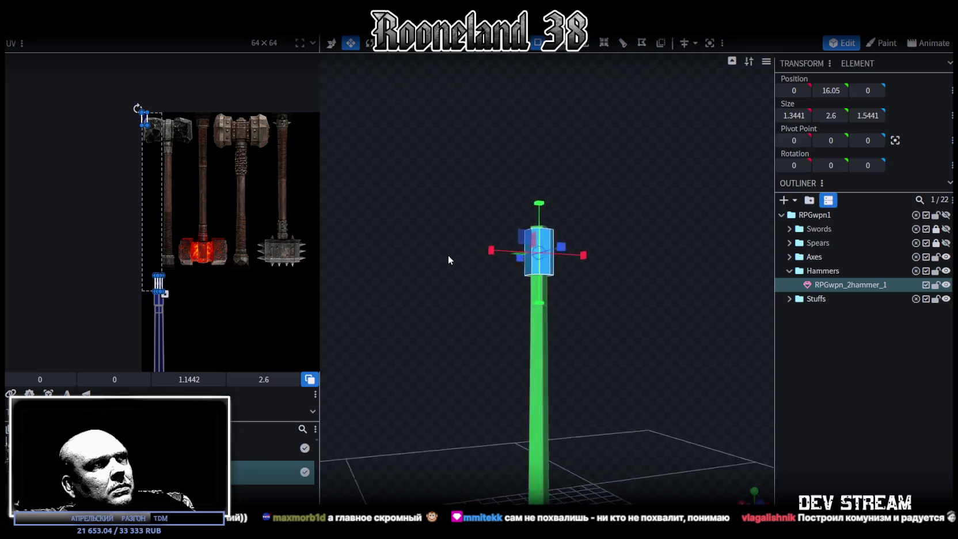
scroll(431, 251, up, 5)
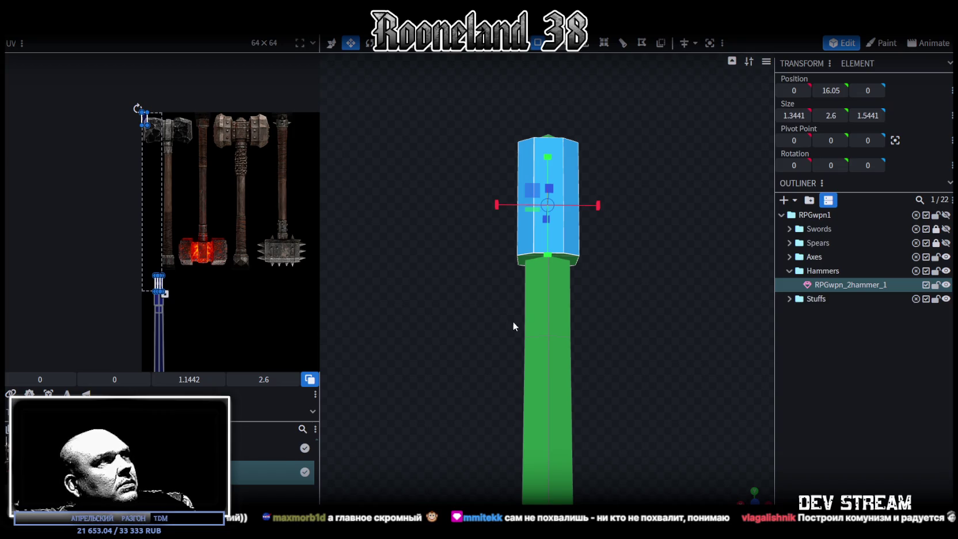
scroll(591, 301, down, 3)
drag(591, 301, 574, 117)
scroll(572, 204, down, 2)
drag(572, 208, 573, 268)
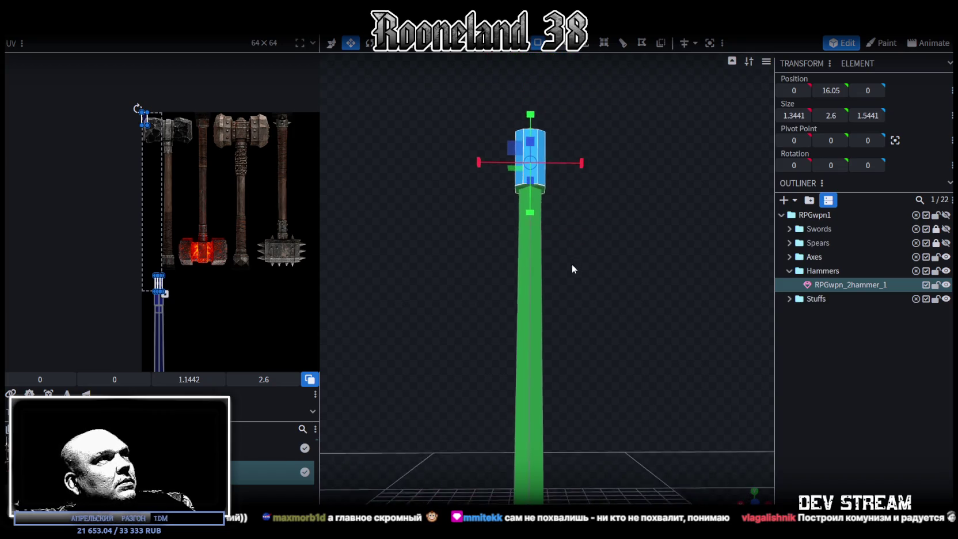
scroll(144, 135, up, 2)
scroll(144, 135, up, 2)
drag(523, 92, 522, 57)
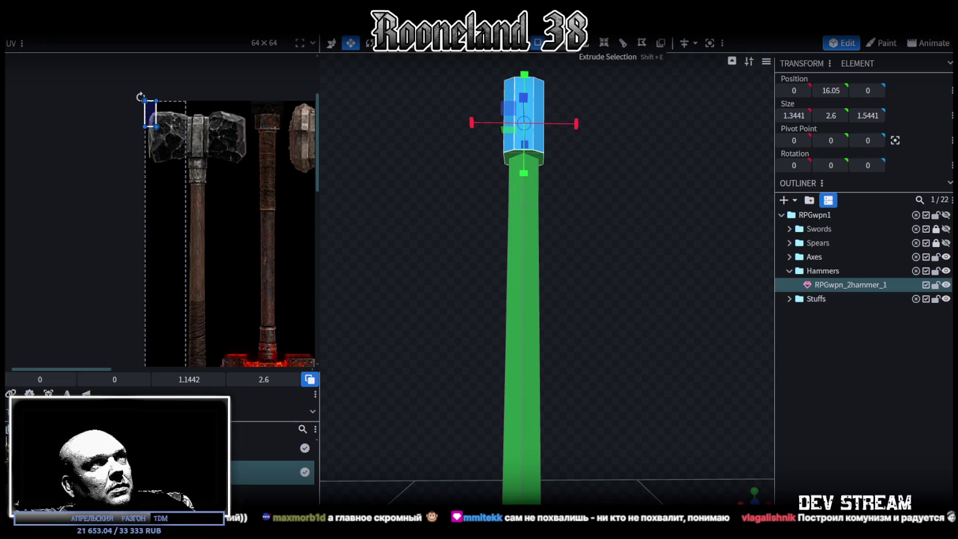
scroll(617, 225, up, 3)
click(507, 151)
drag(564, 135, 611, 229)
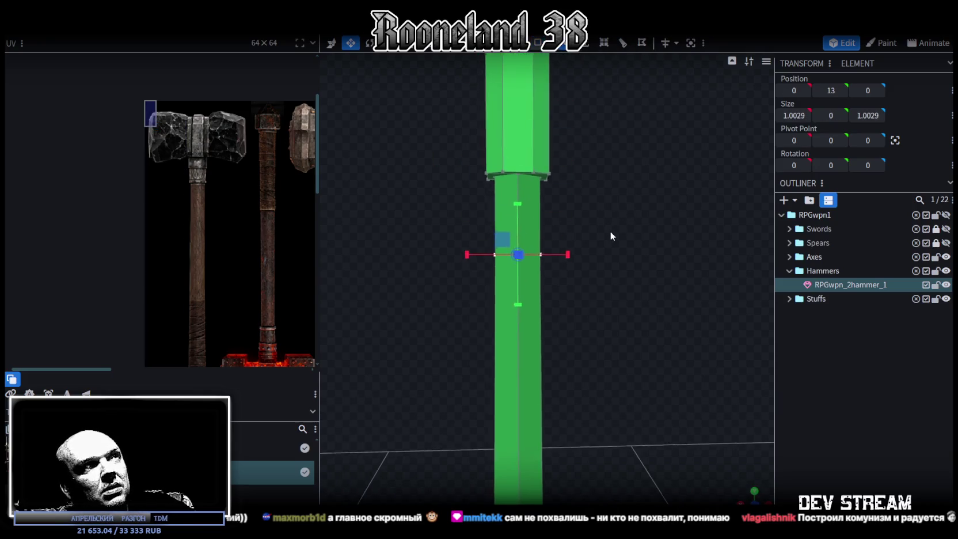
Extrude the handle's top face upward into a short collar ring, settling it at 13.3
key(s)
drag(521, 214, 523, 194)
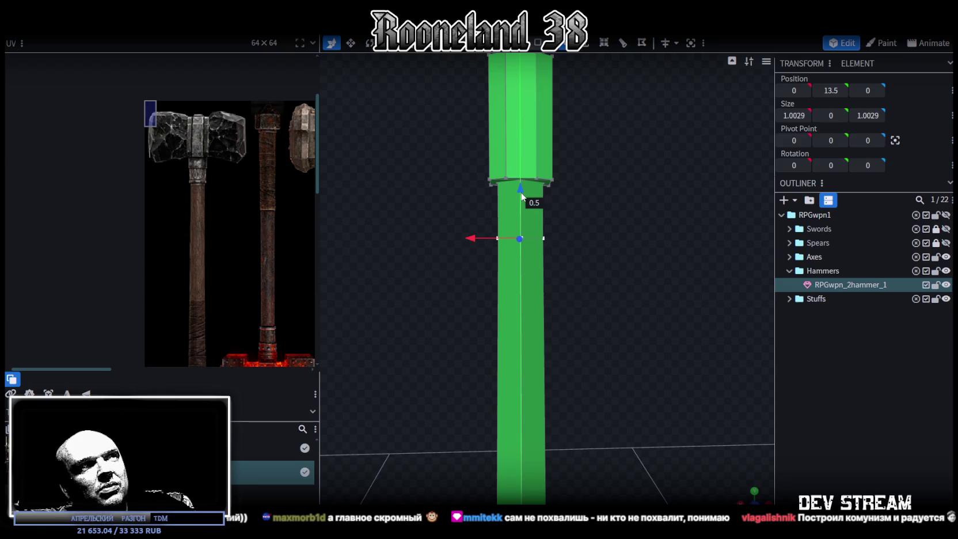
drag(570, 230, 597, 248)
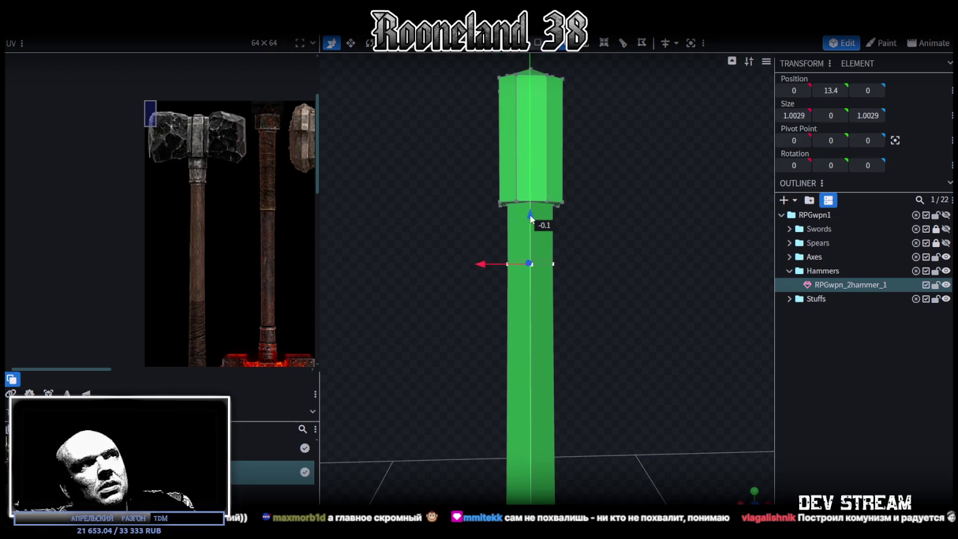
drag(531, 219, 533, 222)
scroll(616, 242, up, 2)
mouse_move(616, 244)
mouse_down()
mouse_move(525, 216)
mouse_move(587, 190)
mouse_up()
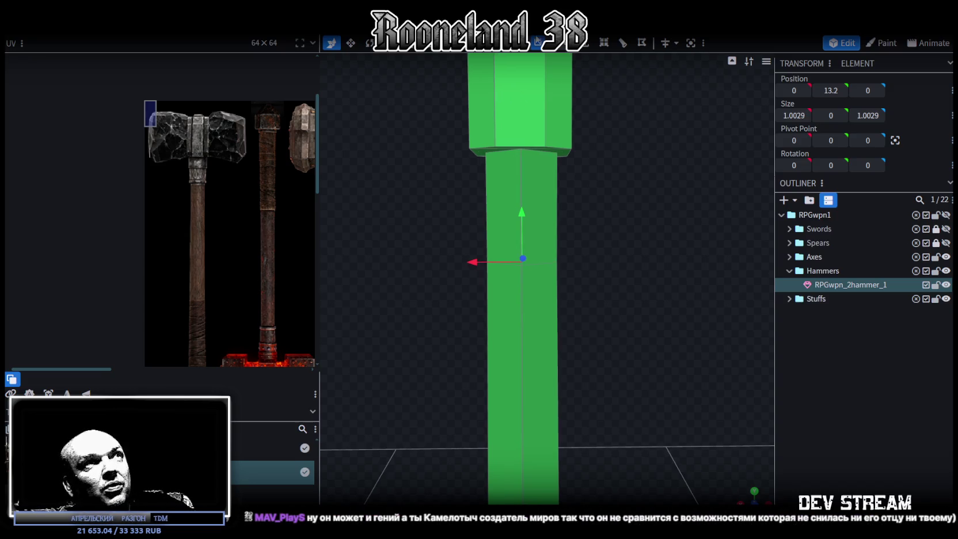
Select the new collar band's side faces, then the whole handle in front view
drag(457, 179, 612, 202)
scroll(208, 194, down, 1)
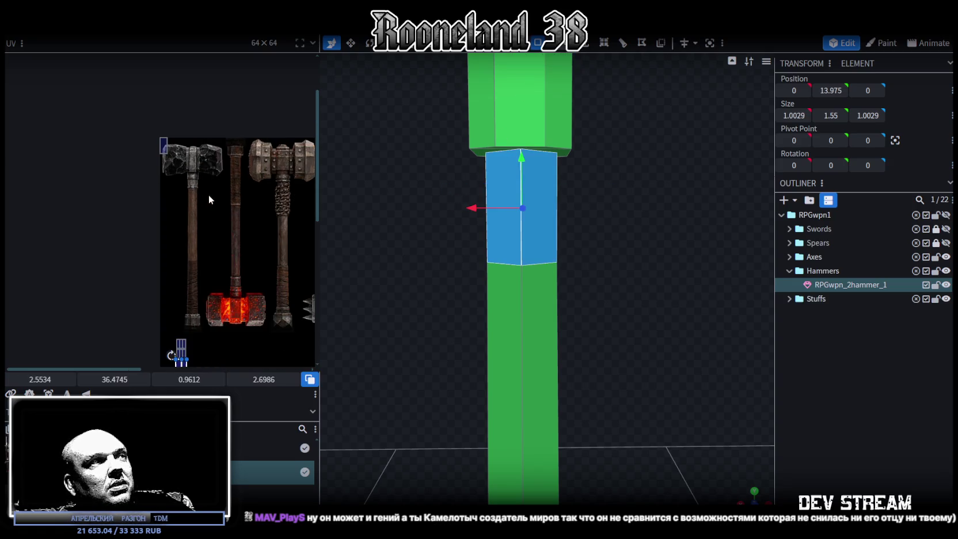
scroll(221, 185, down, 1)
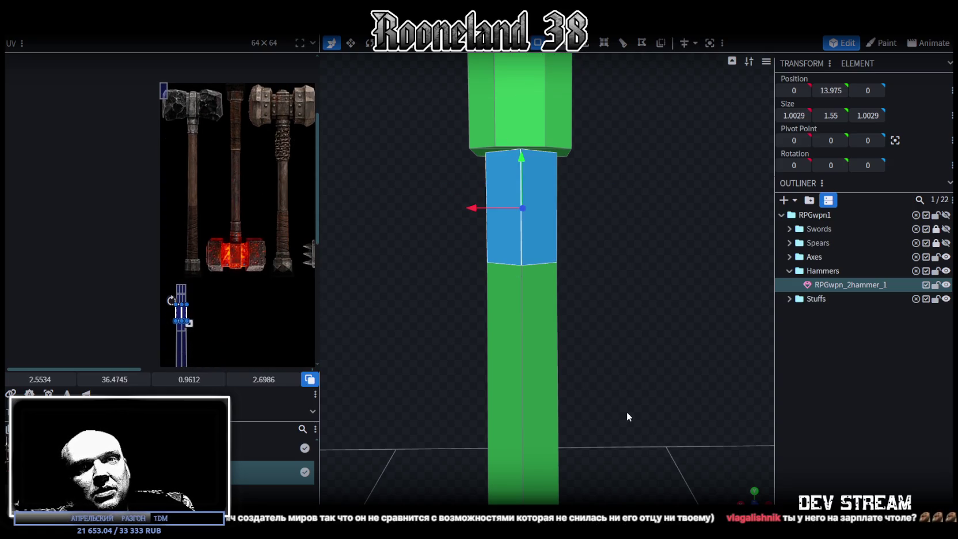
scroll(625, 407, down, 1)
scroll(626, 402, down, 1)
scroll(626, 402, down, 1)
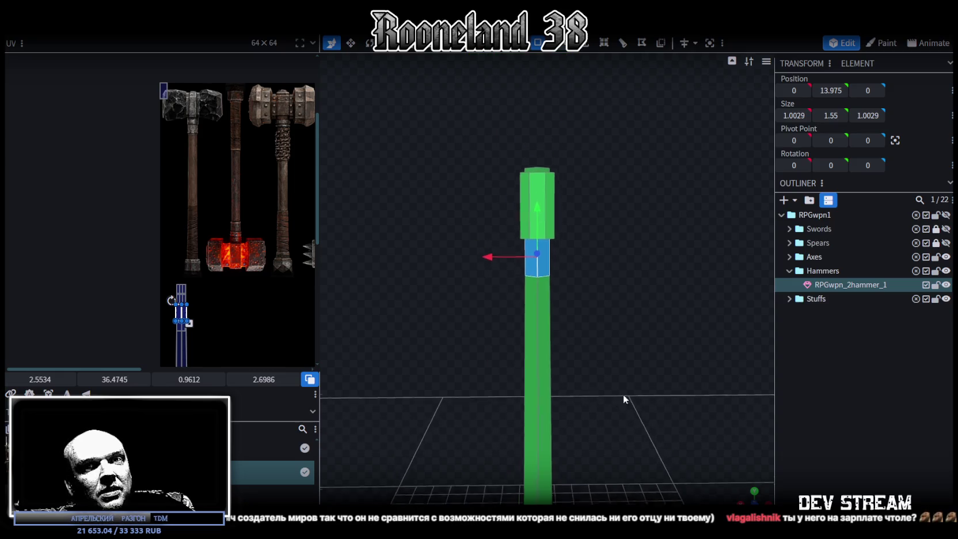
scroll(625, 406, down, 1)
scroll(607, 305, down, 1)
scroll(599, 334, down, 1)
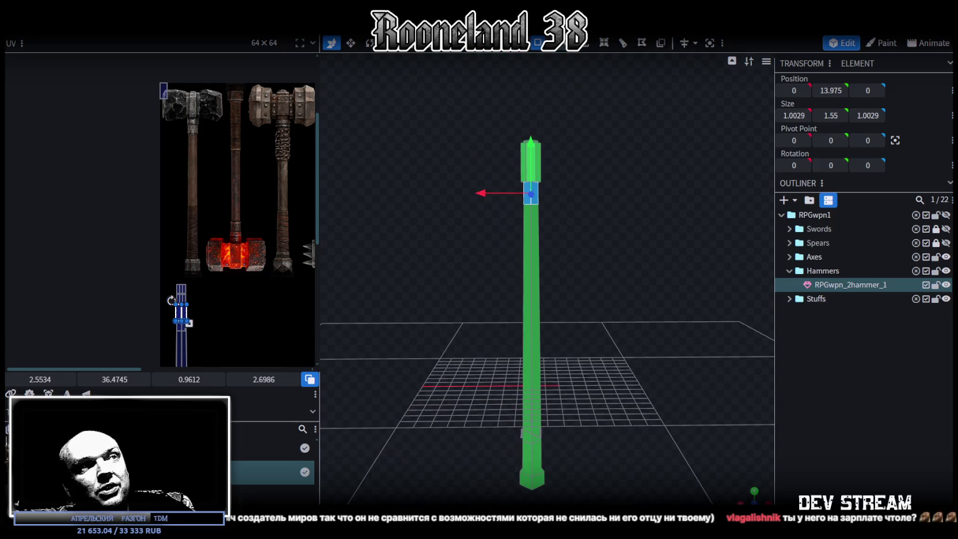
click(604, 226)
key(KP_1)
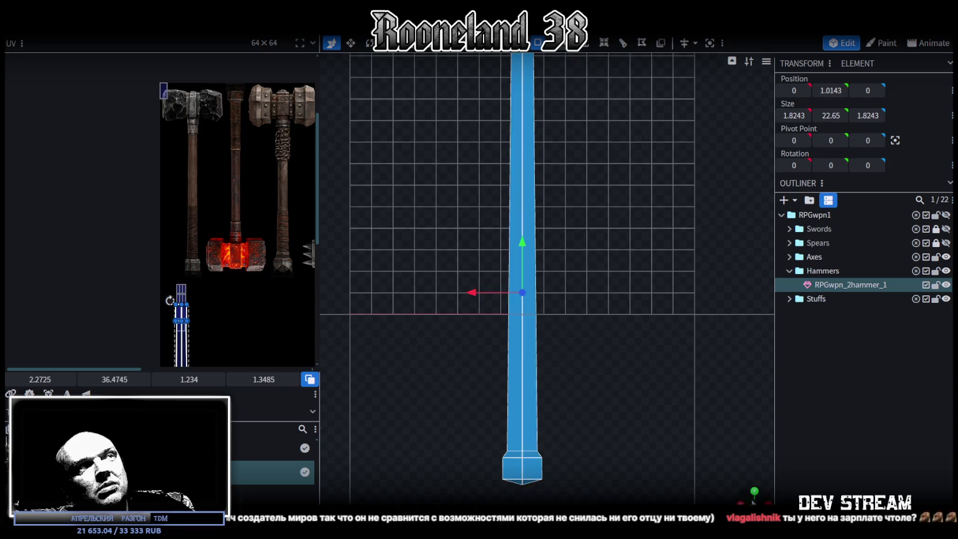
Project the hammer's UVs from view, then move and enlarge the pommel island onto the pommel texture
click(68, 394)
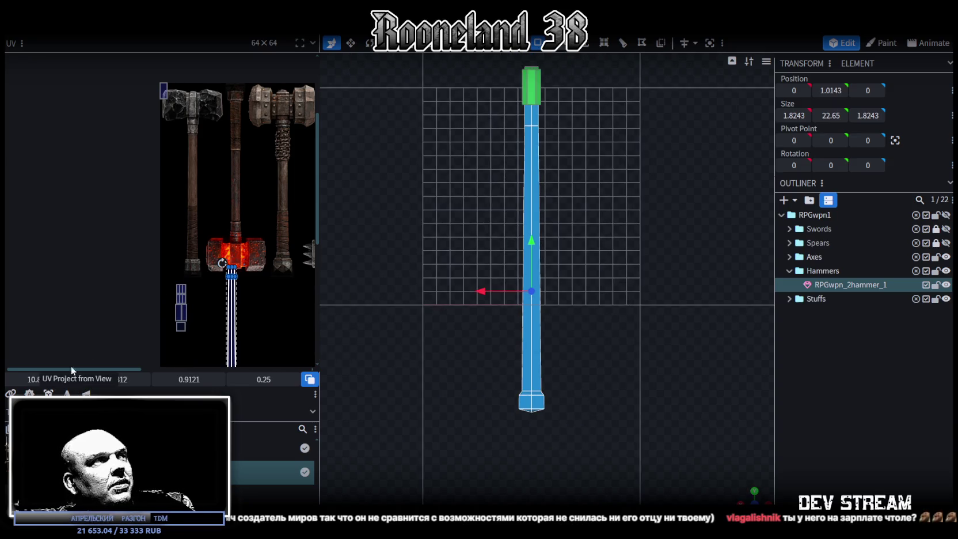
drag(235, 313, 228, 311)
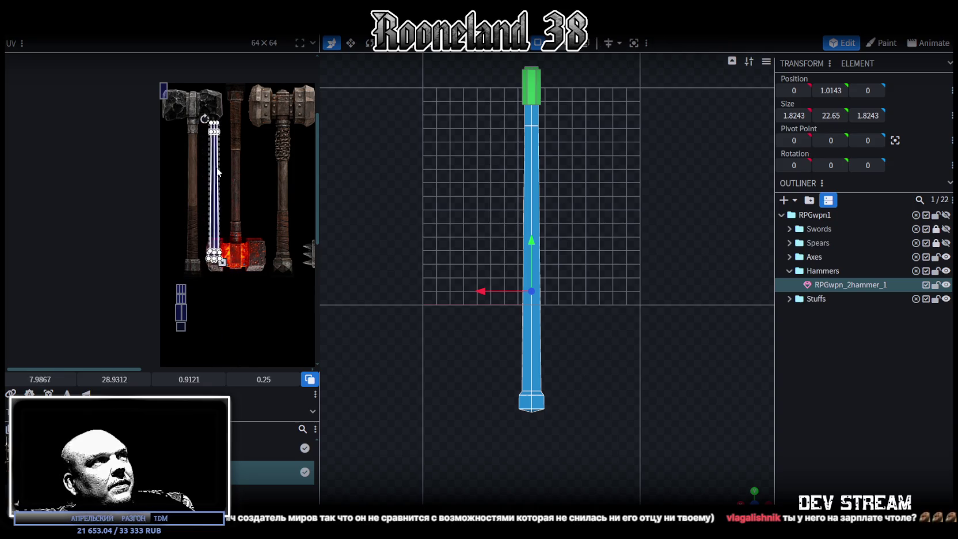
scroll(252, 251, up, 1)
scroll(251, 252, up, 1)
scroll(252, 252, up, 2)
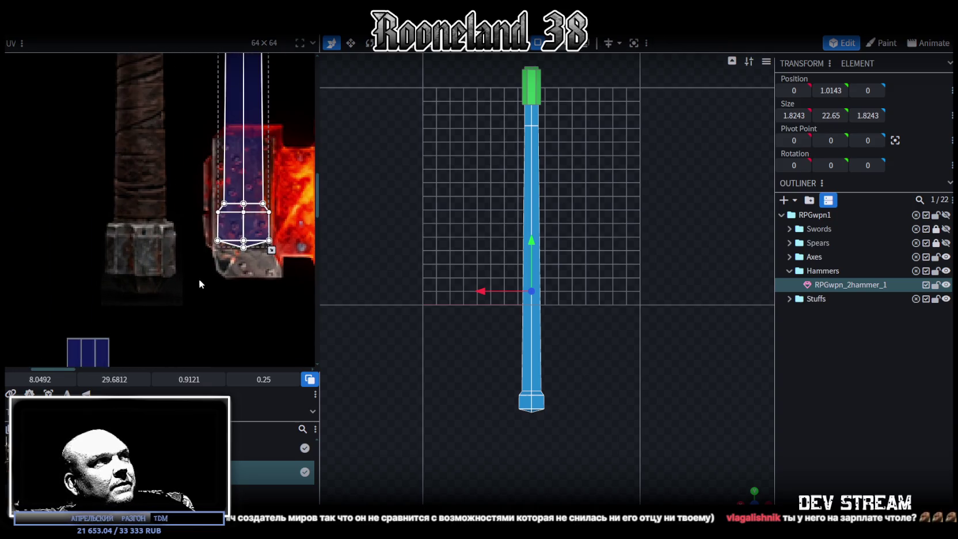
mouse_move(198, 279)
mouse_down()
mouse_move(204, 254)
mouse_move(151, 251)
mouse_move(129, 239)
mouse_up()
scroll(106, 245, up, 2)
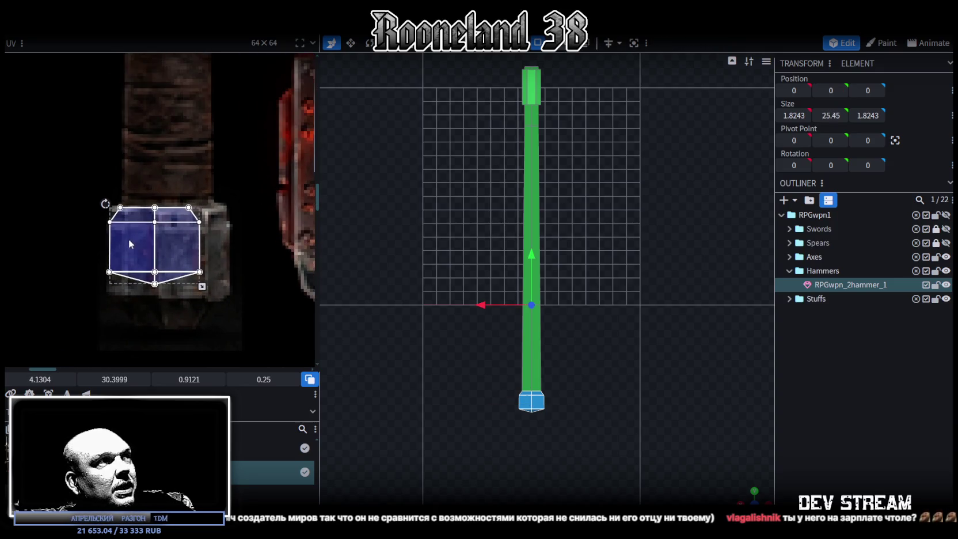
scroll(207, 292, up, 2)
scroll(206, 320, down, 5)
drag(209, 240, 236, 267)
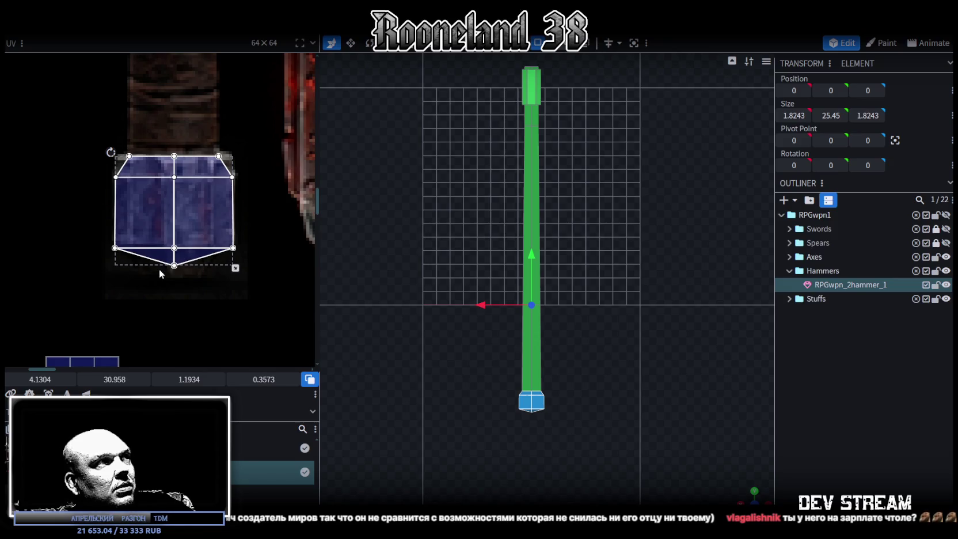
Stretch the pommel's bottom UV faces downward and its top row of faces upward
click(164, 256)
drag(235, 268, 235, 277)
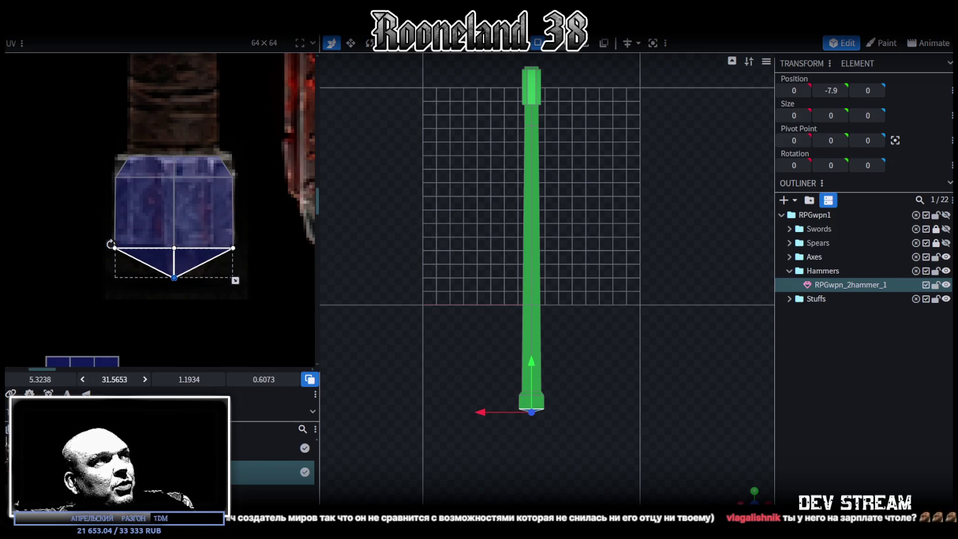
scroll(195, 264, up, 3)
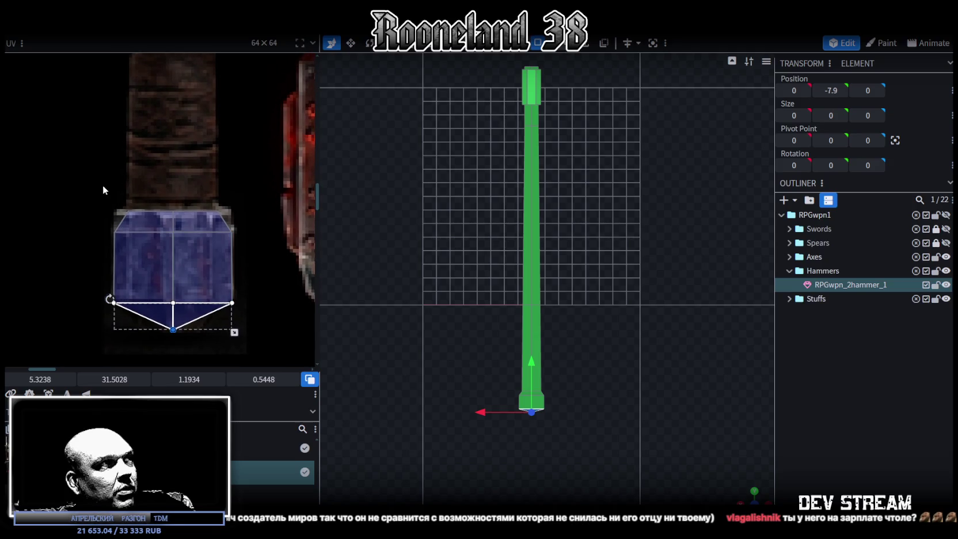
click(134, 219)
drag(102, 186, 246, 214)
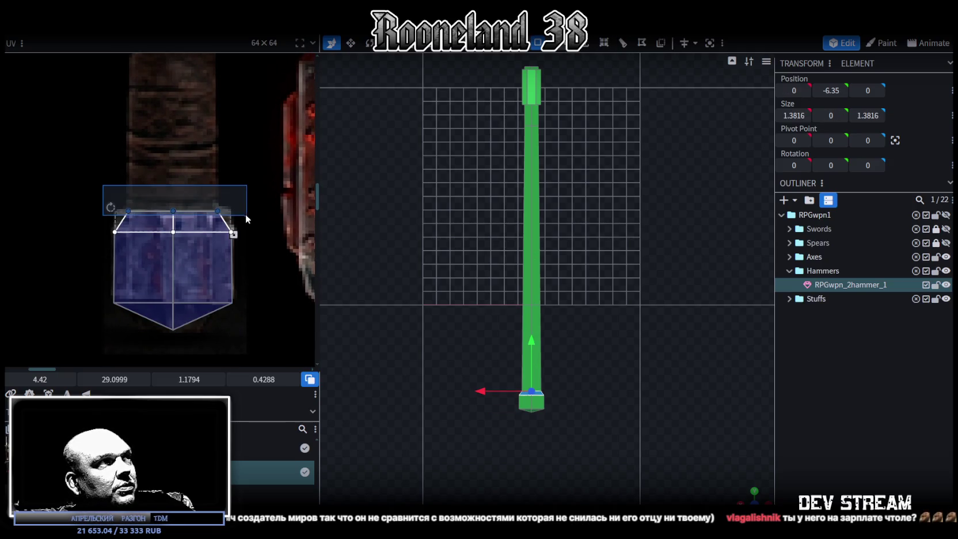
drag(174, 210, 173, 208)
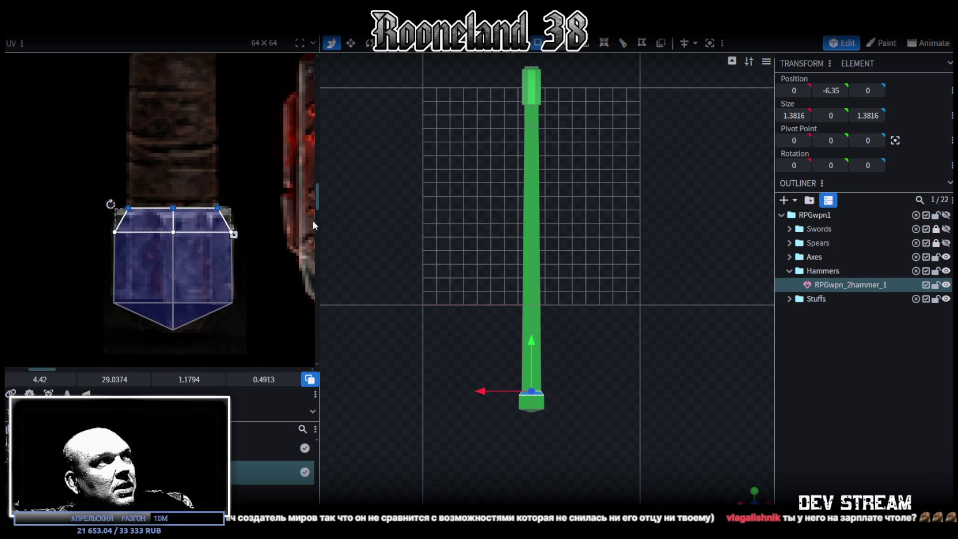
scroll(320, 219, down, 3)
middle_drag(272, 172, 221, 257)
click(526, 270)
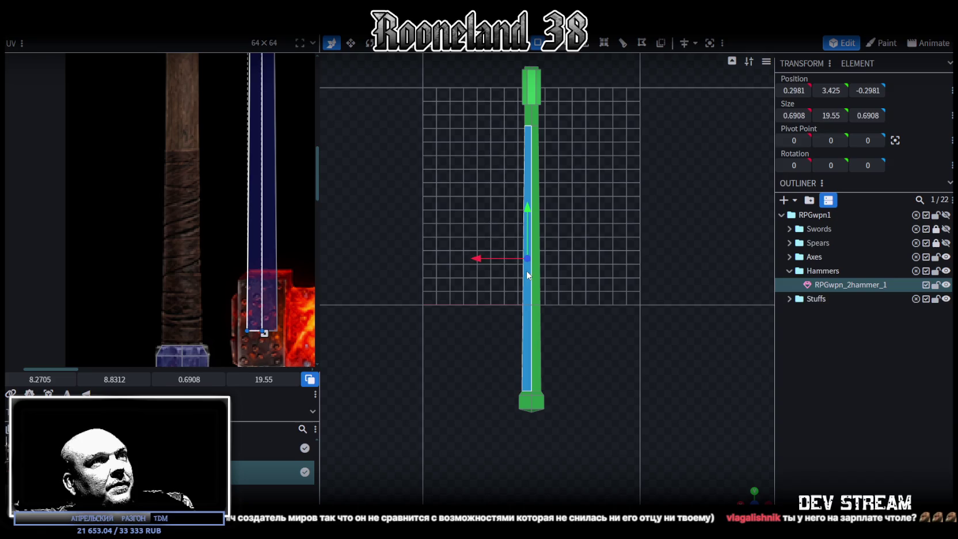
Move the handle face's UV onto the grey hammer's handle texture and nudge it slightly right
click(531, 219)
scroll(198, 263, down, 3)
middle_drag(199, 264, 269, 281)
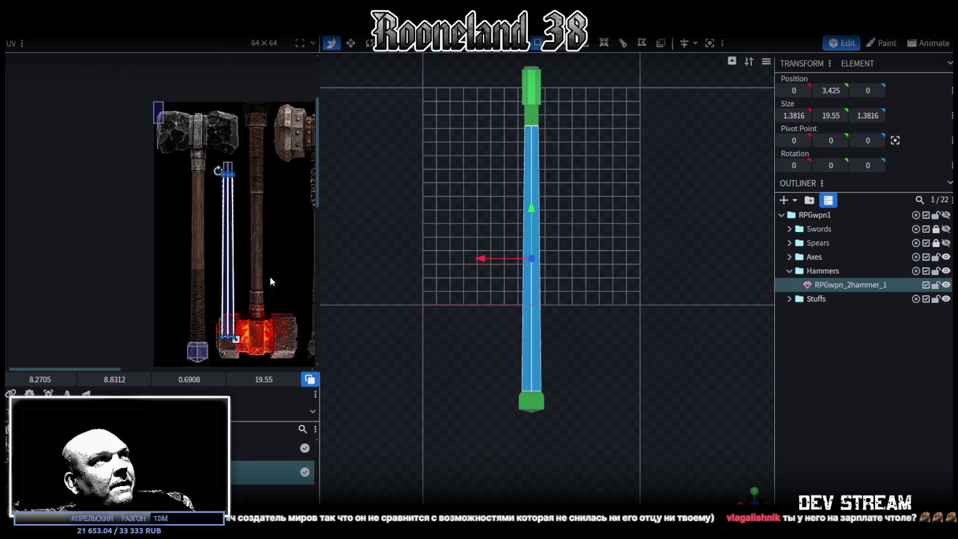
scroll(221, 185, up, 3)
mouse_move(241, 190)
mouse_down()
mouse_move(189, 192)
mouse_move(176, 168)
mouse_up()
scroll(178, 165, up, 3)
scroll(189, 193, up, 2)
scroll(176, 183, up, 2)
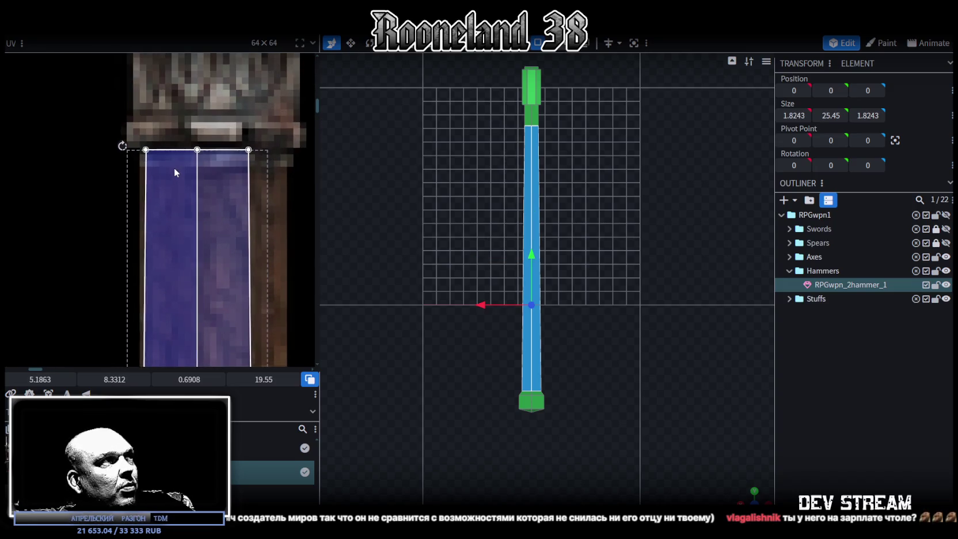
drag(176, 168, 188, 168)
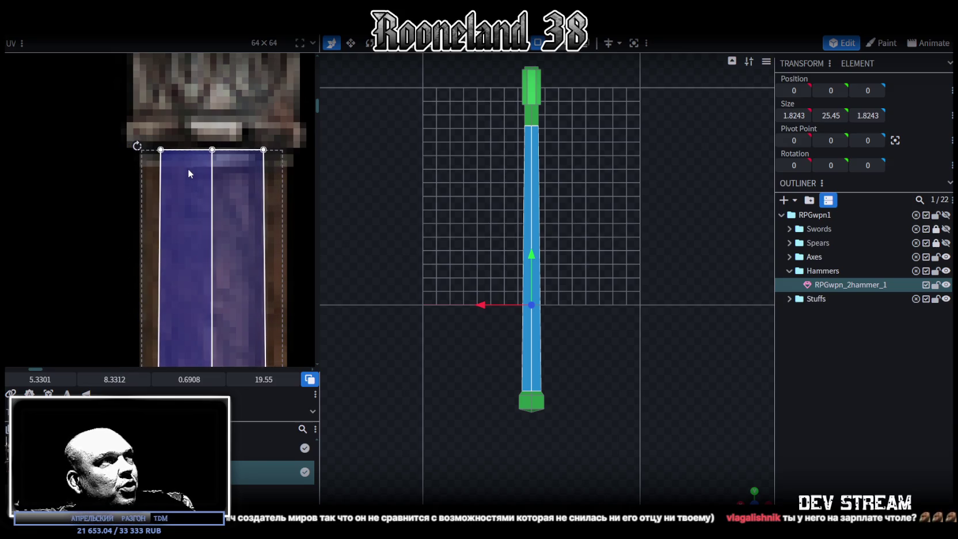
Stretch the handle UV down to the pommel and shift its left edge slightly left
scroll(168, 199, down, 3)
scroll(177, 65, down, 2)
scroll(185, 215, up, 1)
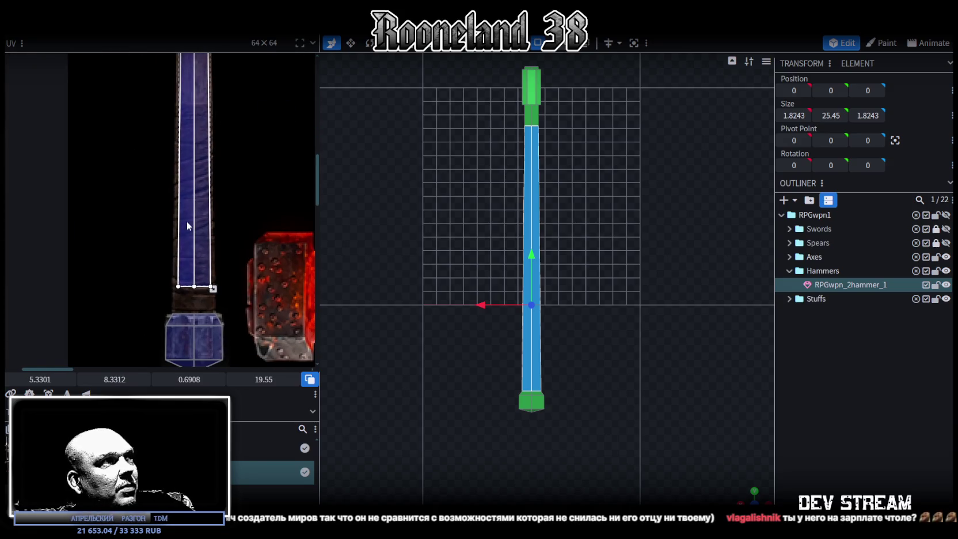
scroll(228, 289, up, 1)
middle_drag(227, 290, 215, 148)
drag(214, 177, 215, 224)
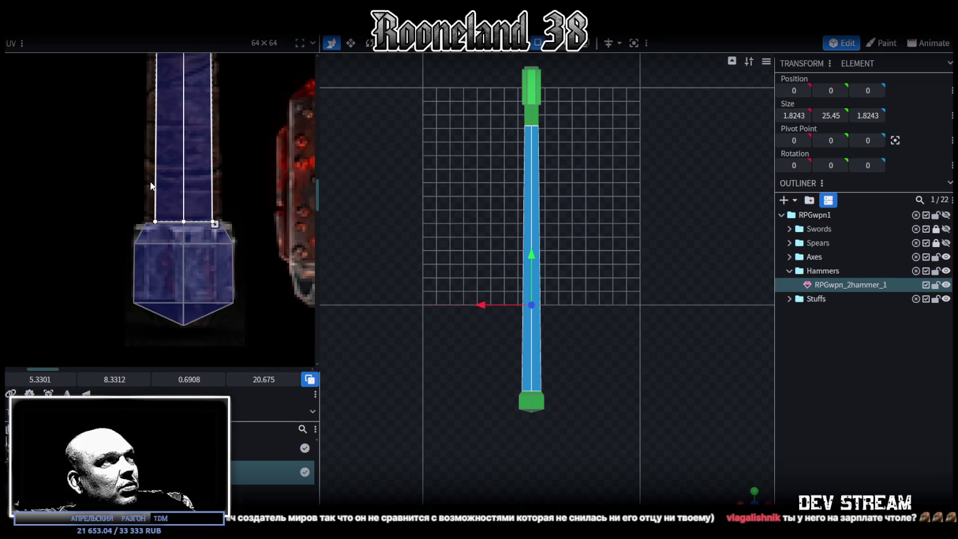
scroll(148, 184, down, 3)
scroll(168, 199, up, 2)
scroll(223, 213, up, 2)
click(219, 244)
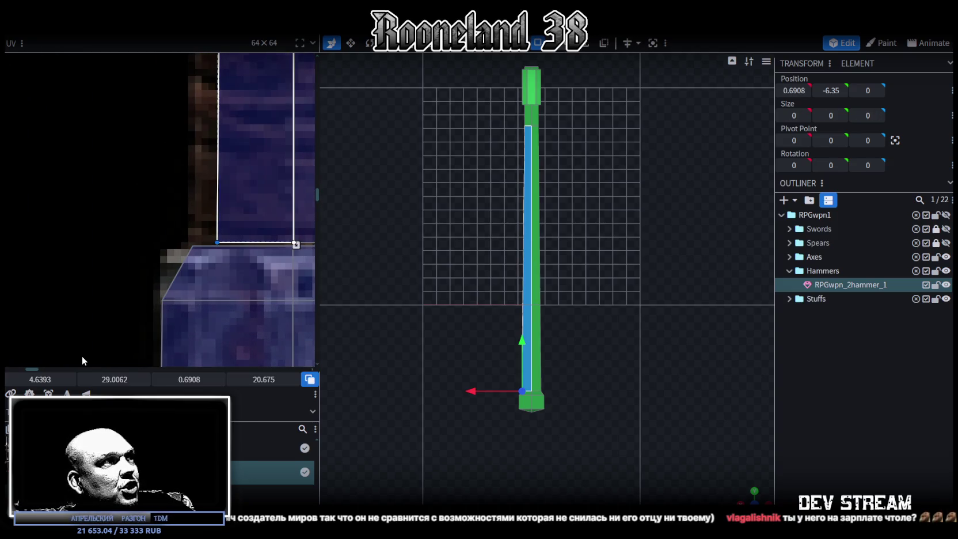
drag(39, 379, 36, 379)
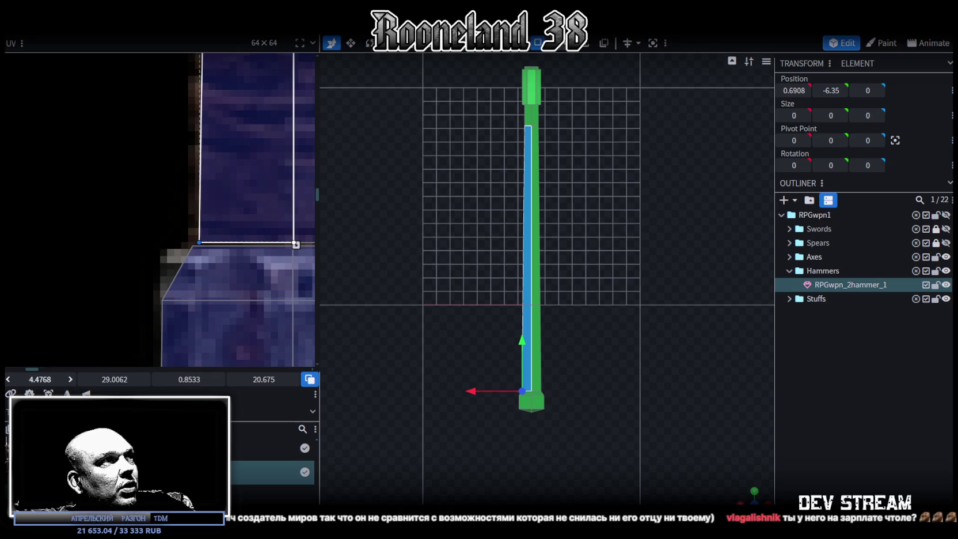
Widen two handle UV strips, one to the left and the neighbouring one to the right
scroll(223, 167, down, 1)
scroll(201, 114, down, 2)
scroll(187, 159, down, 1)
scroll(198, 223, down, 1)
scroll(199, 223, up, 1)
scroll(185, 233, up, 2)
scroll(205, 221, up, 2)
click(190, 138)
click(193, 154)
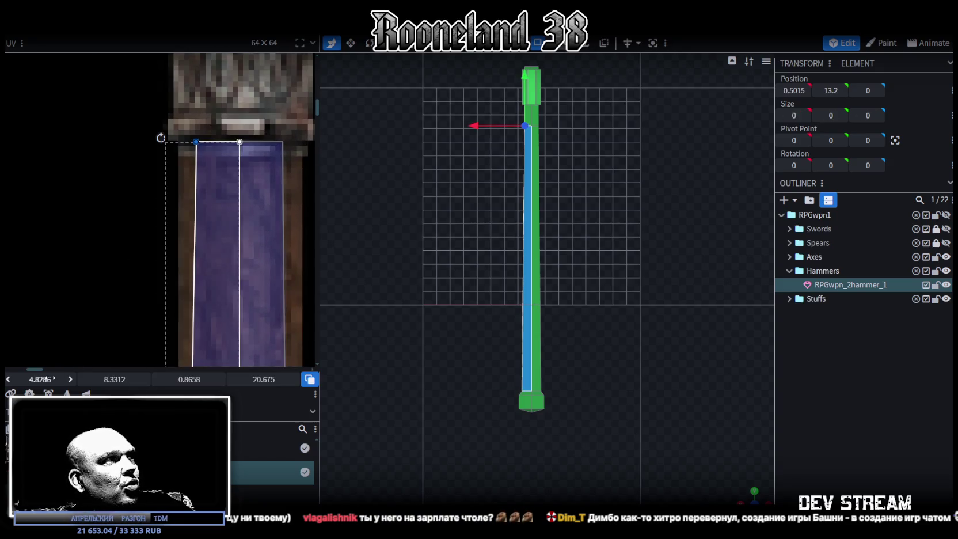
drag(42, 381, 32, 381)
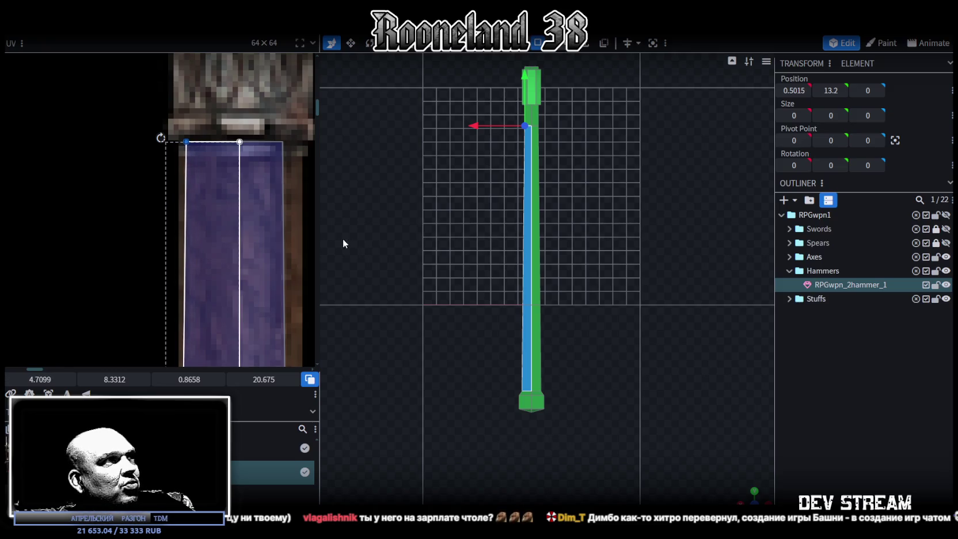
scroll(288, 225, down, 3)
scroll(233, 173, down, 2)
scroll(212, 217, up, 3)
scroll(211, 217, up, 2)
click(191, 265)
mouse_move(38, 379)
drag(41, 379, 54, 380)
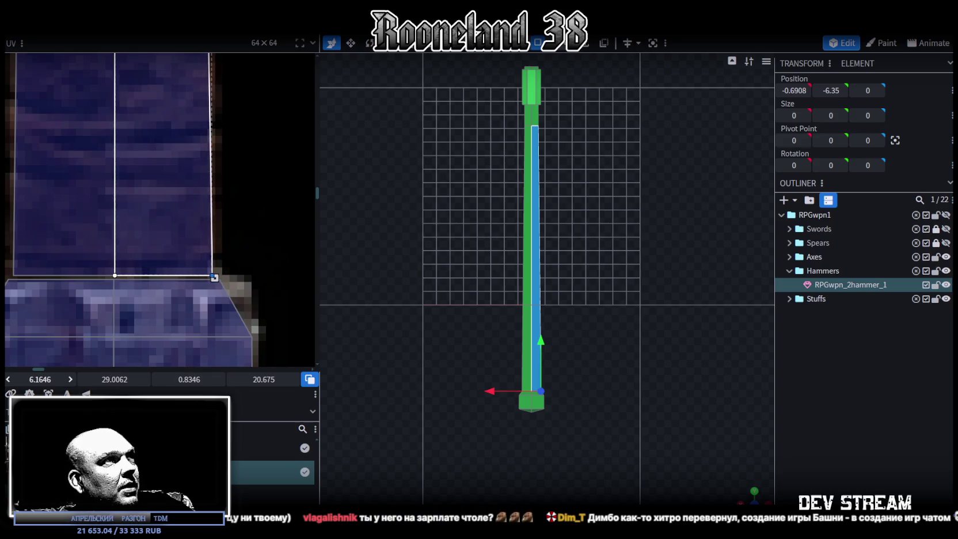
Push the handle UV strip's right edge further right using the handle's top vertices
scroll(257, 192, down, 3)
scroll(257, 192, up, 2)
scroll(231, 173, down, 1)
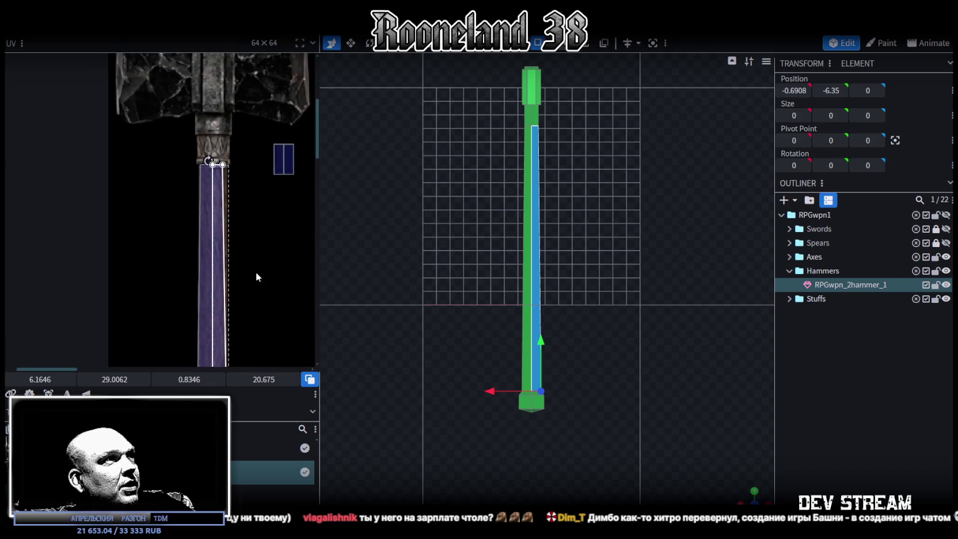
scroll(217, 153, up, 2)
click(208, 183)
drag(39, 382, 39, 378)
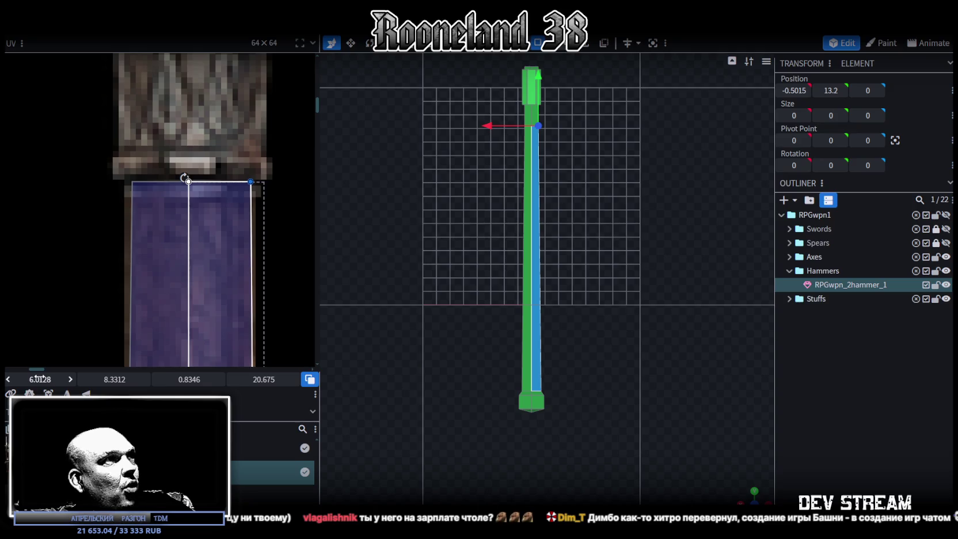
scroll(229, 284, down, 1)
scroll(247, 313, down, 2)
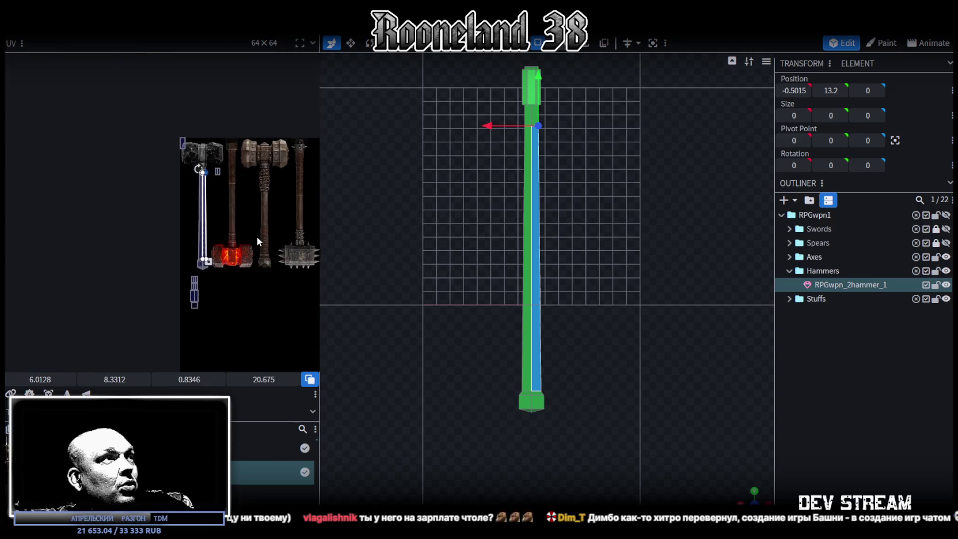
scroll(230, 248, up, 3)
scroll(173, 248, up, 5)
scroll(133, 231, up, 3)
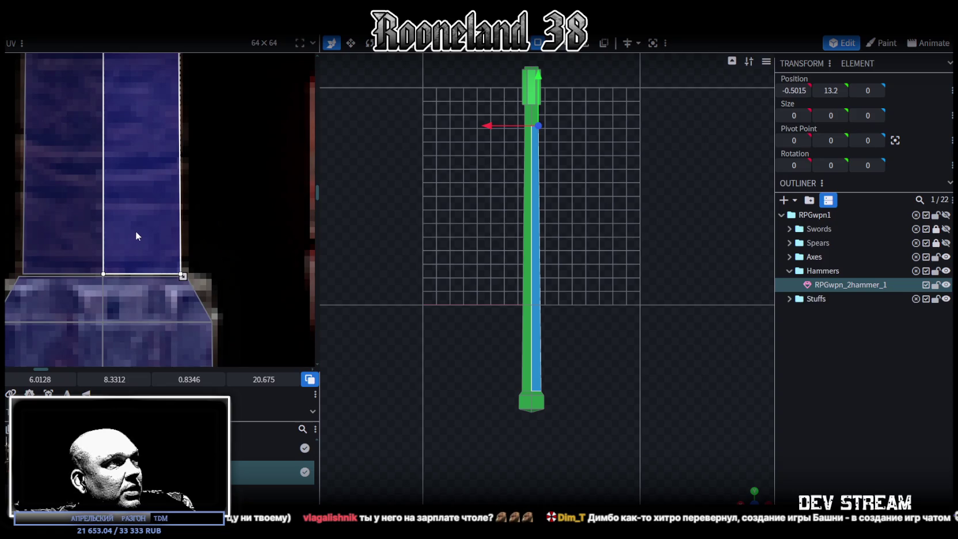
scroll(164, 247, down, 1)
scroll(166, 247, down, 2)
scroll(172, 223, up, 3)
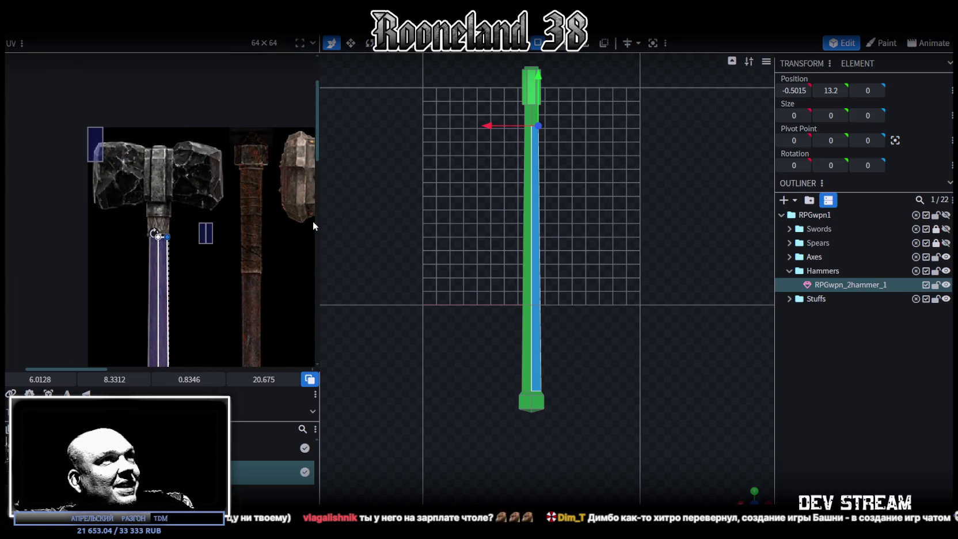
scroll(531, 225, up, 1)
scroll(531, 224, down, 2)
click(533, 221)
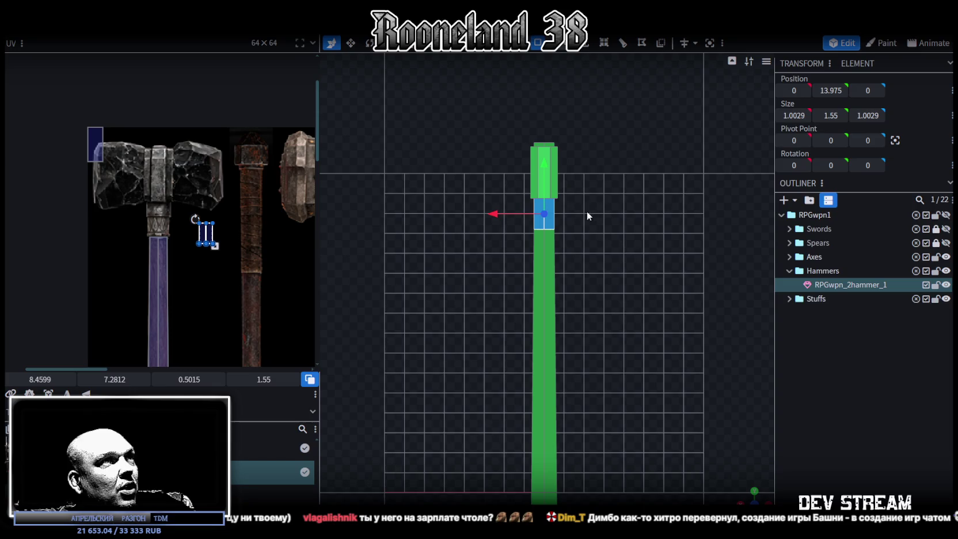
Place the collar UV on the hammer's collar texture, enlarge it, and nudge it right to U 5.3582
scroll(171, 230, up, 3)
mouse_move(304, 252)
mouse_down()
mouse_move(133, 197)
mouse_move(124, 168)
mouse_up()
scroll(119, 159, up, 2)
scroll(122, 184, up, 2)
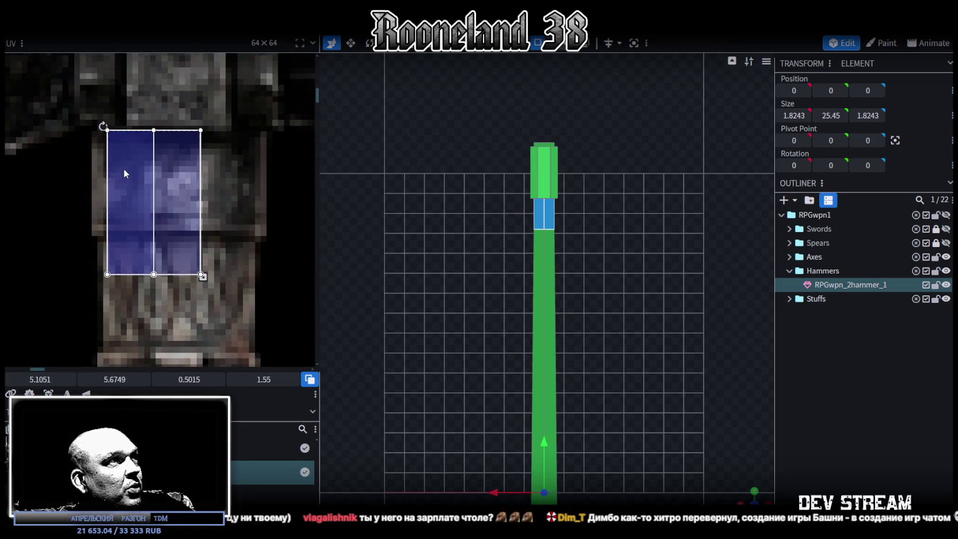
scroll(190, 191, down, 2)
drag(184, 196, 217, 262)
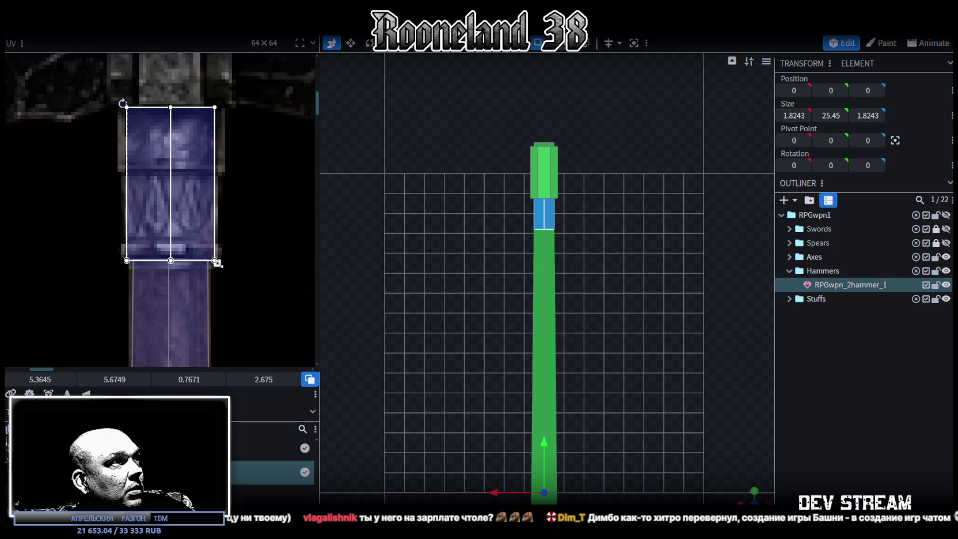
drag(158, 228, 159, 231)
drag(158, 231, 159, 231)
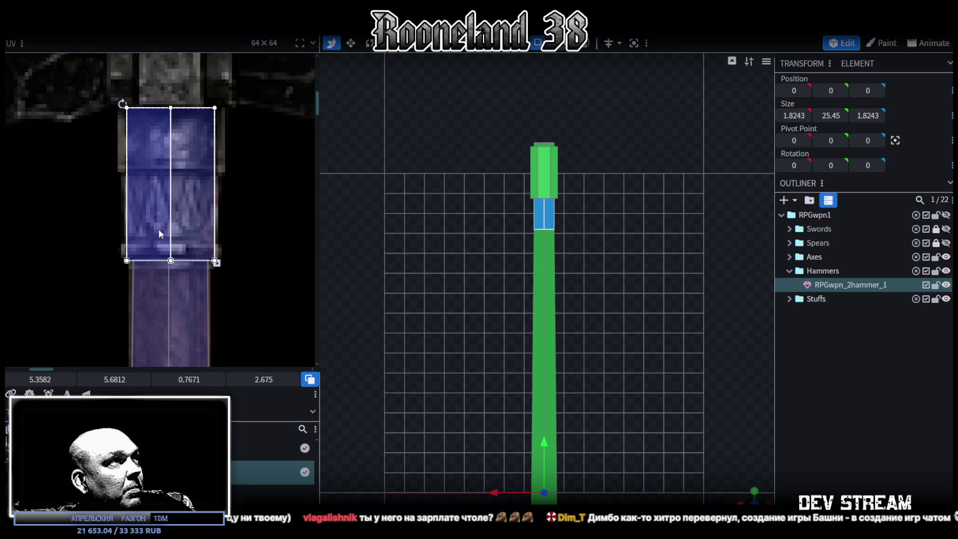
scroll(617, 331, up, 2)
drag(617, 331, 606, 434)
scroll(542, 376, up, 2)
mouse_move(543, 376)
mouse_down()
mouse_move(518, 374)
mouse_move(581, 351)
mouse_move(594, 293)
mouse_up()
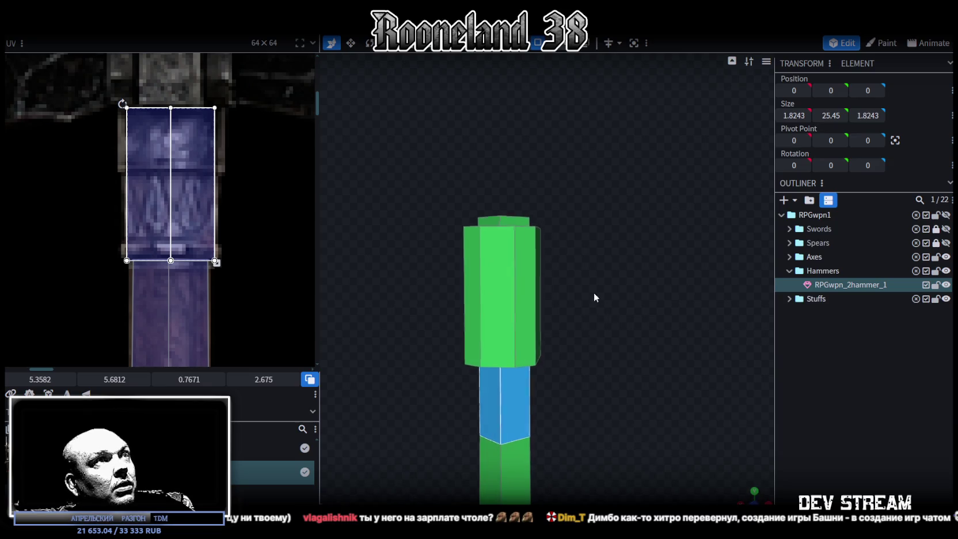
Resize the small cap piece on X and Z from 1.0029 to 1.2029
click(489, 225)
mouse_move(548, 219)
mouse_down()
mouse_move(591, 285)
mouse_move(572, 324)
mouse_move(589, 357)
mouse_move(587, 387)
mouse_move(575, 398)
mouse_move(752, 397)
mouse_move(556, 362)
mouse_up()
key(s)
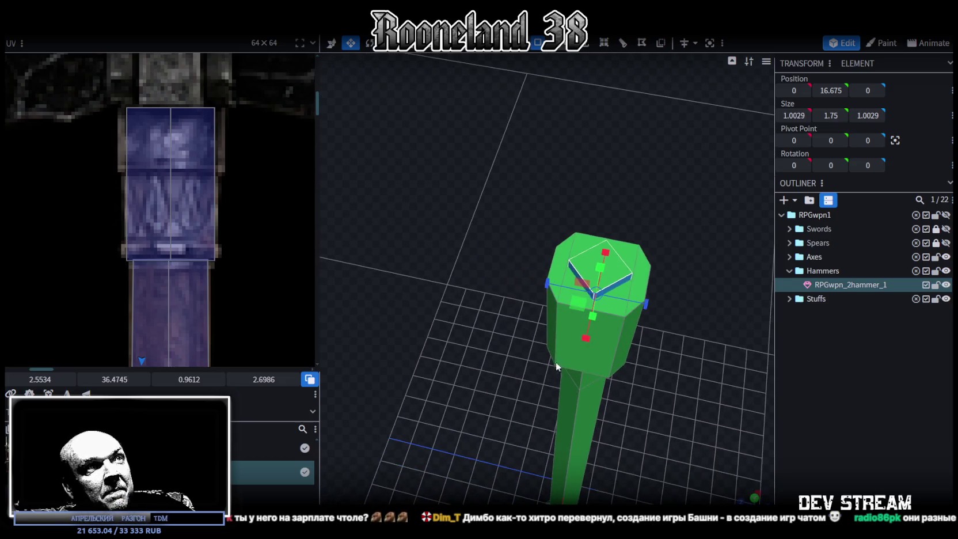
drag(586, 305, 575, 312)
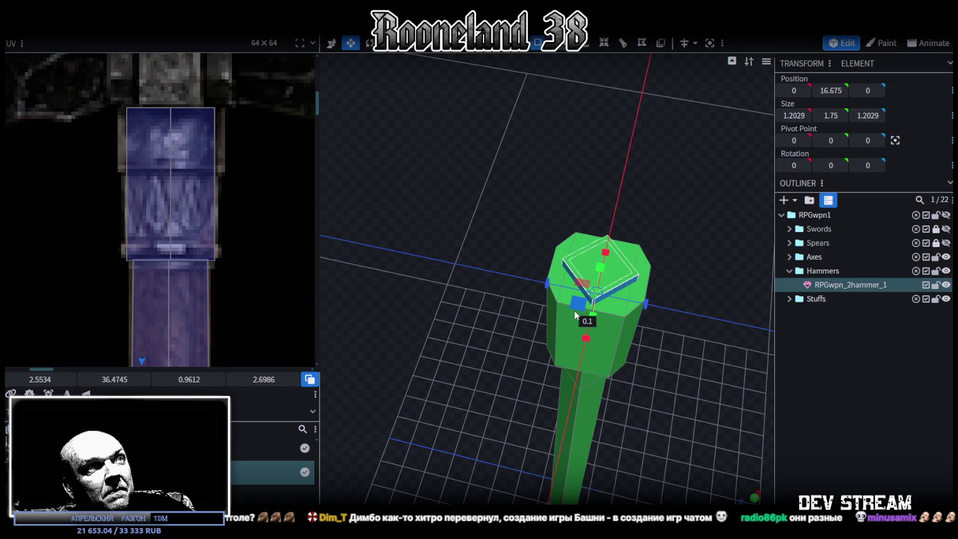
mouse_move(474, 432)
mouse_down()
mouse_move(569, 340)
mouse_move(582, 297)
mouse_move(559, 371)
mouse_move(568, 436)
mouse_move(592, 386)
mouse_move(625, 357)
mouse_move(560, 350)
mouse_move(568, 376)
mouse_up()
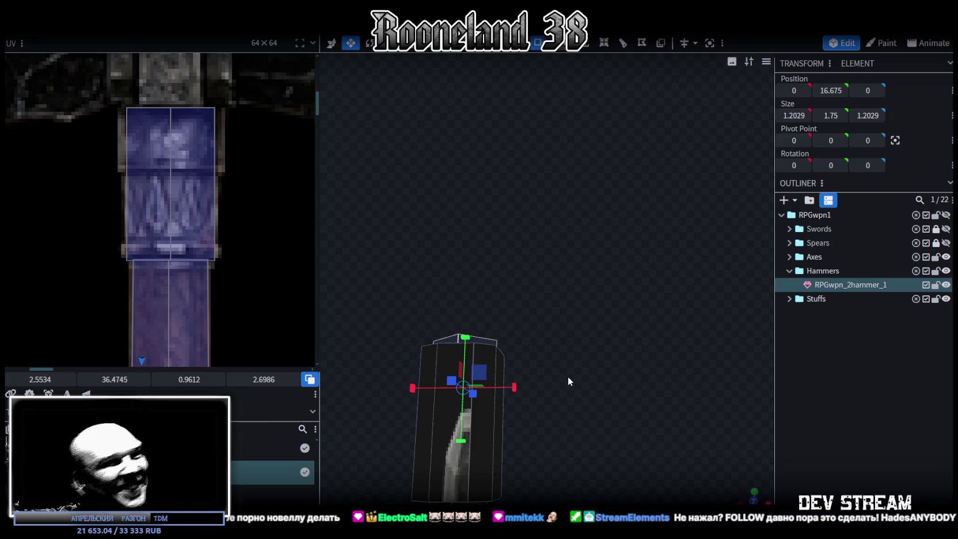
Box-select the head block above the collar and move it up 1 unit on Y
scroll(570, 374, down, 3)
drag(413, 235, 626, 387)
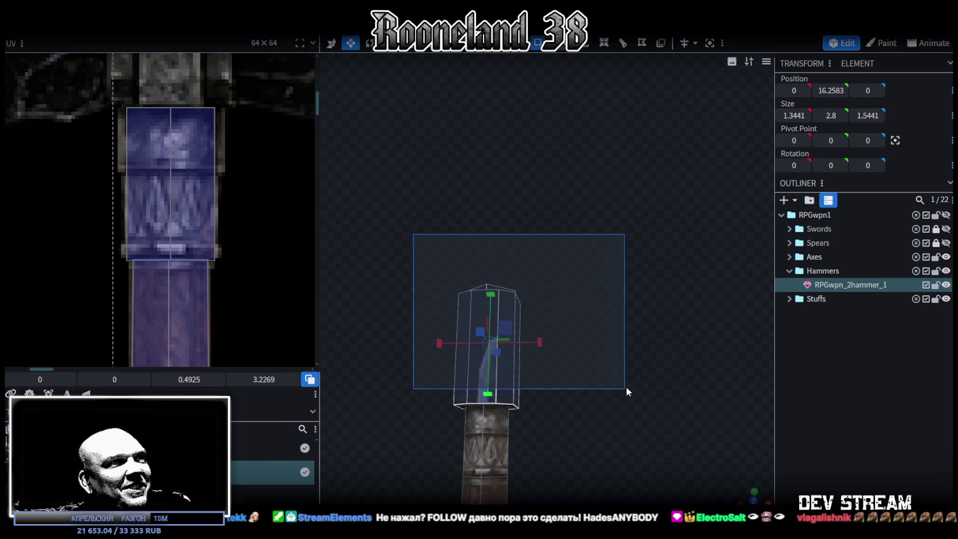
key(v)
drag(482, 282, 481, 245)
scroll(568, 402, up, 1)
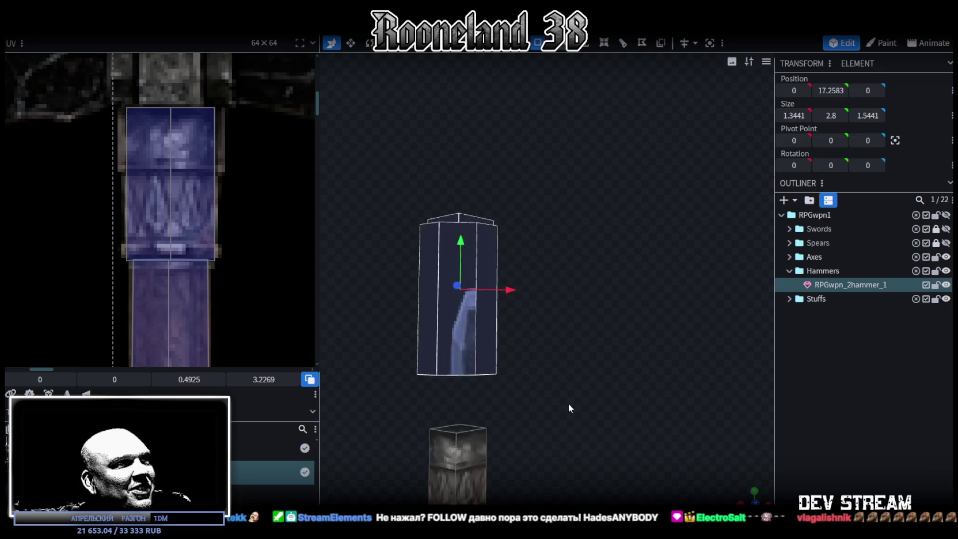
right_drag(569, 403, 591, 325)
In face mode, select the collar's top face and widen it to 1.1029
click(561, 43)
click(466, 356)
drag(567, 364, 560, 424)
key(v)
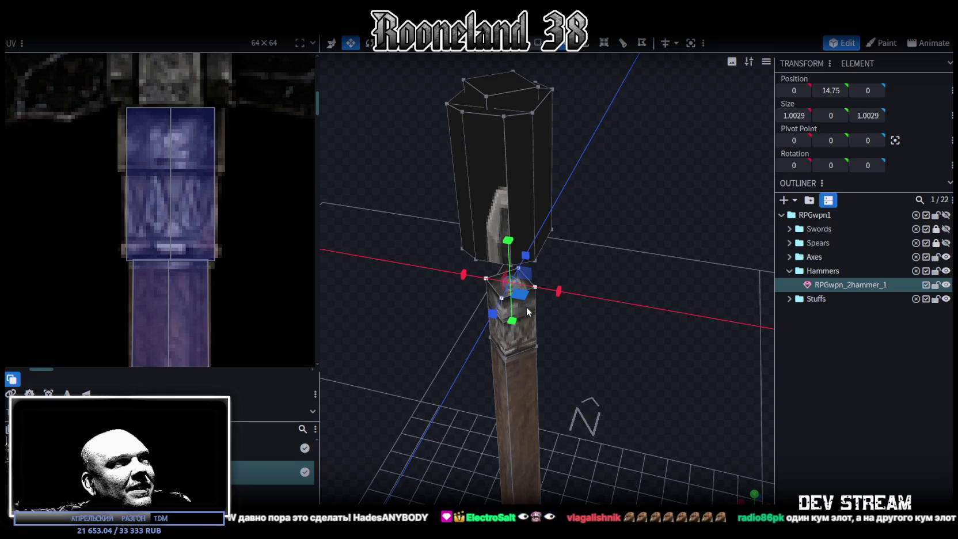
drag(522, 297, 518, 306)
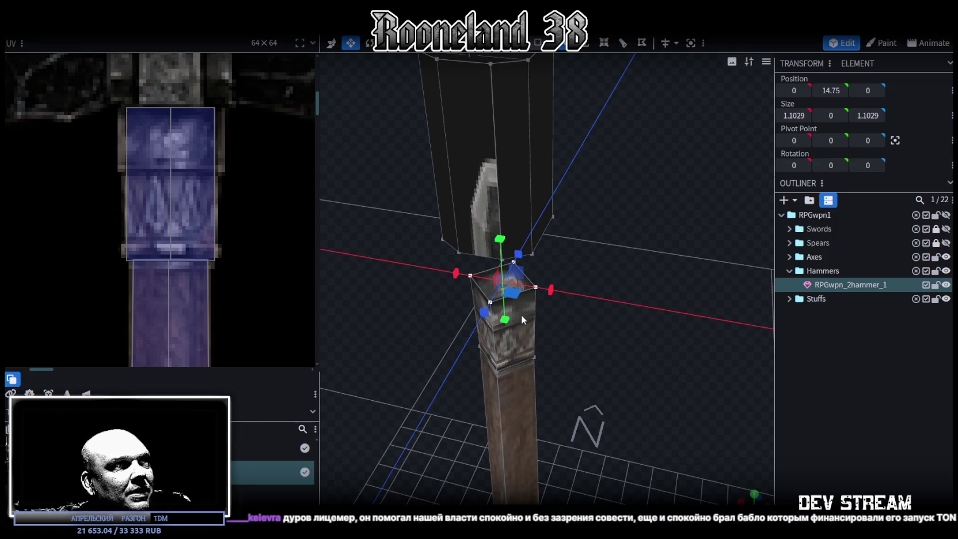
mouse_move(519, 324)
mouse_down()
mouse_move(528, 315)
mouse_move(506, 292)
mouse_move(627, 313)
mouse_move(618, 292)
mouse_move(578, 288)
mouse_move(587, 274)
mouse_up()
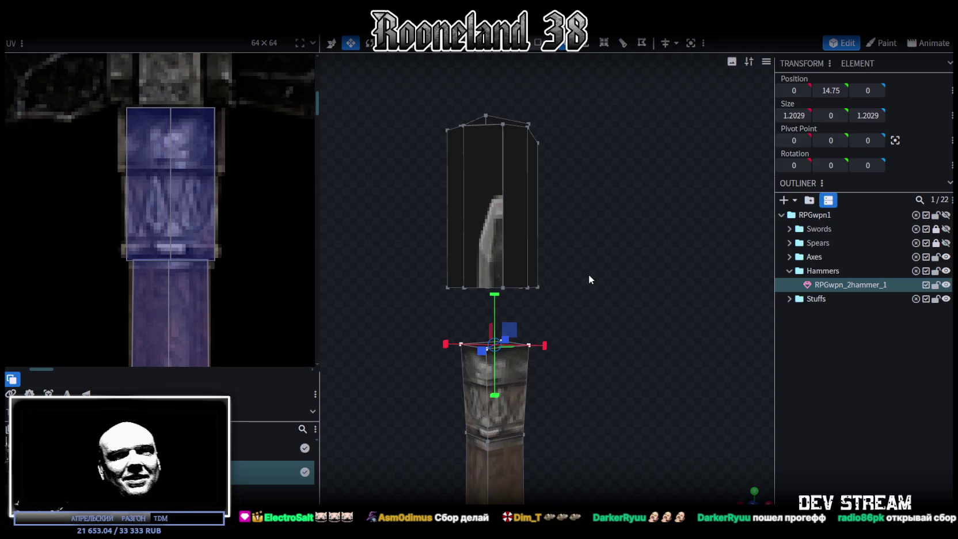
Pull the collar UV's top-left and top-right corners outward so the UV measures 0.8733 × 2.675
mouse_move(595, 283)
mouse_down()
mouse_move(612, 352)
mouse_move(630, 377)
mouse_move(638, 260)
mouse_move(595, 190)
mouse_up()
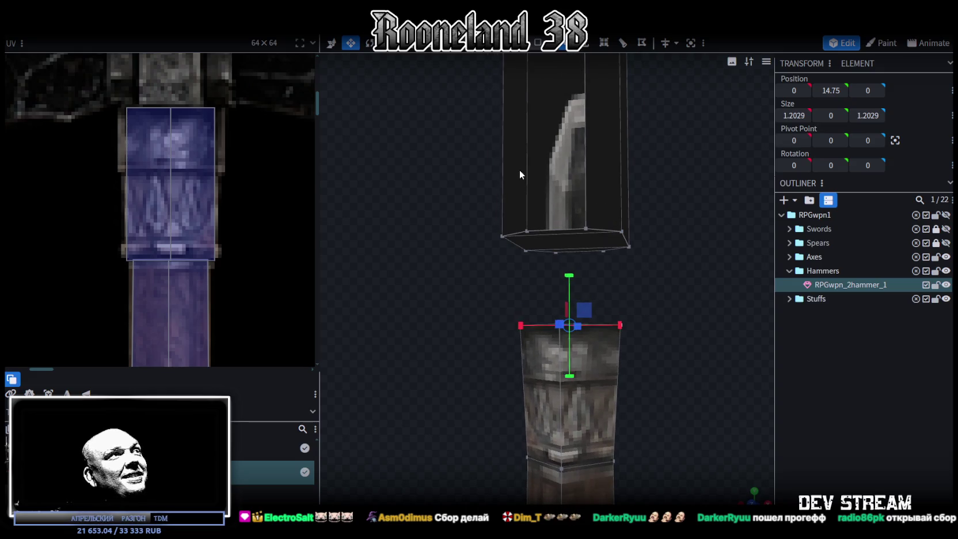
drag(71, 94, 155, 127)
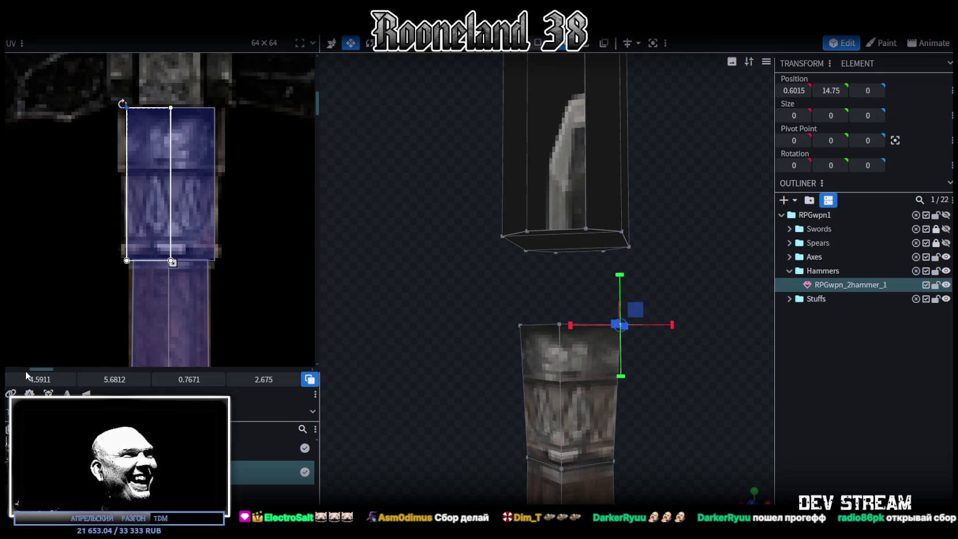
drag(26, 375, 44, 383)
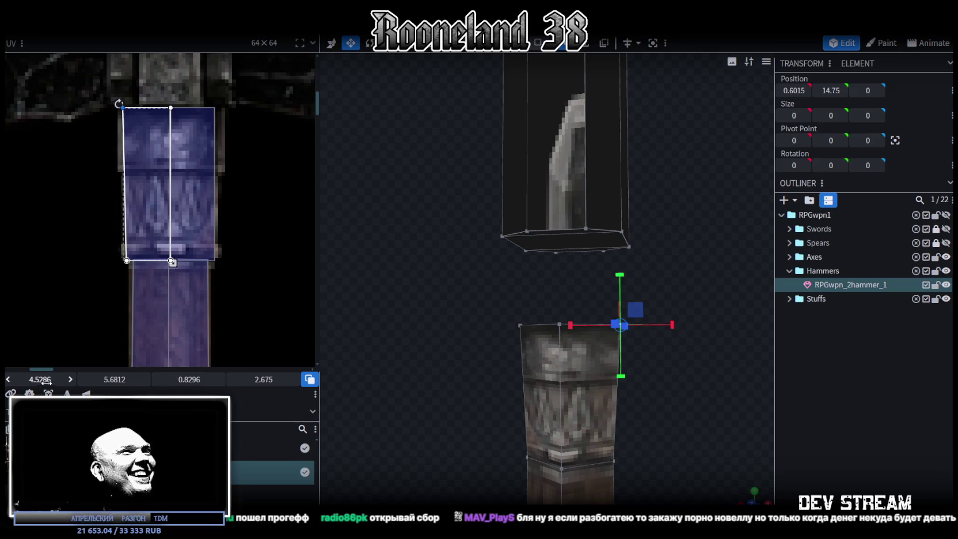
drag(234, 91, 190, 128)
drag(39, 379, 37, 379)
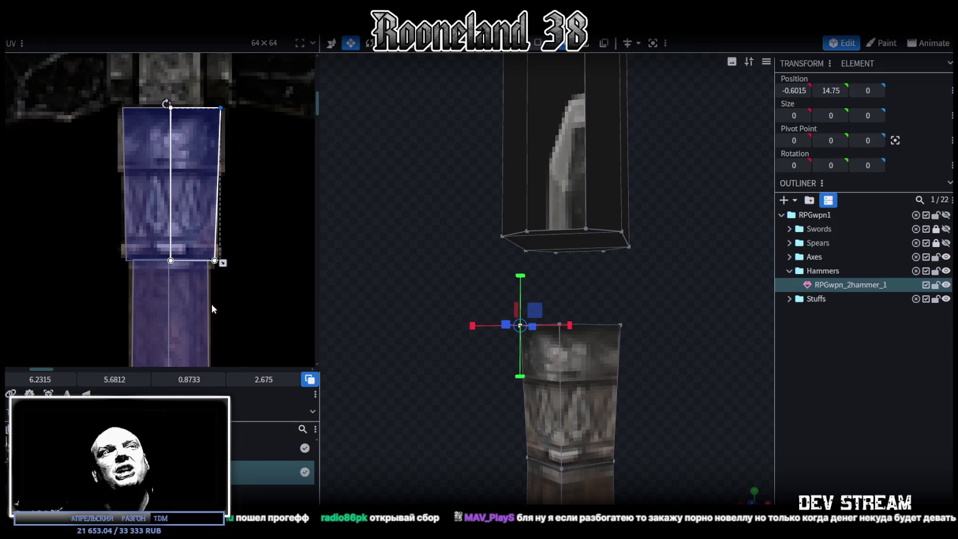
mouse_move(423, 360)
mouse_down()
mouse_move(400, 390)
mouse_move(405, 382)
mouse_up()
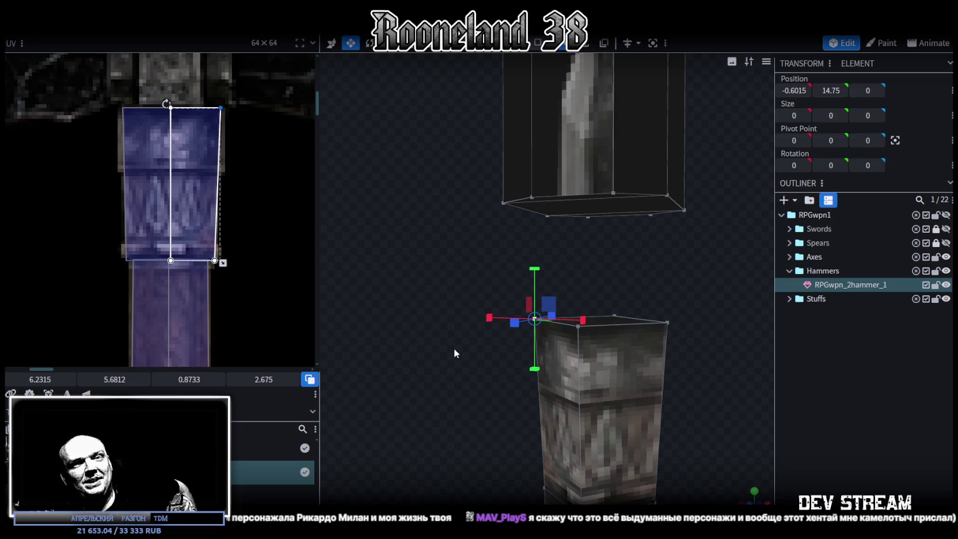
mouse_move(623, 242)
mouse_down()
mouse_move(554, 251)
mouse_move(651, 251)
mouse_move(700, 265)
mouse_move(621, 269)
mouse_move(592, 247)
mouse_move(633, 219)
mouse_up()
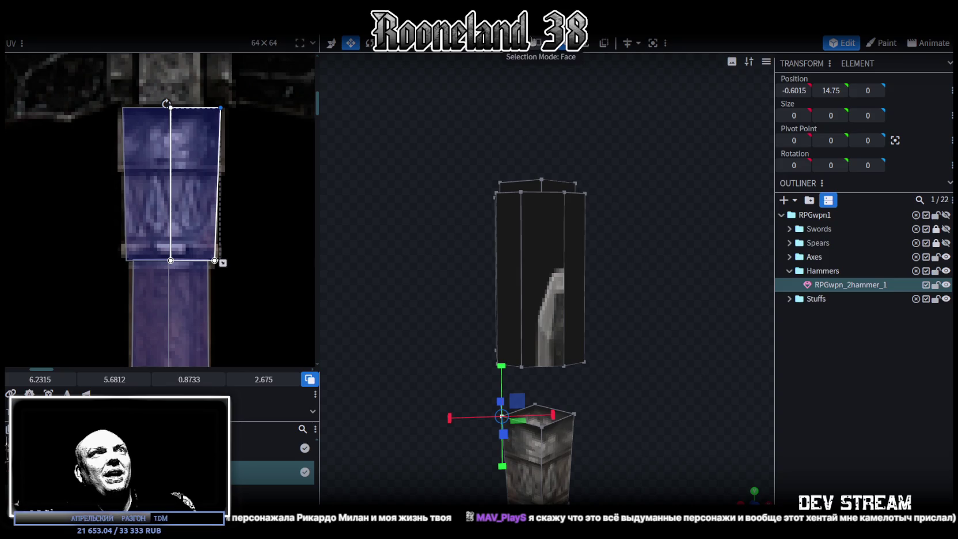
Switch to face selection and box-select the upper octagonal head piece
click(537, 43)
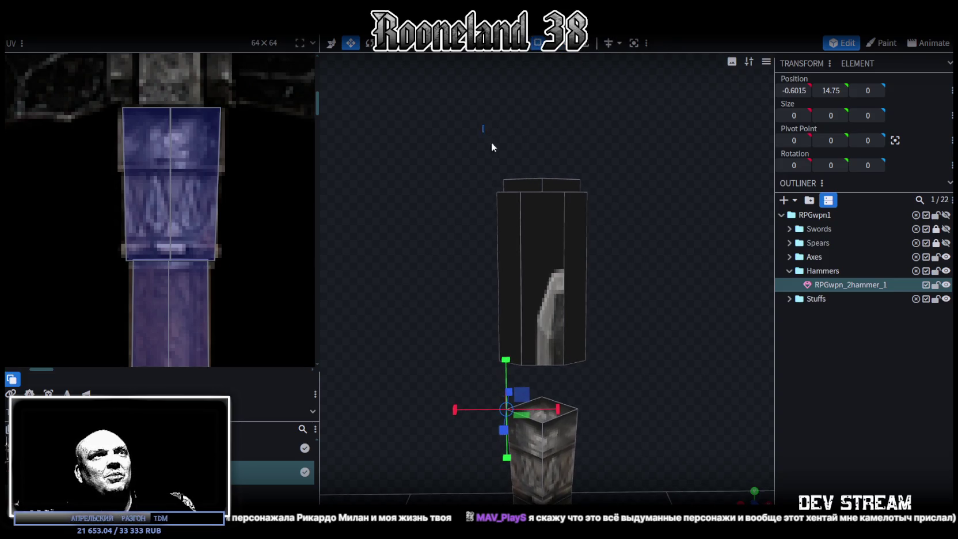
drag(484, 125, 619, 180)
mouse_move(687, 187)
mouse_down()
mouse_move(498, 238)
mouse_move(527, 145)
mouse_move(586, 65)
mouse_move(580, 143)
mouse_move(557, 195)
mouse_move(542, 201)
mouse_move(673, 221)
mouse_move(635, 247)
mouse_move(655, 277)
mouse_move(653, 231)
mouse_up()
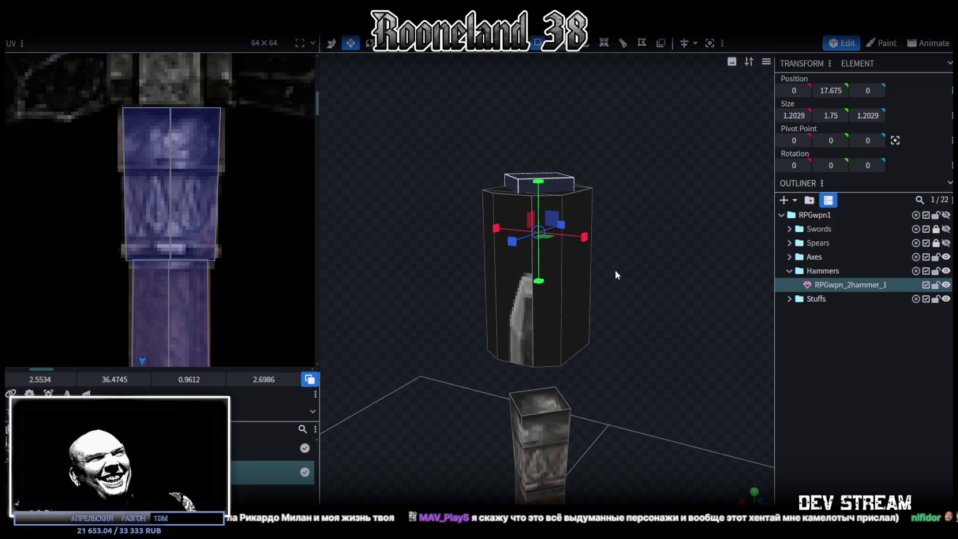
scroll(208, 191, down, 3)
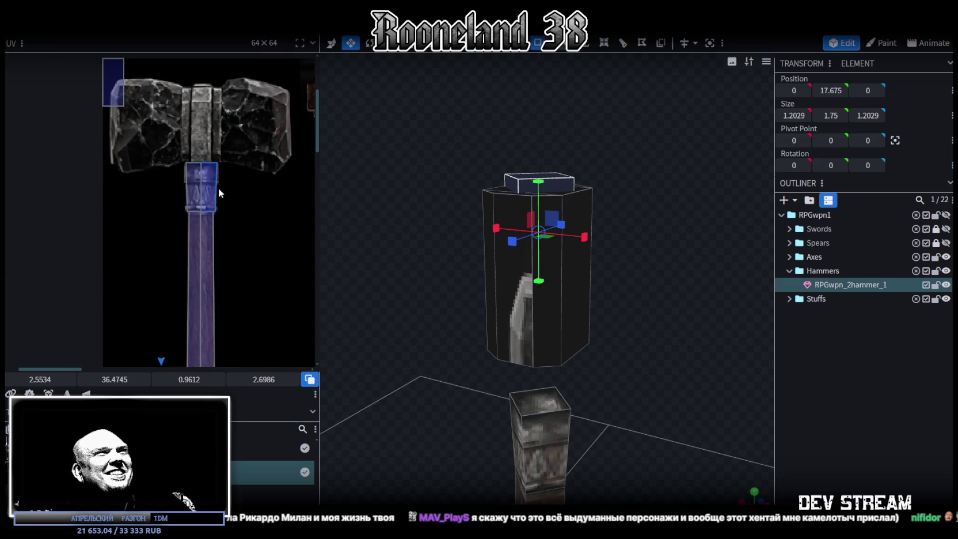
Select the top hammer cube, rotate it 90 degrees and lower it one unit on Y
click(613, 213)
mouse_move(612, 227)
mouse_down()
mouse_move(644, 271)
mouse_move(653, 343)
mouse_move(651, 243)
mouse_up()
click(530, 270)
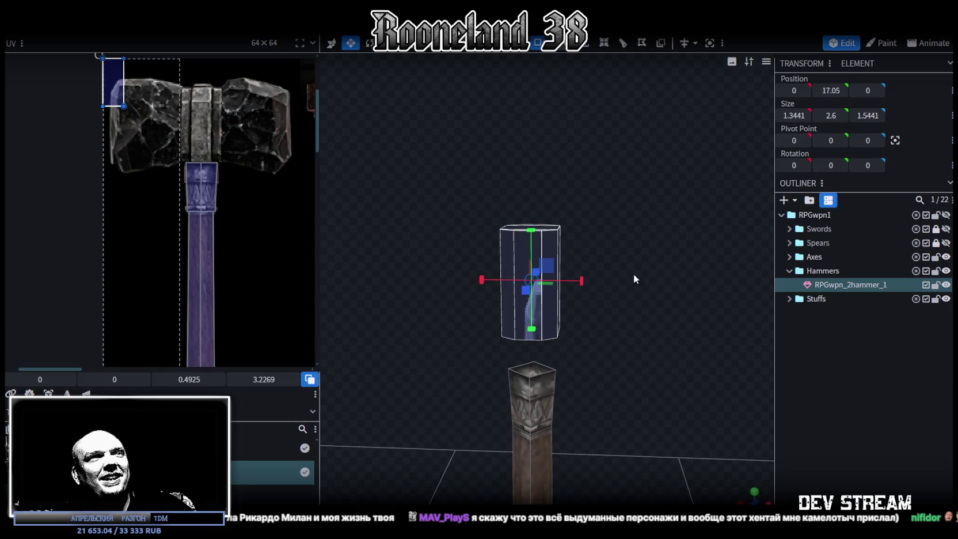
drag(634, 278, 626, 330)
key(r)
mouse_move(543, 299)
mouse_down()
mouse_move(494, 277)
mouse_move(630, 191)
mouse_move(609, 159)
mouse_up()
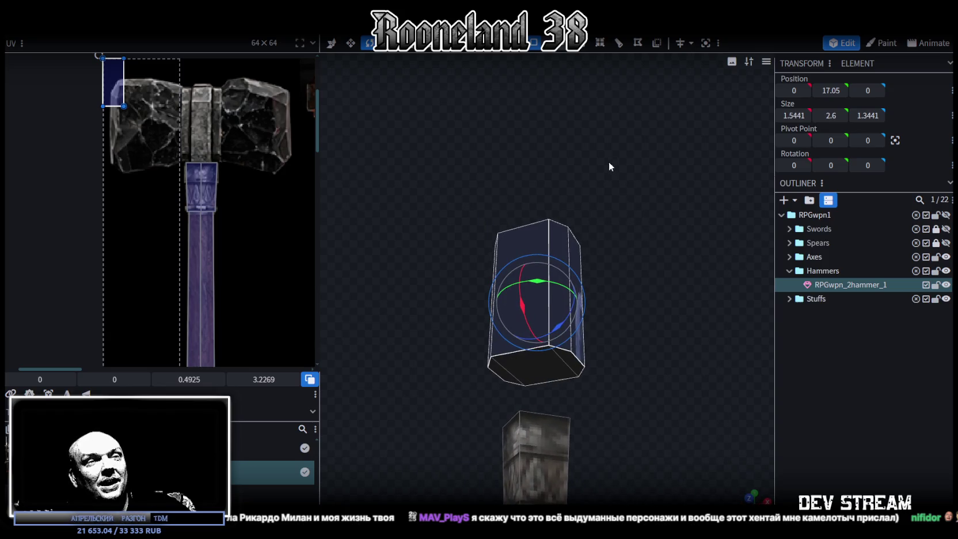
key(v)
mouse_move(538, 264)
mouse_down()
mouse_move(533, 308)
mouse_move(643, 315)
mouse_move(652, 303)
mouse_up()
Try resizing the cube's front face to 0.6546 wide and 2.8 tall, then undo it
click(528, 244)
mouse_move(527, 244)
mouse_down()
mouse_move(640, 294)
mouse_move(667, 330)
mouse_move(598, 328)
mouse_up()
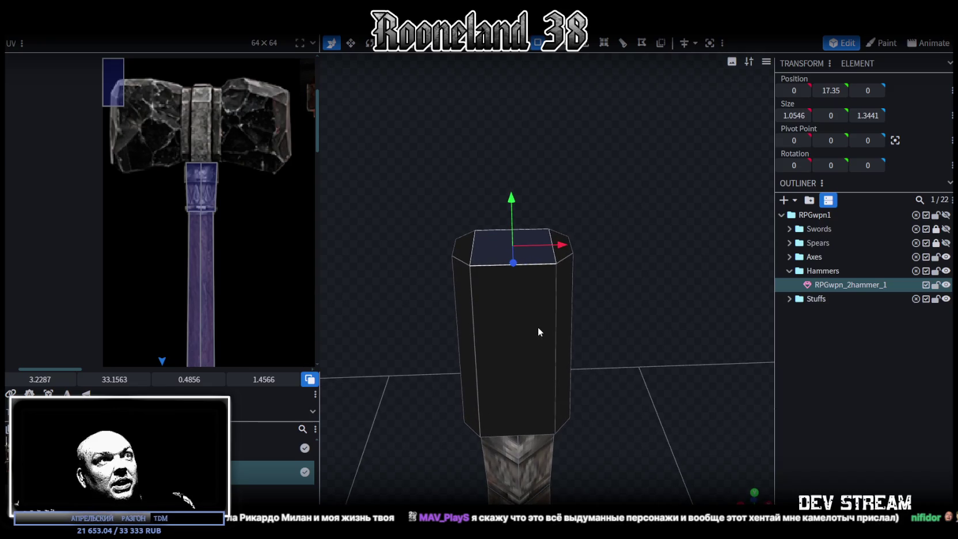
click(518, 345)
mouse_move(652, 253)
mouse_down()
mouse_move(515, 297)
mouse_move(700, 232)
mouse_up()
key(s)
mouse_move(571, 307)
mouse_down()
mouse_move(542, 317)
mouse_move(616, 267)
mouse_up()
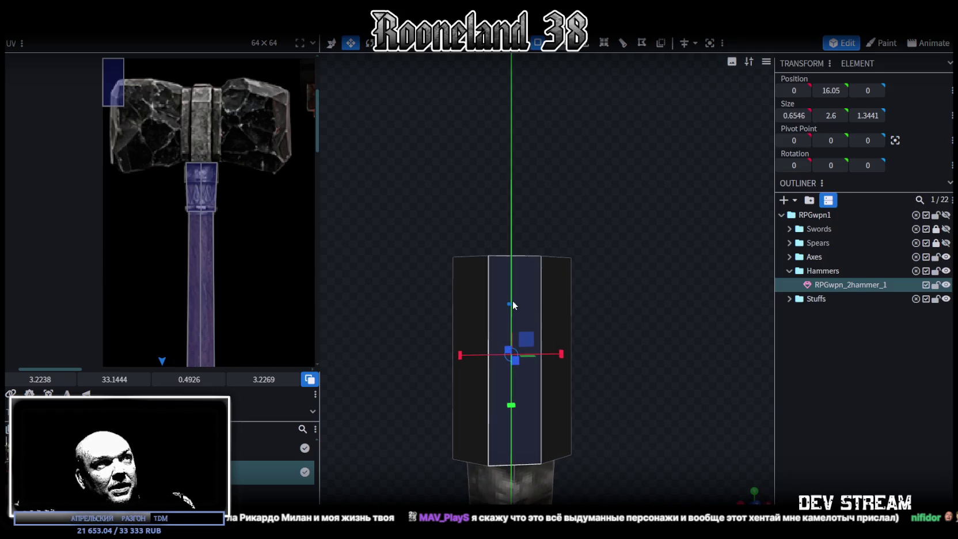
mouse_move(510, 304)
mouse_down()
mouse_move(512, 287)
mouse_move(524, 298)
mouse_up()
scroll(626, 224, down, 3)
mouse_move(625, 224)
mouse_down()
mouse_move(635, 209)
mouse_move(631, 316)
mouse_move(533, 334)
mouse_up()
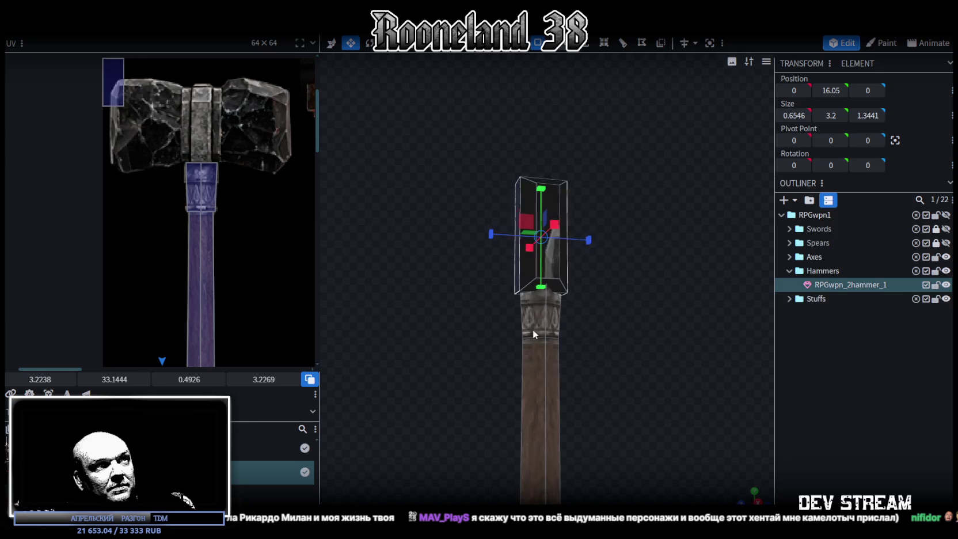
scroll(641, 336, up, 1)
scroll(653, 328, up, 1)
scroll(646, 336, up, 2)
scroll(646, 336, up, 2)
key(ctrl+z)
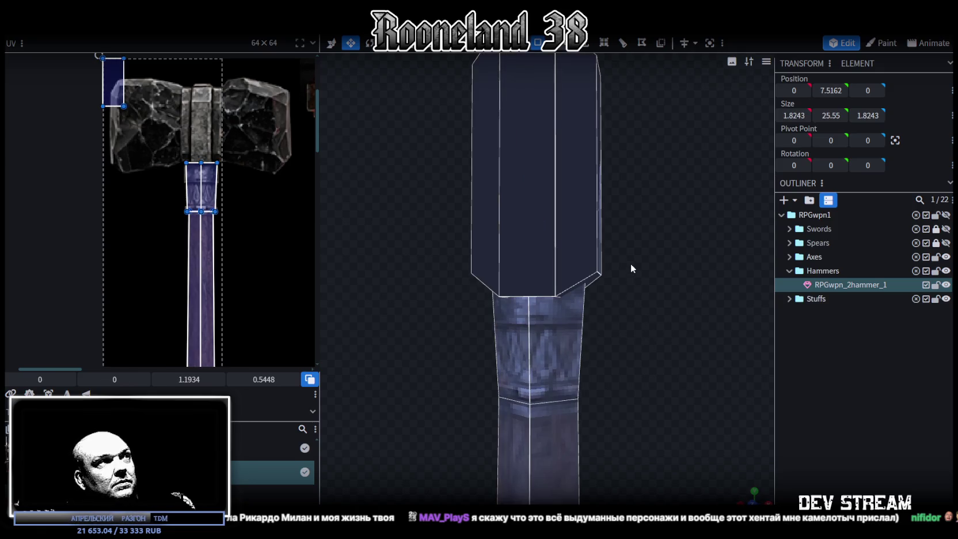
scroll(631, 264, down, 2)
scroll(615, 296, down, 2)
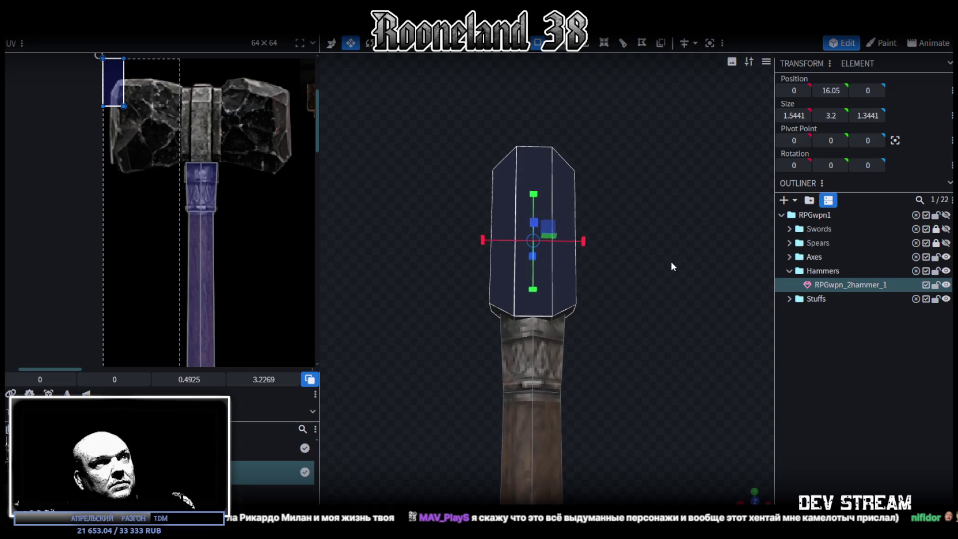
Raise the cube 0.7 units and lift its bottom face slightly
key(v)
mouse_move(531, 199)
mouse_down()
mouse_move(531, 167)
mouse_move(530, 192)
mouse_up()
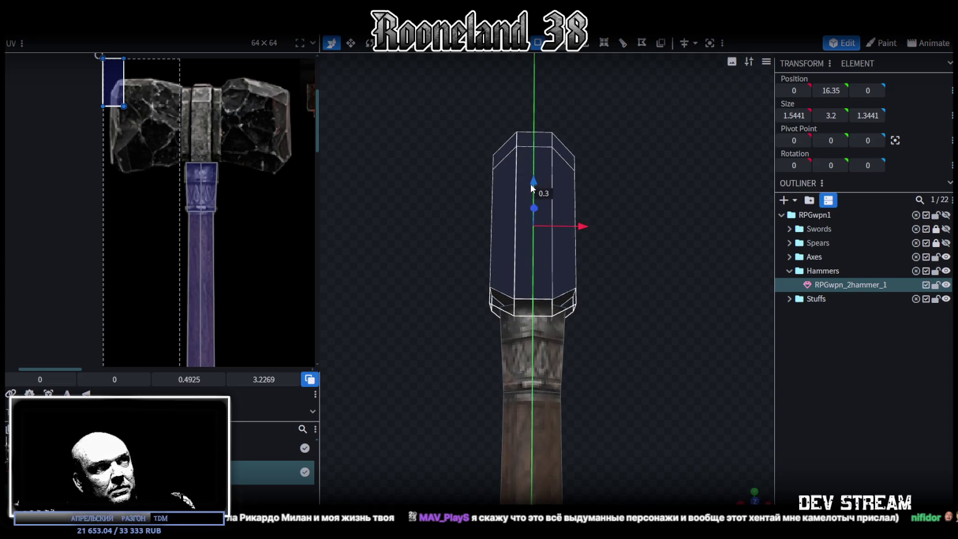
mouse_move(646, 199)
mouse_down()
mouse_move(583, 225)
mouse_move(571, 219)
mouse_move(579, 211)
mouse_up()
scroll(593, 195, up, 2)
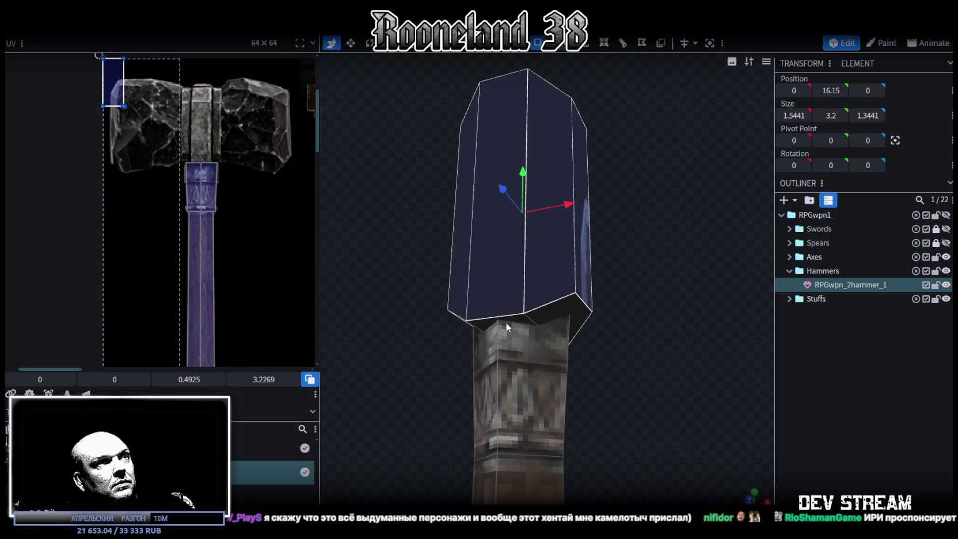
click(526, 321)
drag(521, 293, 524, 277)
Select the whole mesh and lower the head piece slightly
mouse_move(641, 256)
mouse_down()
mouse_move(654, 255)
mouse_move(630, 267)
mouse_up()
key(ctrl+a)
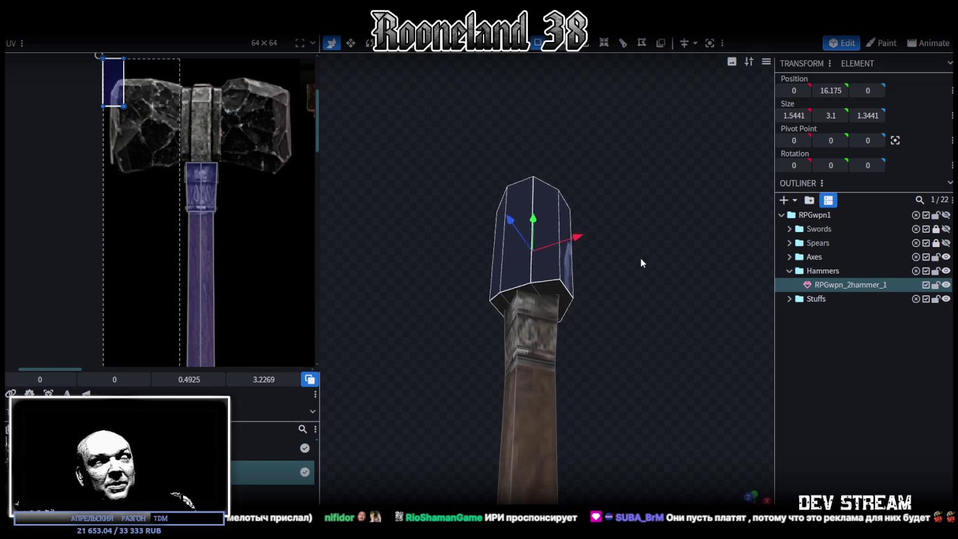
scroll(641, 271, up, 4)
drag(523, 168, 521, 174)
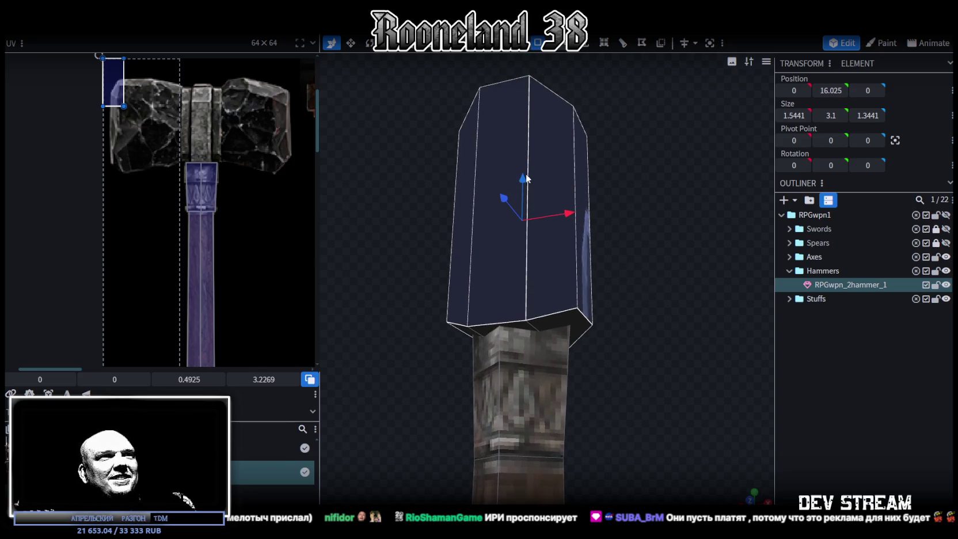
mouse_move(662, 259)
mouse_down()
mouse_move(664, 241)
mouse_move(626, 251)
mouse_move(664, 257)
mouse_up()
scroll(667, 236, down, 4)
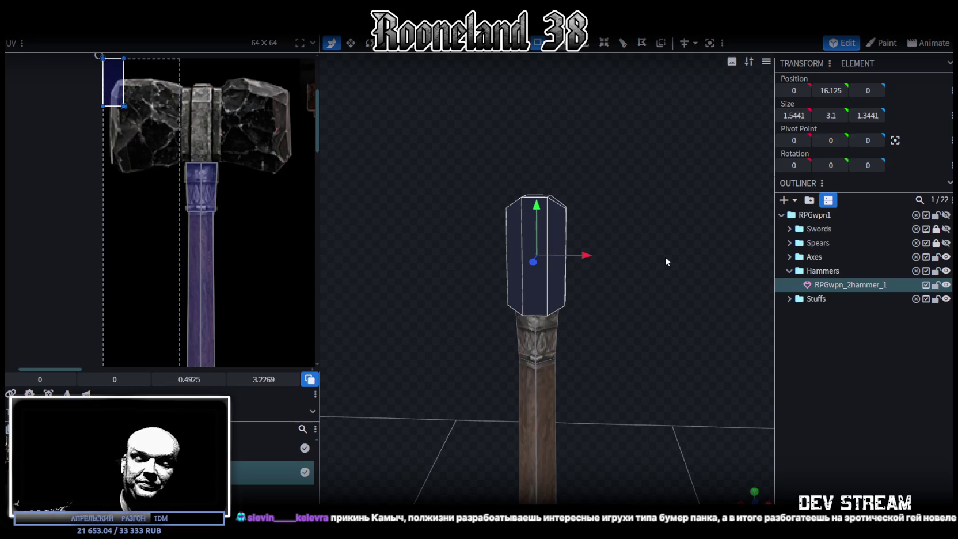
mouse_move(664, 257)
mouse_down()
mouse_move(620, 286)
mouse_move(653, 309)
mouse_move(643, 240)
mouse_up()
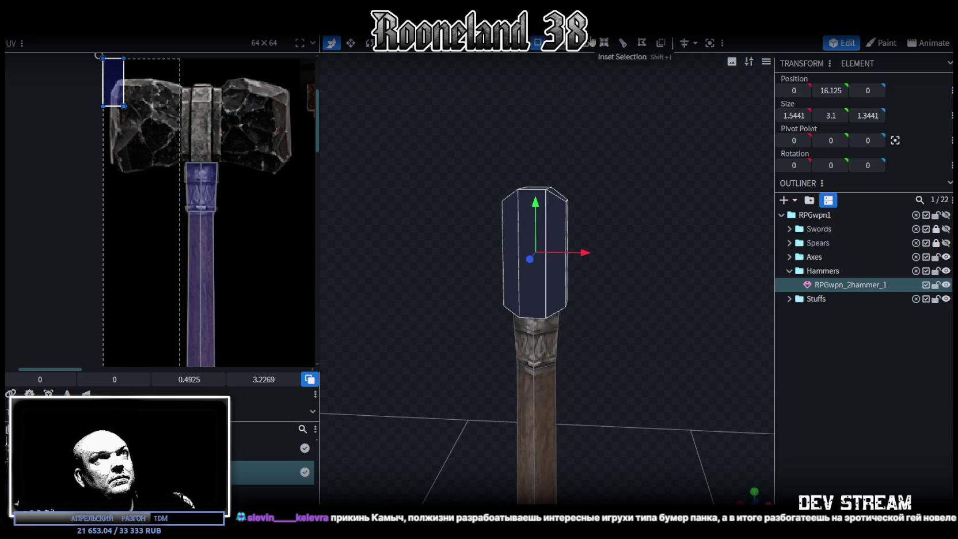
Box-select the head block's top vertices and raise them to Y 18.3
click(592, 42)
mouse_move(455, 116)
mouse_down()
mouse_move(642, 214)
mouse_move(539, 189)
mouse_up()
mouse_move(644, 332)
mouse_down()
mouse_move(520, 333)
mouse_move(635, 303)
mouse_move(535, 314)
mouse_move(628, 299)
mouse_up()
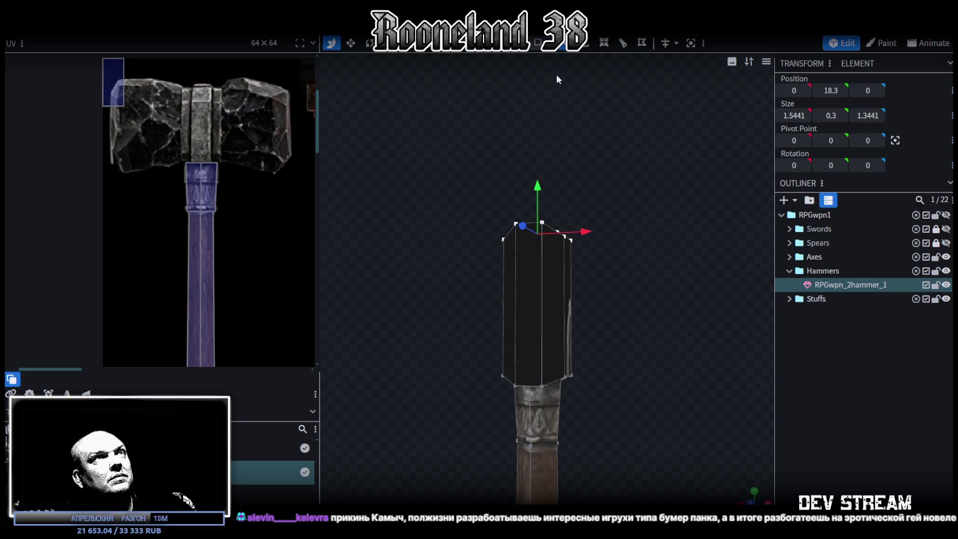
Loop-cut the head block with 2 cuts, adding two horizontal edge loops
click(549, 262)
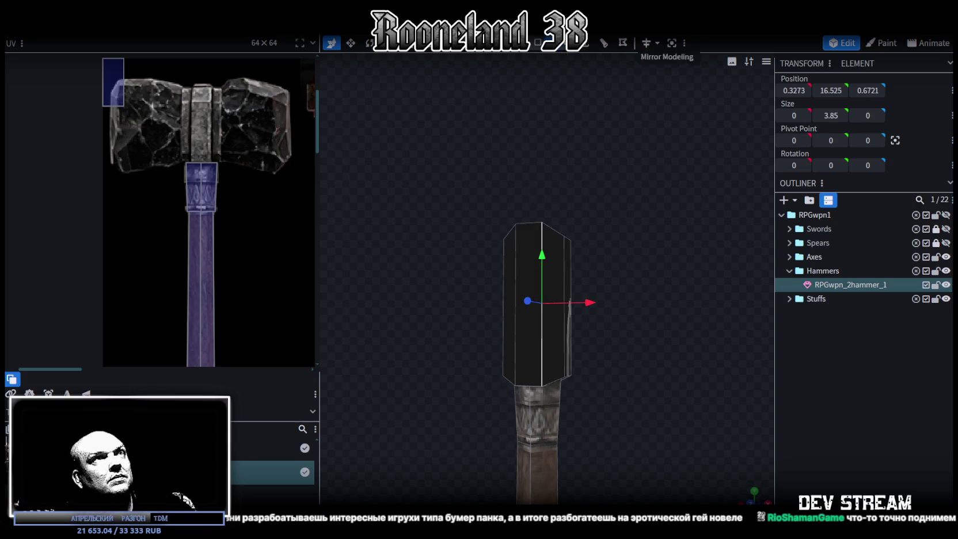
click(604, 43)
click(597, 480)
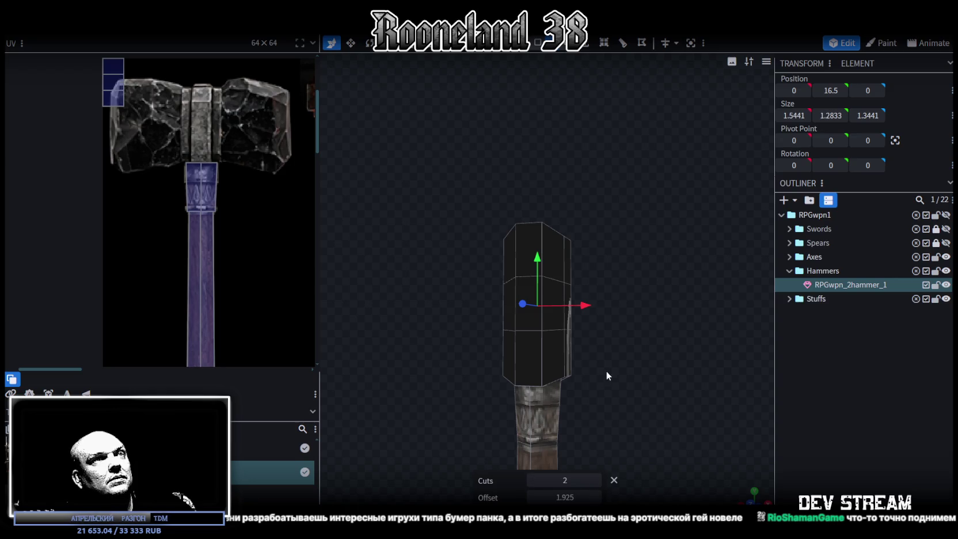
drag(606, 375, 652, 367)
Place the lower new loop at height 15 and the upper loop at height 17.5
click(562, 46)
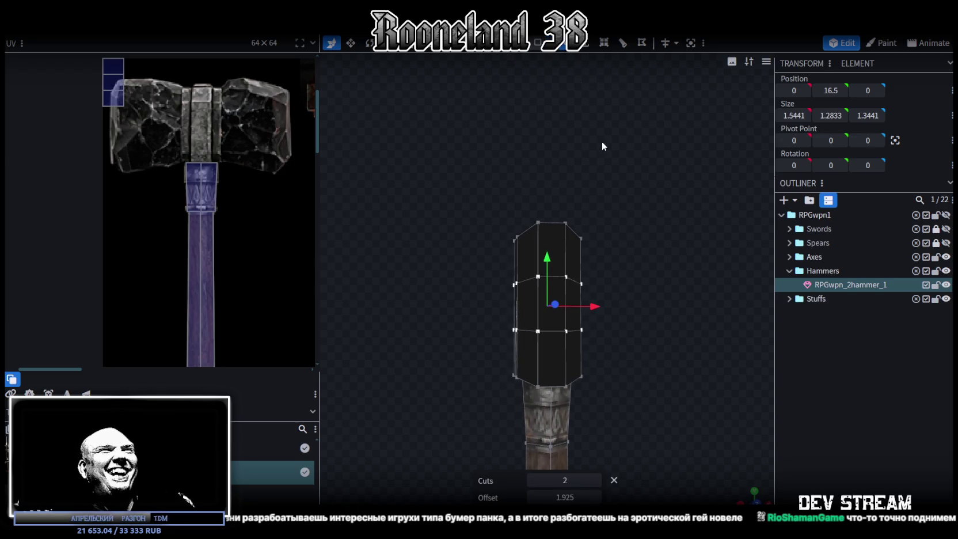
click(518, 325)
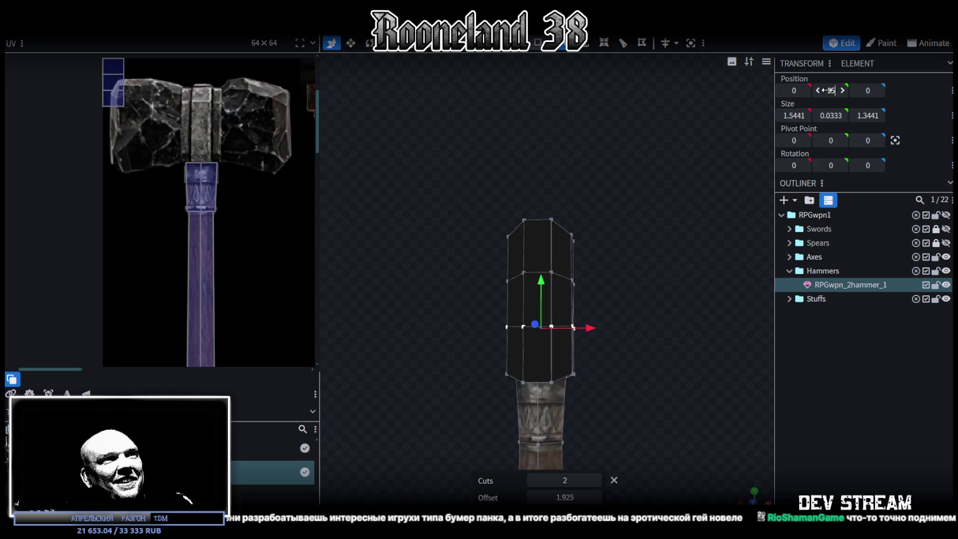
key(Return)
mouse_move(581, 322)
mouse_down()
mouse_move(542, 315)
mouse_move(556, 303)
mouse_move(687, 317)
mouse_move(504, 310)
mouse_move(686, 258)
mouse_up()
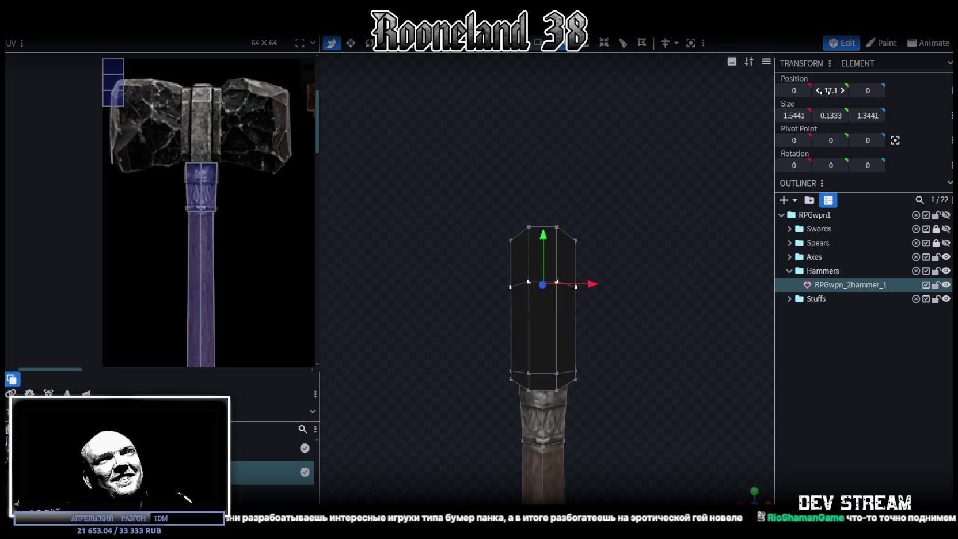
text(8)
key(Return)
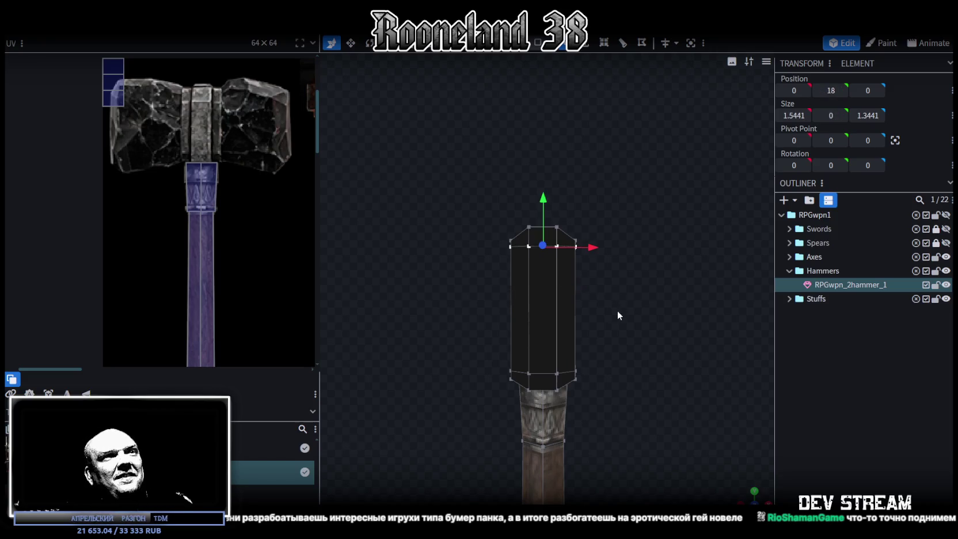
mouse_move(542, 199)
mouse_down()
mouse_move(541, 213)
mouse_move(605, 162)
mouse_up()
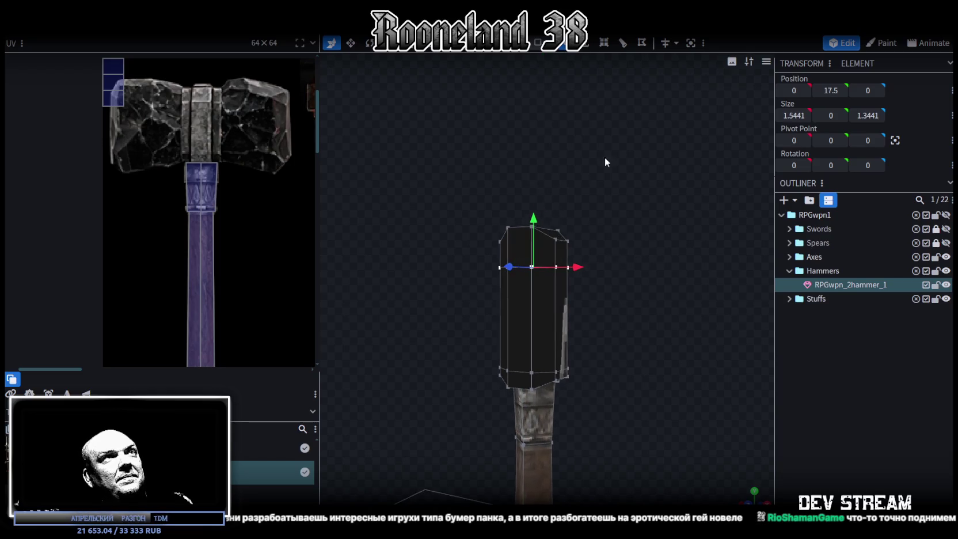
click(538, 42)
Select the head block's middle and right side faces, undoing a trial resize
click(541, 297)
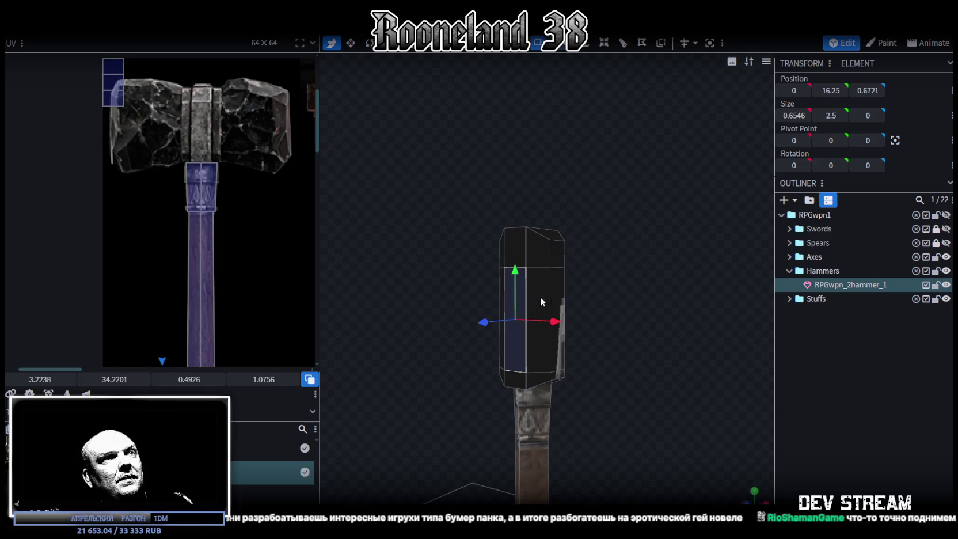
drag(657, 292, 554, 294)
click(554, 293)
drag(670, 258, 493, 272)
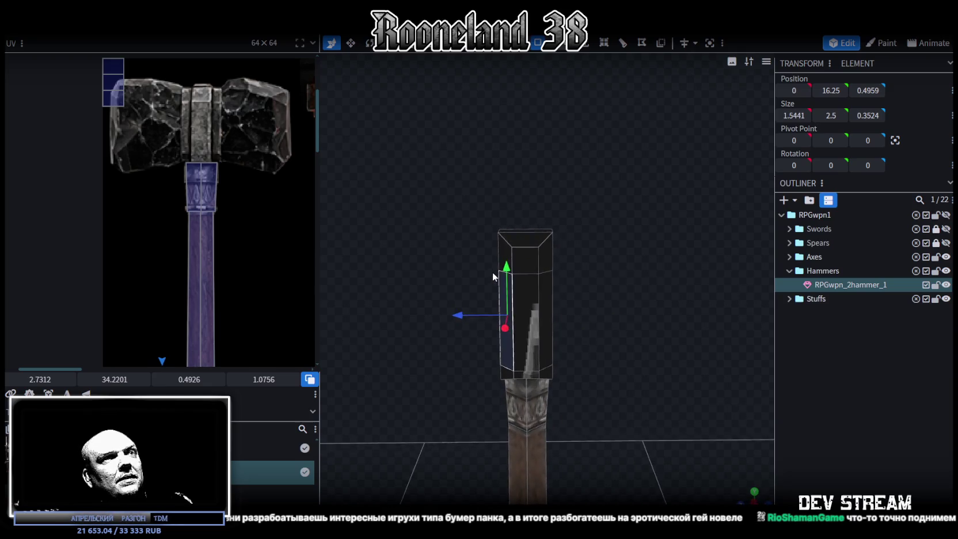
drag(554, 294, 707, 318)
shift+click(569, 295)
key(s)
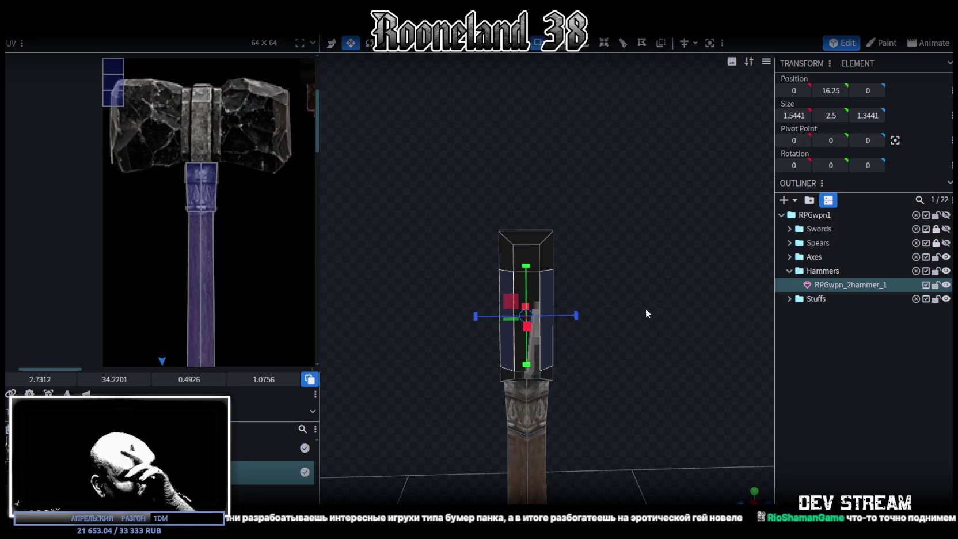
drag(577, 316, 605, 316)
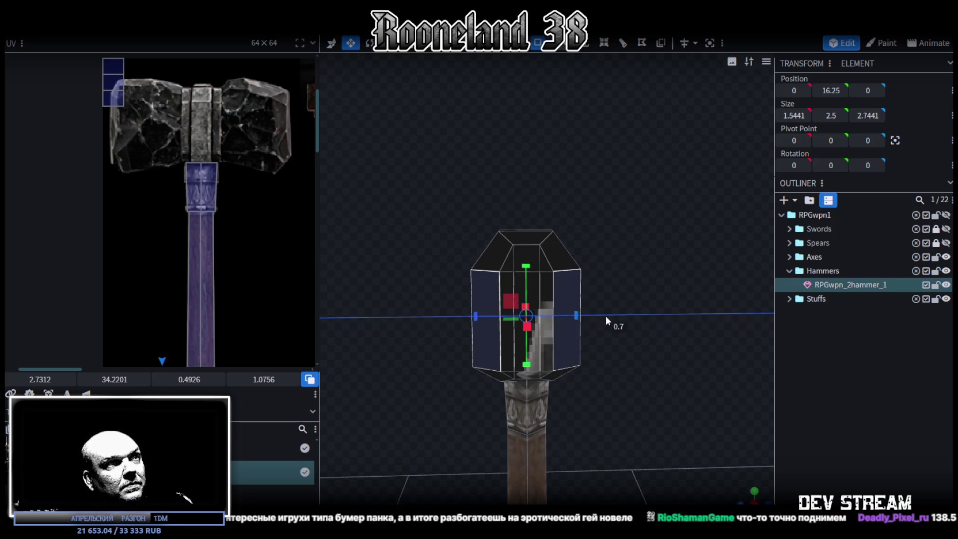
key(ctrl+z)
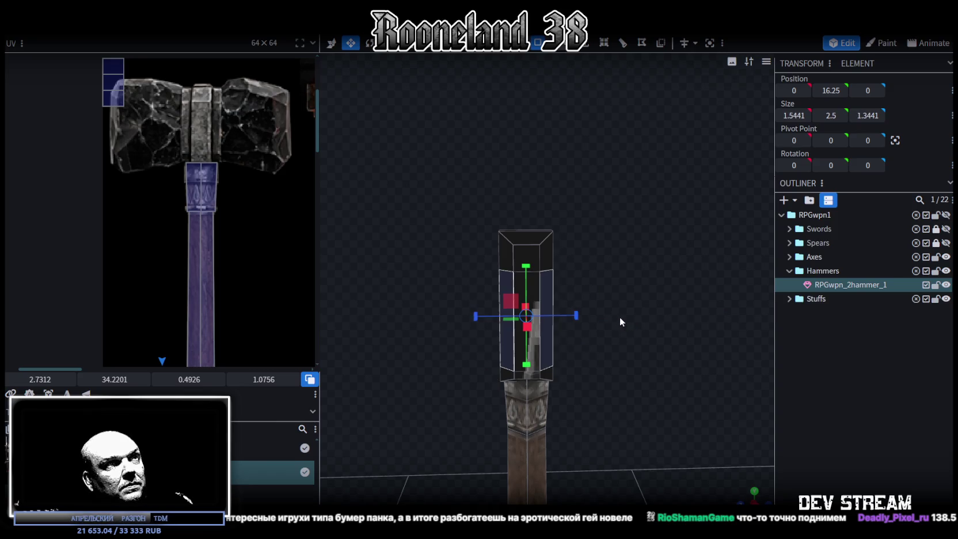
mouse_move(602, 291)
mouse_down()
mouse_move(570, 296)
mouse_move(635, 258)
mouse_up()
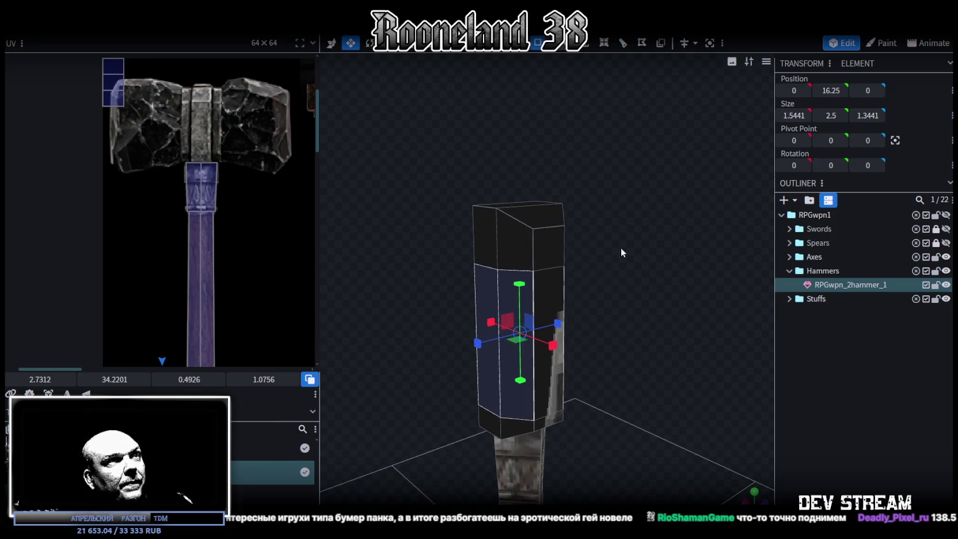
Push the selected side faces outward along Z to about 1.0
key(v)
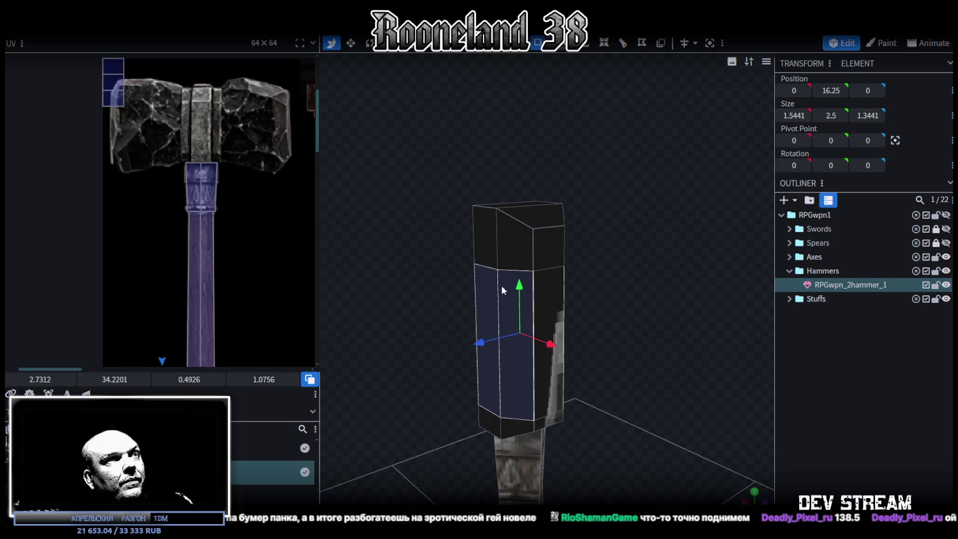
drag(502, 290, 391, 255)
mouse_move(444, 331)
mouse_down()
mouse_move(469, 294)
mouse_move(396, 312)
mouse_move(579, 273)
mouse_up()
mouse_move(446, 325)
mouse_down()
mouse_move(401, 322)
mouse_move(410, 330)
mouse_up()
mouse_move(653, 289)
mouse_down()
mouse_move(653, 311)
mouse_move(686, 328)
mouse_move(775, 324)
mouse_move(618, 305)
mouse_move(598, 337)
mouse_move(567, 335)
mouse_up()
click(541, 329)
mouse_move(454, 378)
mouse_down()
mouse_move(611, 361)
mouse_move(524, 328)
mouse_move(536, 328)
mouse_up()
drag(621, 401, 640, 365)
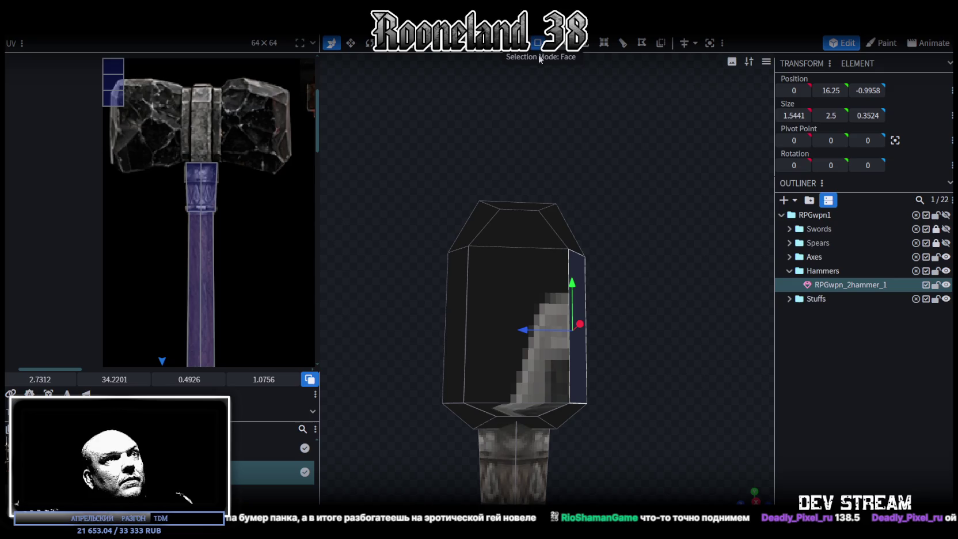
Shorten the head's front face from 2.5 to 2 units tall
click(516, 303)
mouse_move(516, 303)
mouse_down()
mouse_move(434, 321)
mouse_move(554, 335)
mouse_move(640, 267)
mouse_move(587, 280)
mouse_up()
key(s)
mouse_move(518, 280)
mouse_down()
mouse_move(518, 297)
mouse_move(621, 273)
mouse_move(433, 283)
mouse_move(431, 249)
mouse_move(634, 273)
mouse_move(641, 285)
mouse_move(593, 265)
mouse_move(566, 338)
mouse_move(537, 365)
mouse_move(587, 314)
mouse_move(98, 37)
mouse_up()
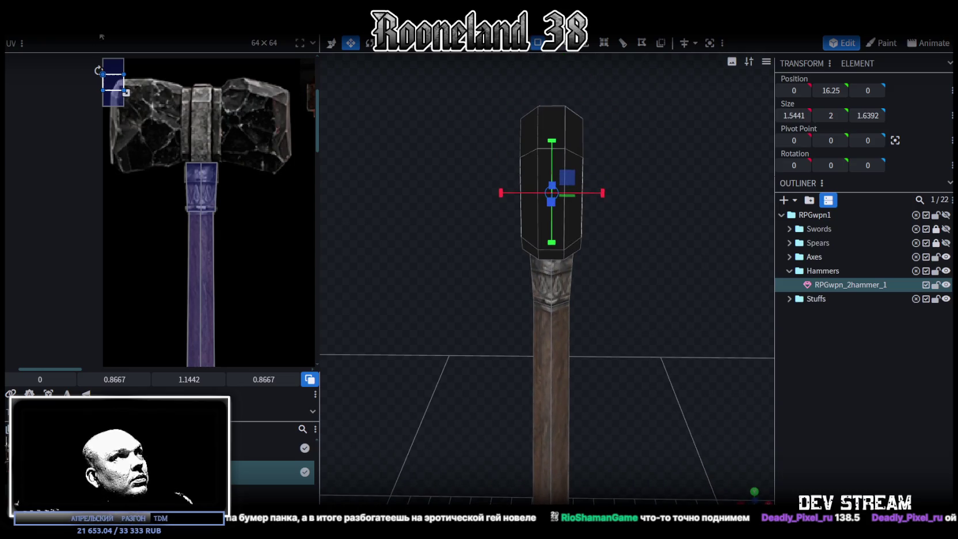
mouse_move(584, 102)
mouse_down()
mouse_move(617, 176)
mouse_move(632, 160)
mouse_up()
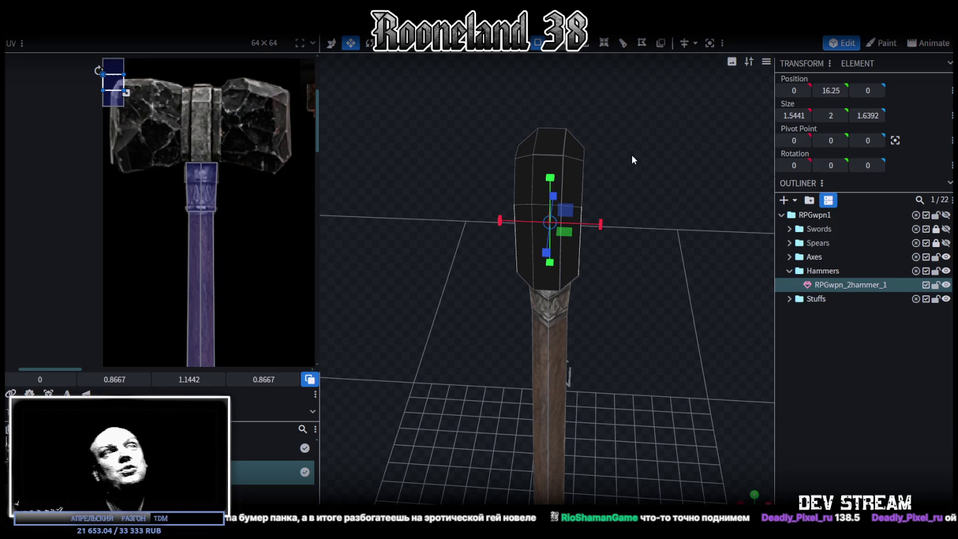
Stretch the head's middle band to 2.2 units tall
mouse_move(637, 155)
mouse_down()
mouse_move(456, 122)
mouse_move(552, 173)
mouse_move(545, 165)
mouse_up()
scroll(478, 130, up, 3)
mouse_move(649, 195)
mouse_down()
mouse_move(655, 173)
mouse_move(521, 169)
mouse_move(568, 151)
mouse_move(635, 172)
mouse_up()
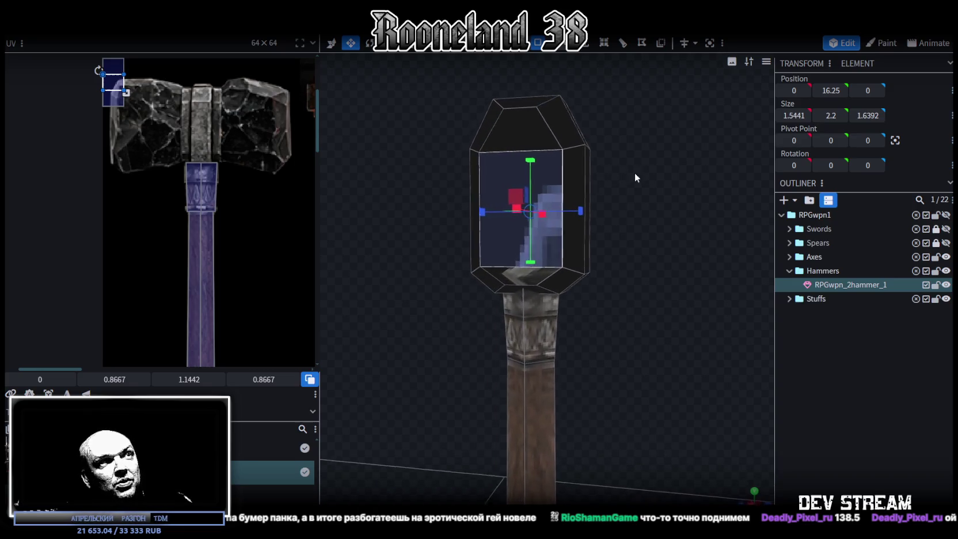
Select two opposite lower-bevel vertices and raise them slightly
click(502, 258)
mouse_move(503, 259)
mouse_down()
mouse_move(456, 221)
mouse_move(583, 266)
mouse_up()
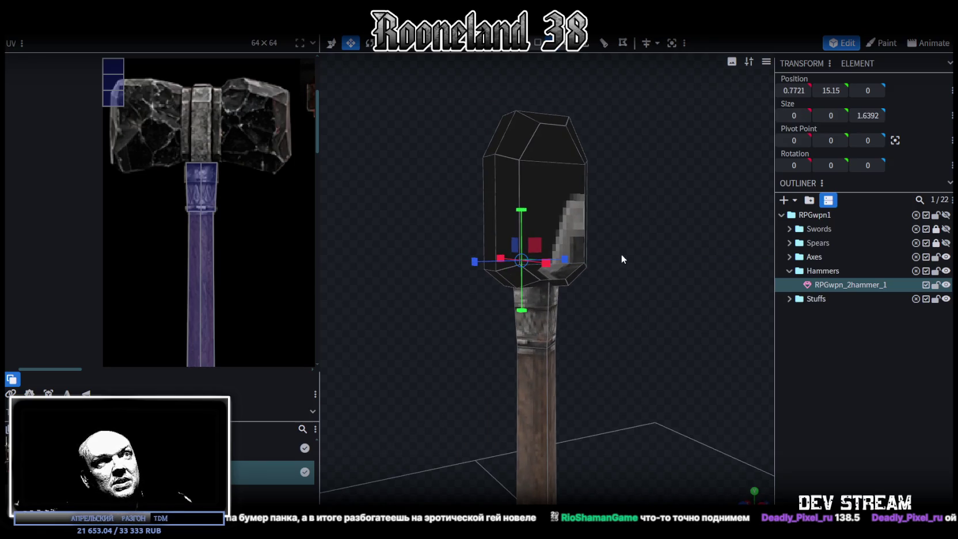
click(582, 262)
key(v)
mouse_move(536, 226)
mouse_down()
mouse_move(533, 215)
mouse_move(423, 207)
mouse_up()
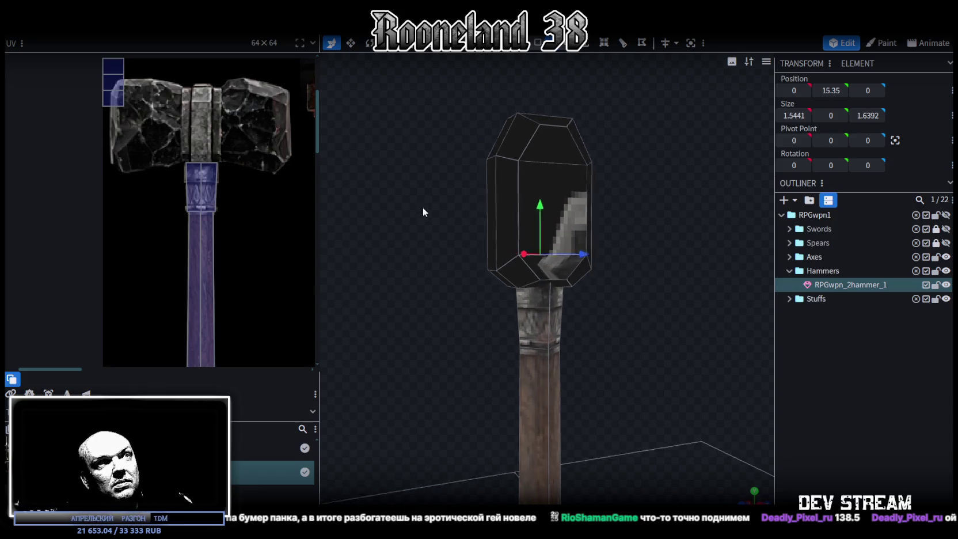
drag(552, 208, 550, 216)
mouse_move(438, 214)
mouse_down()
mouse_move(668, 228)
mouse_move(653, 216)
mouse_move(657, 231)
mouse_up()
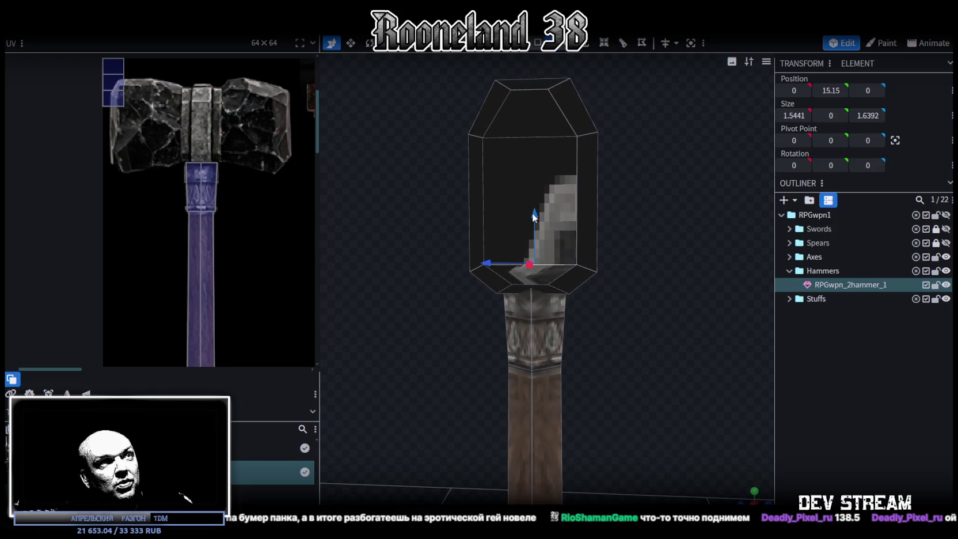
drag(536, 213, 536, 206)
Lower the top edge loop to height 17.25 and frame the whole hammer
drag(655, 212, 541, 145)
click(541, 145)
drag(707, 164, 479, 177)
click(570, 151)
drag(648, 213, 512, 112)
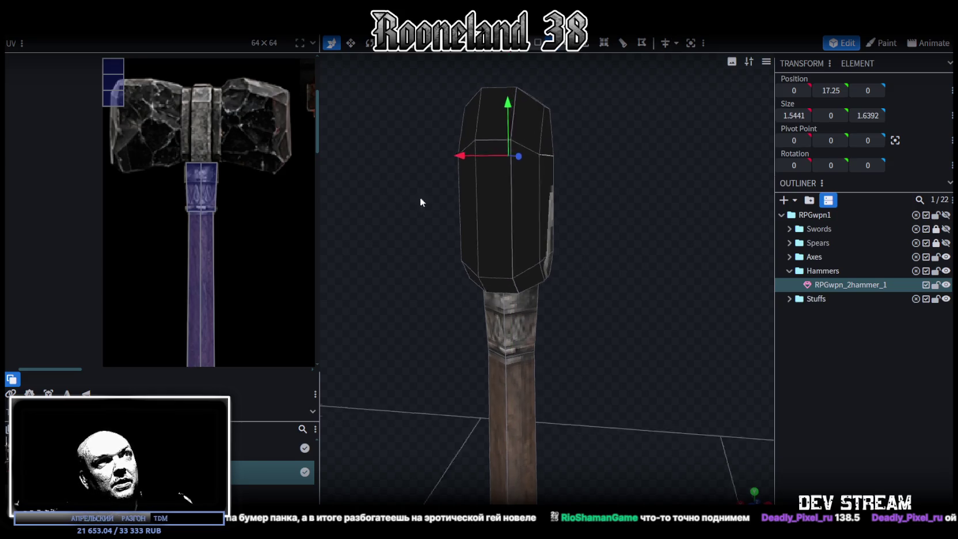
drag(406, 197, 557, 184)
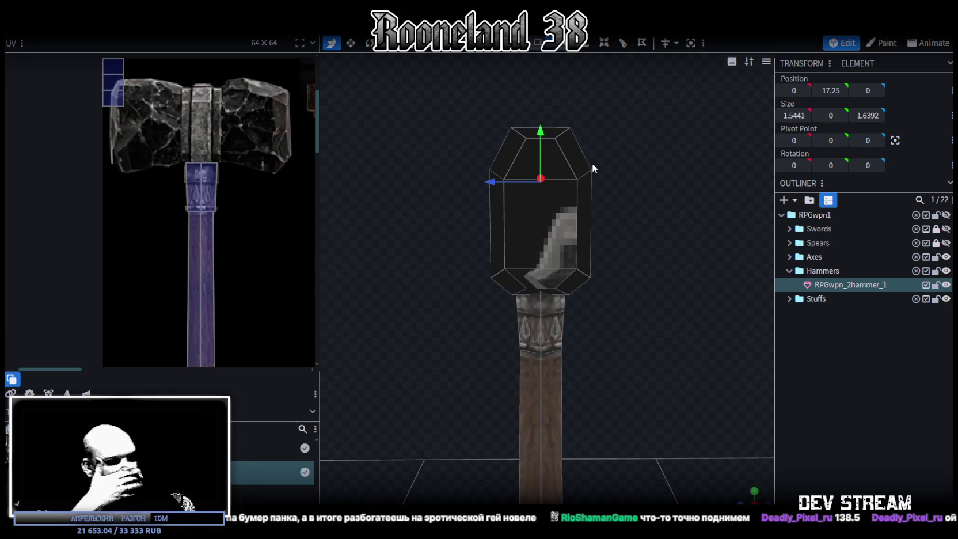
drag(592, 163, 460, 318)
scroll(521, 391, down, 5)
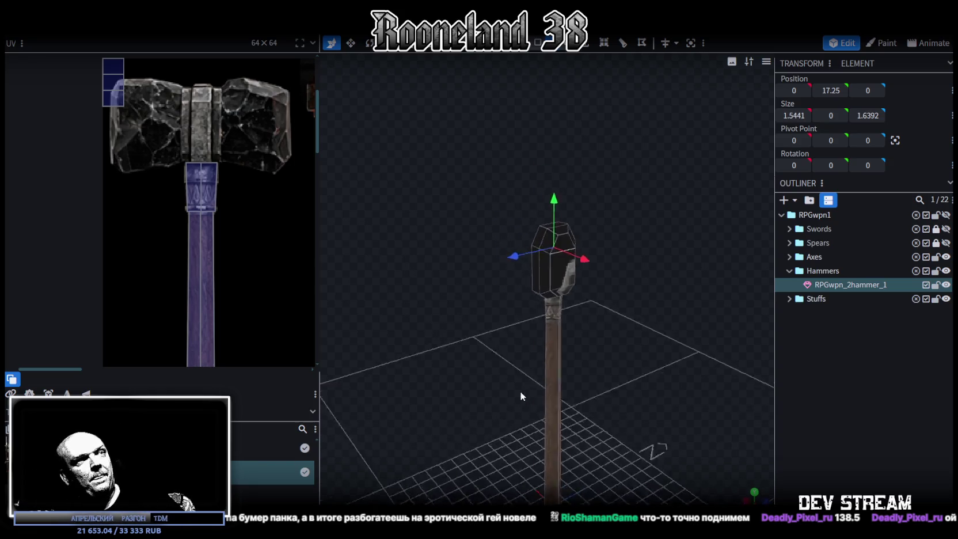
drag(522, 375, 491, 383)
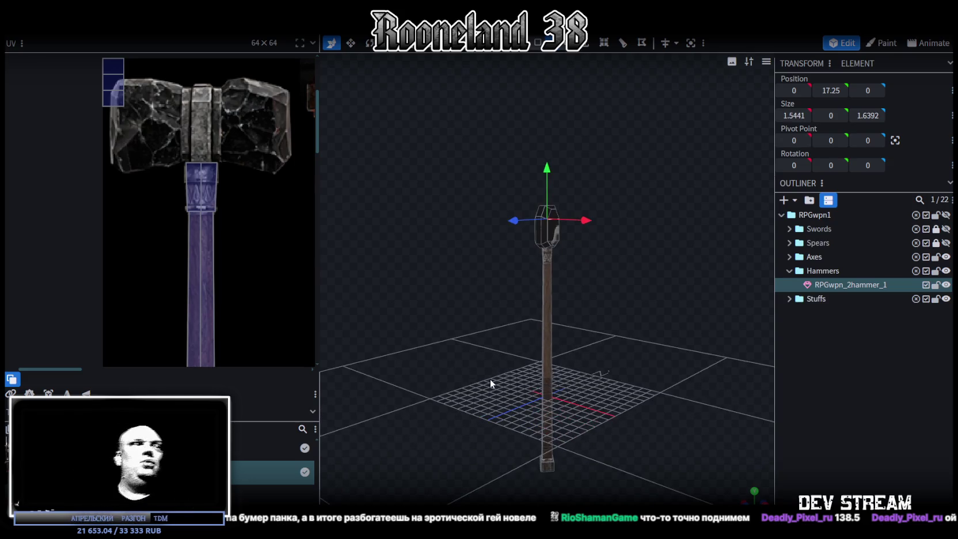
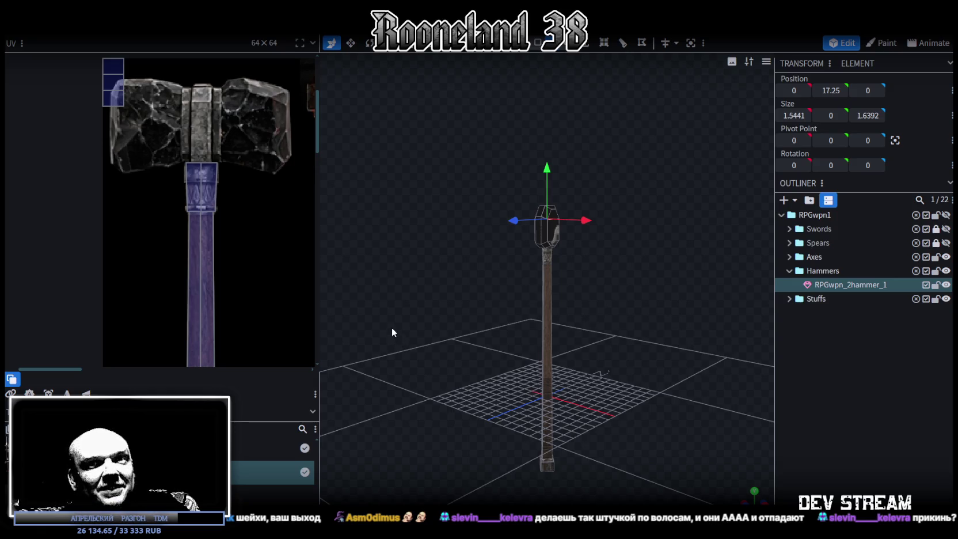
Rename the hammer mesh in the Outliner to RPGwpn_2hammer_0
scroll(529, 280, up, 2)
scroll(576, 274, up, 2)
scroll(633, 278, up, 2)
scroll(553, 211, up, 2)
click(552, 208)
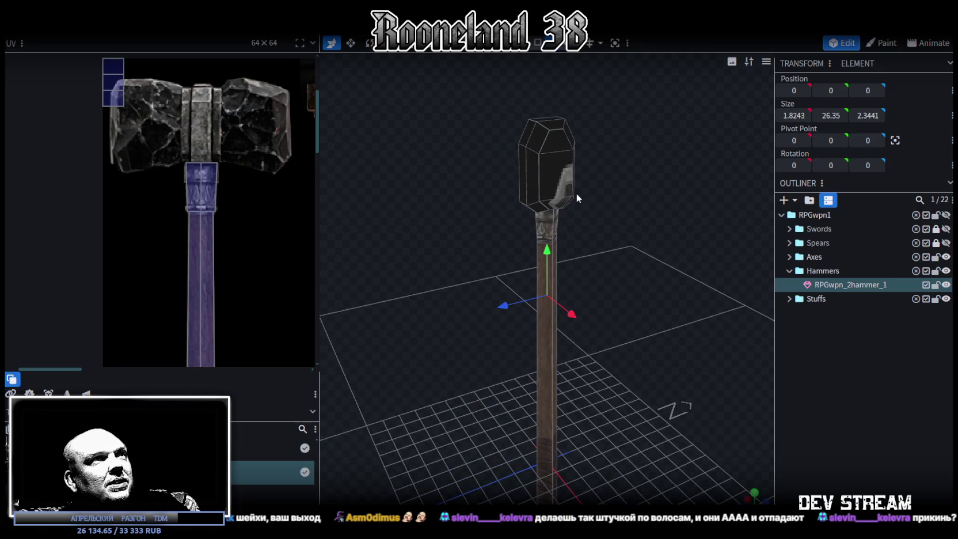
click(551, 132)
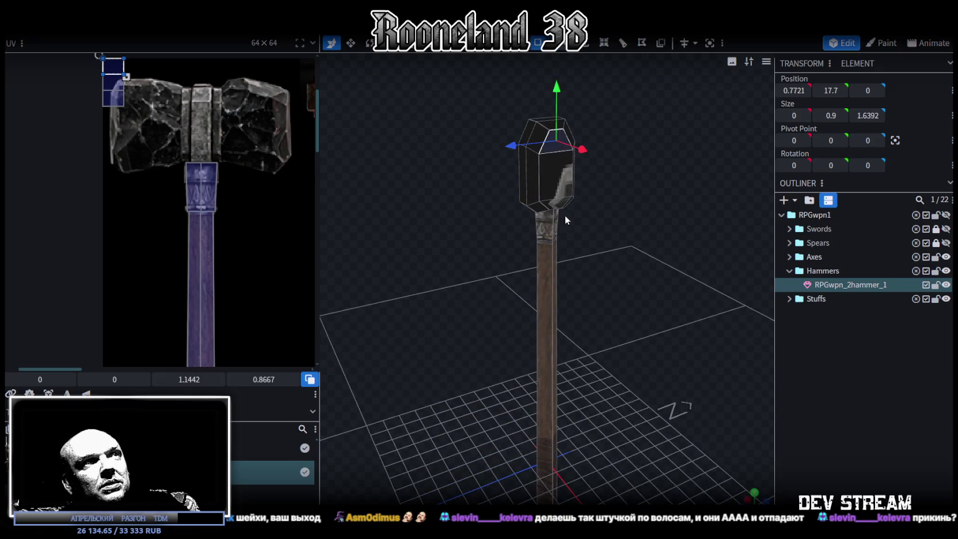
scroll(611, 215, down, 2)
scroll(686, 234, down, 2)
click(881, 282)
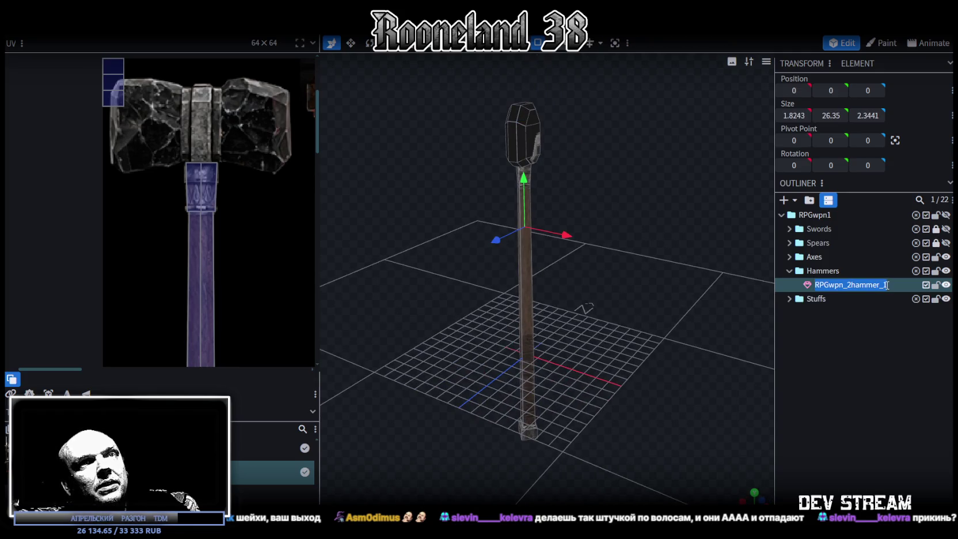
text(0)
key(Return)
Duplicate the mesh as RPGwpn_2hammer_1 and hide the original RPGwpn_2hammer_0
scroll(611, 255, up, 2)
scroll(613, 239, up, 2)
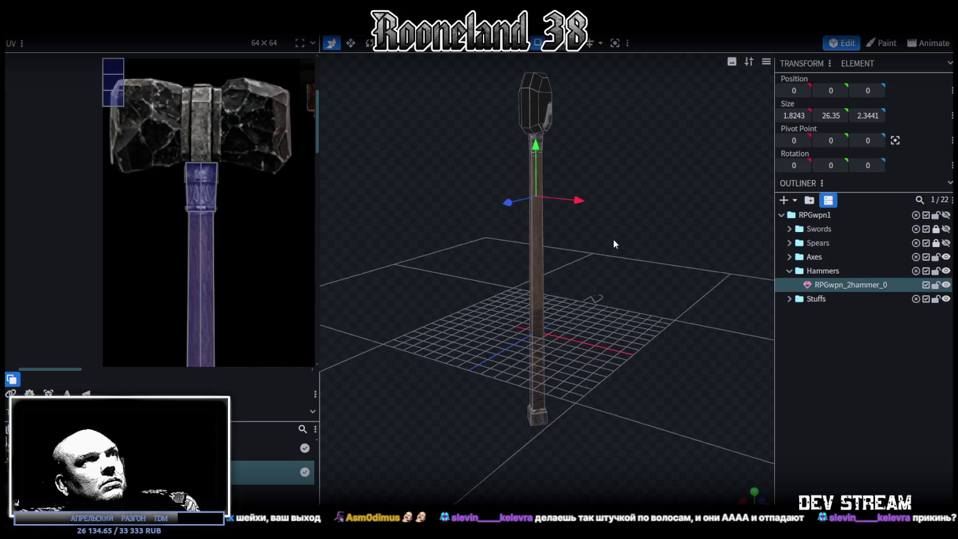
key(ctrl+d)
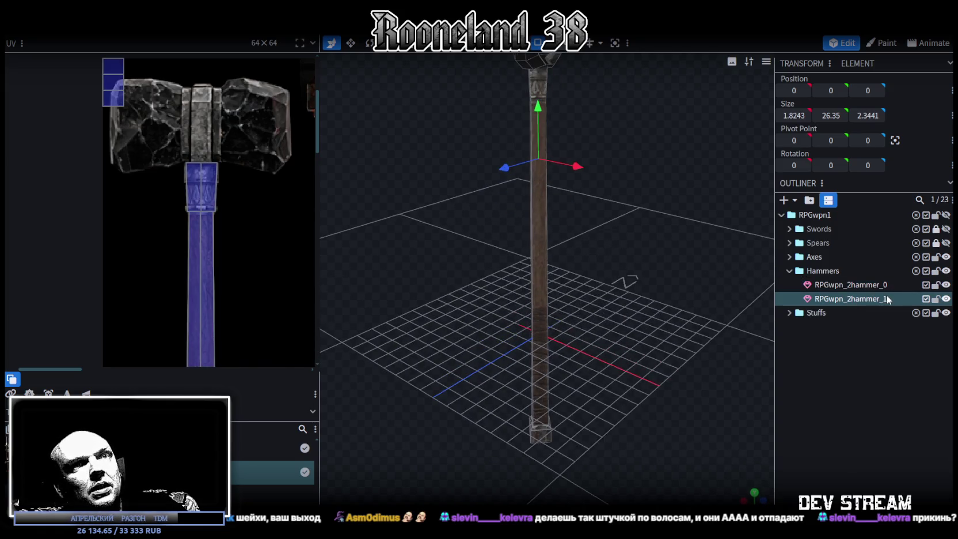
click(947, 285)
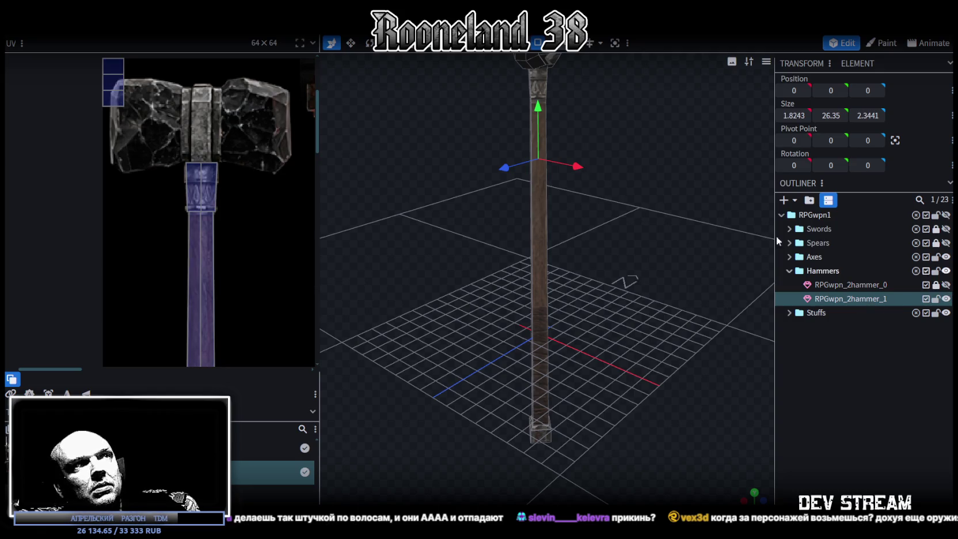
scroll(663, 268, down, 3)
drag(644, 218, 662, 218)
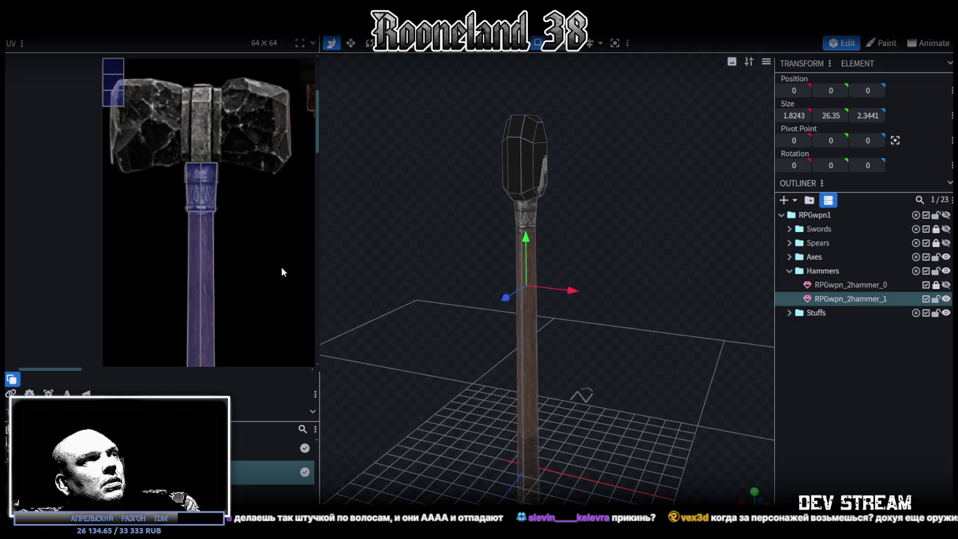
scroll(281, 267, down, 3)
middle_drag(242, 273, 240, 163)
scroll(559, 177, up, 2)
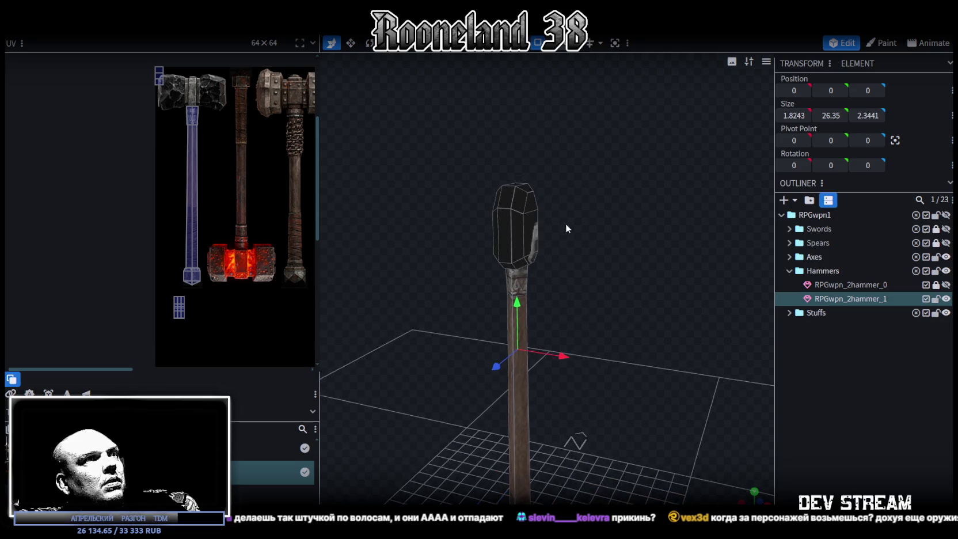
Select the hammer head's faces and project their UVs from the front view
scroll(566, 223, up, 2)
scroll(563, 217, up, 2)
mouse_move(447, 115)
ctrl+mouse_down()
mouse_move(597, 236)
mouse_move(525, 190)
ctrl+mouse_up()
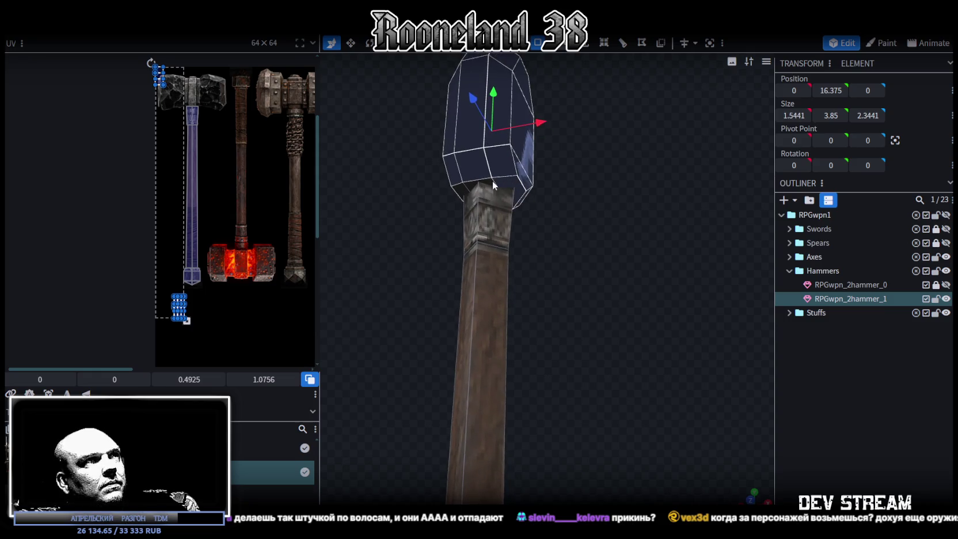
mouse_move(462, 189)
mouse_down()
mouse_move(674, 273)
mouse_move(666, 274)
mouse_move(673, 215)
mouse_move(764, 464)
mouse_up()
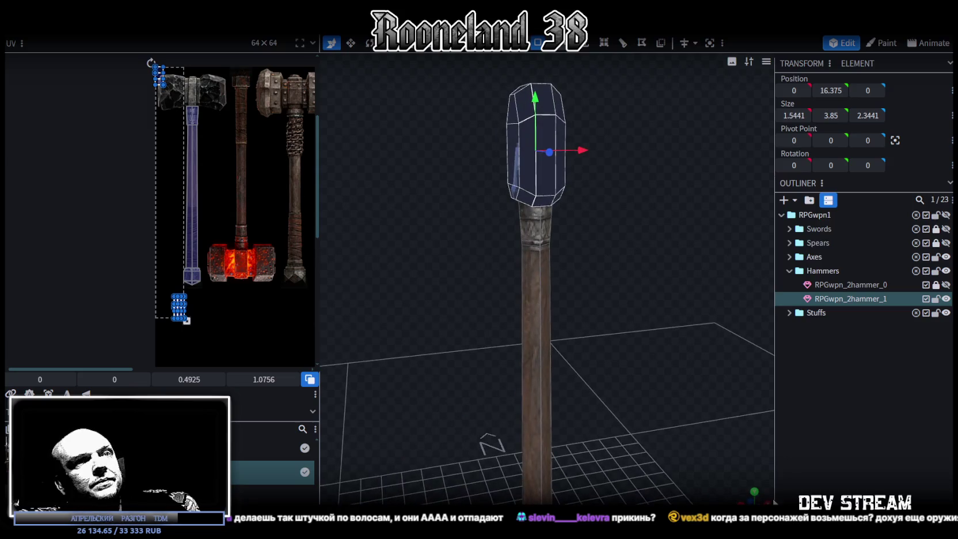
key(KP_1)
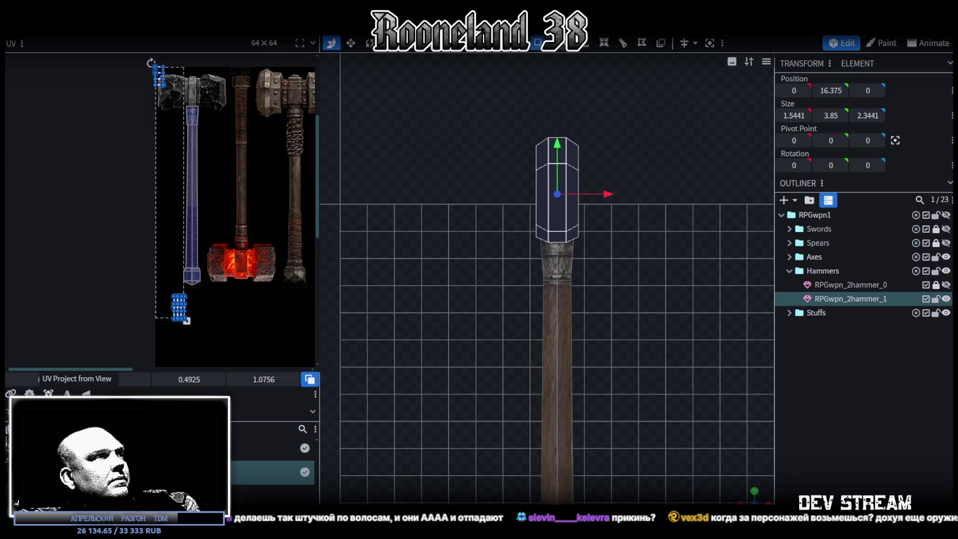
scroll(202, 108, up, 4)
scroll(230, 209, up, 2)
drag(188, 311, 175, 136)
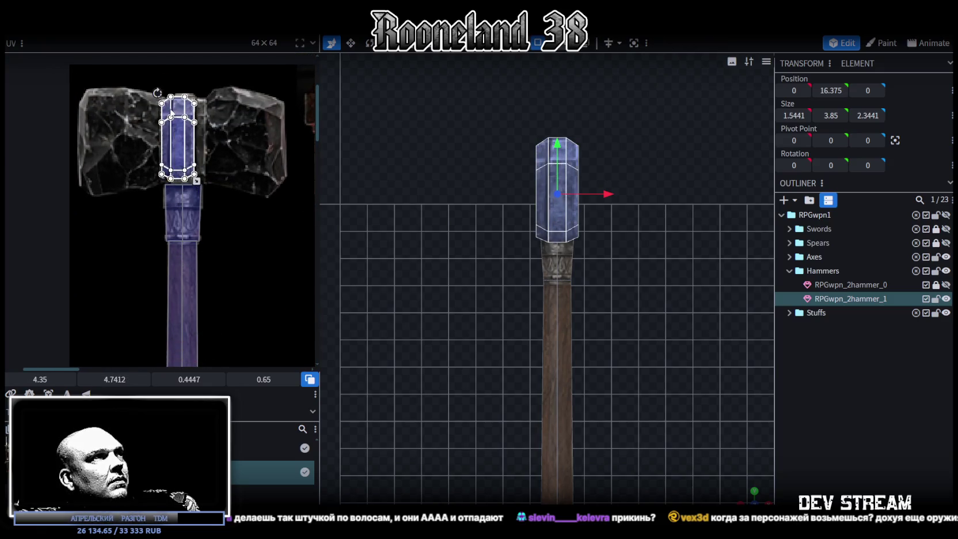
scroll(171, 114, up, 2)
click(182, 152)
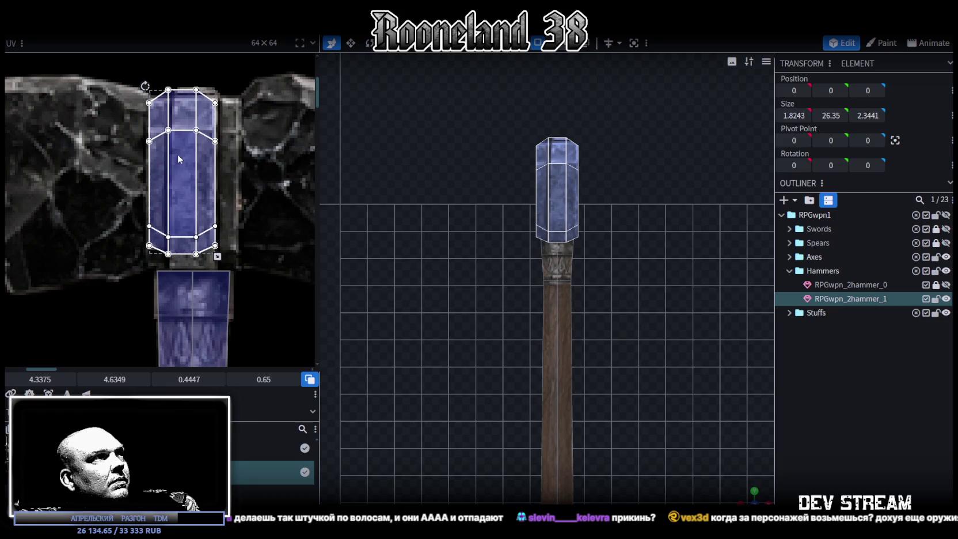
Enlarge, shift and widen the head's UV island to cover the stone hammer head
drag(218, 256, 242, 272)
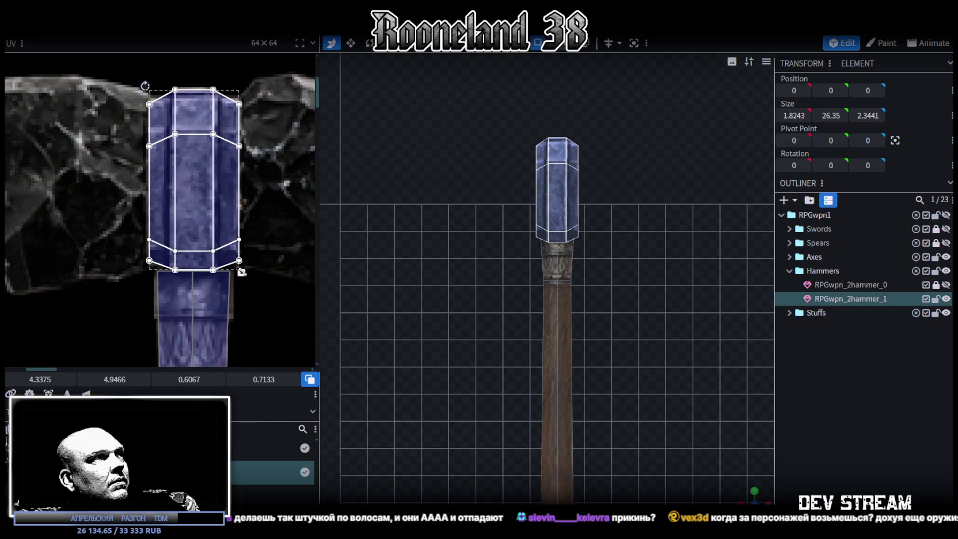
drag(174, 217, 171, 217)
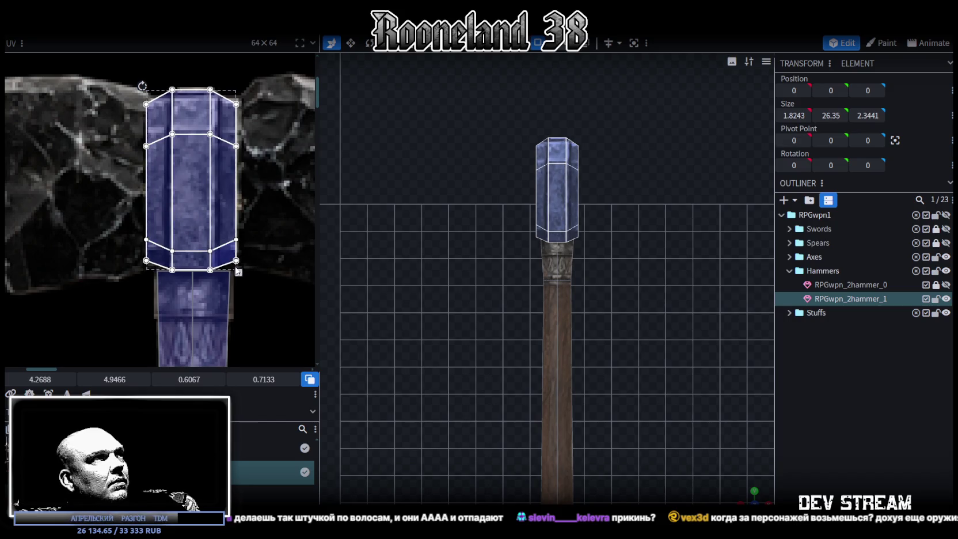
drag(239, 272, 246, 273)
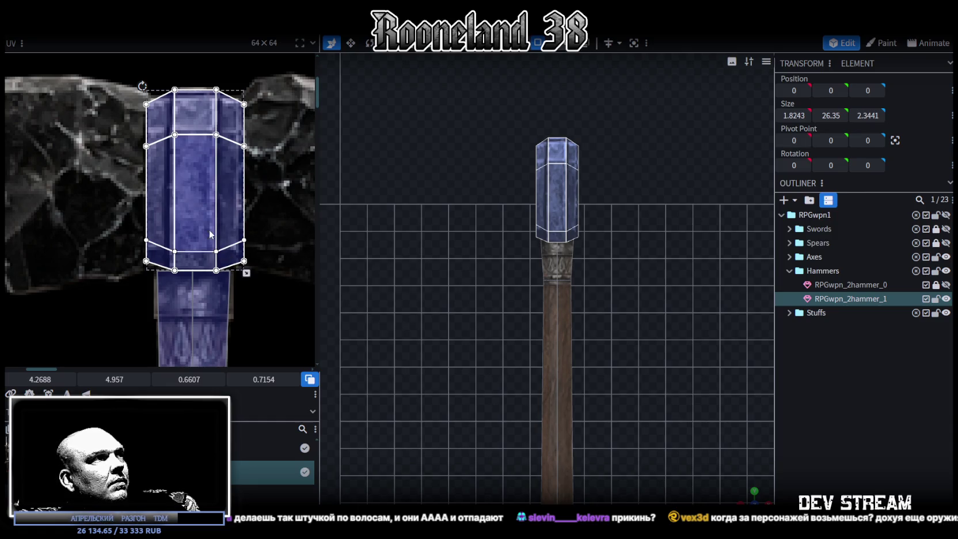
drag(164, 73, 186, 274)
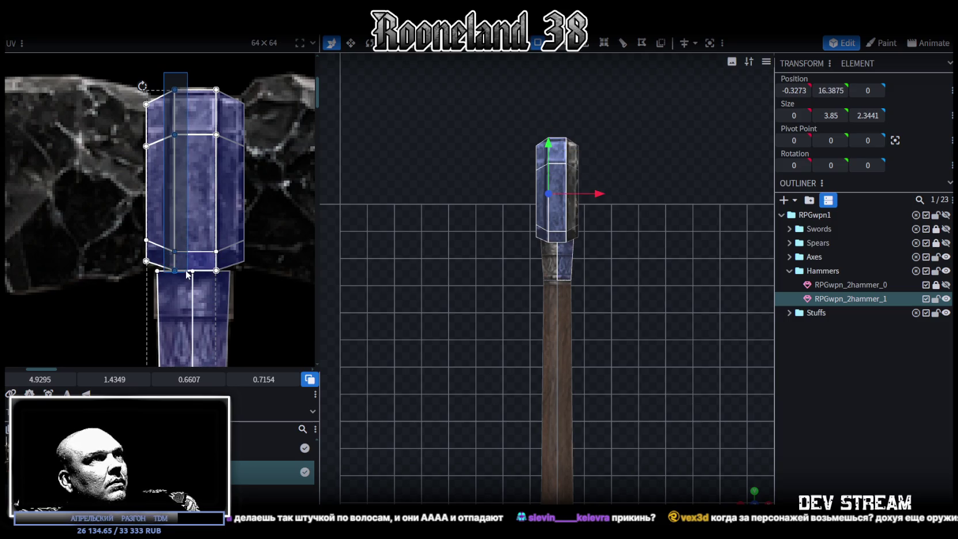
Set the head's bevel edge loop UV V position to 2, fine-tuned to 2.3688
drag(187, 272, 187, 272)
scroll(638, 364, up, 4)
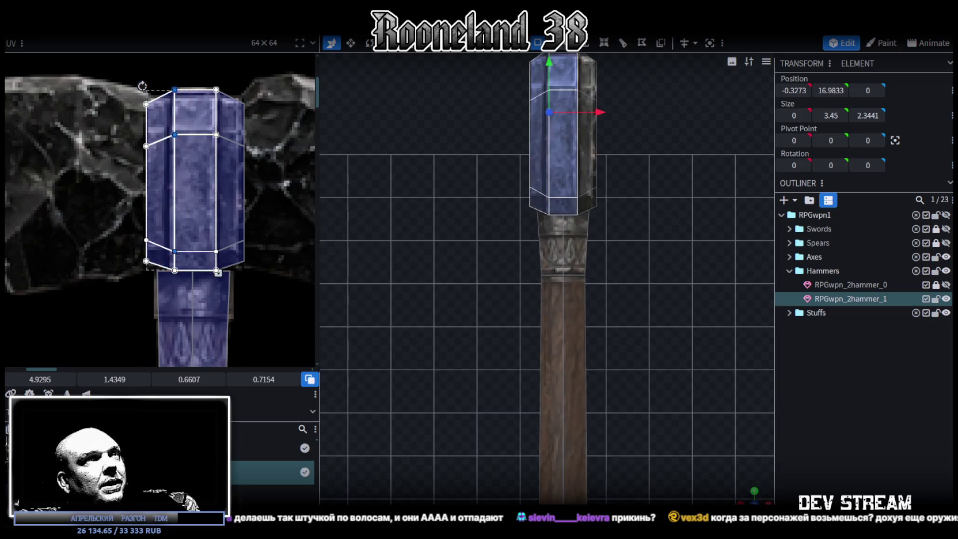
mouse_move(752, 500)
mouse_down()
mouse_move(663, 300)
mouse_move(649, 389)
mouse_up()
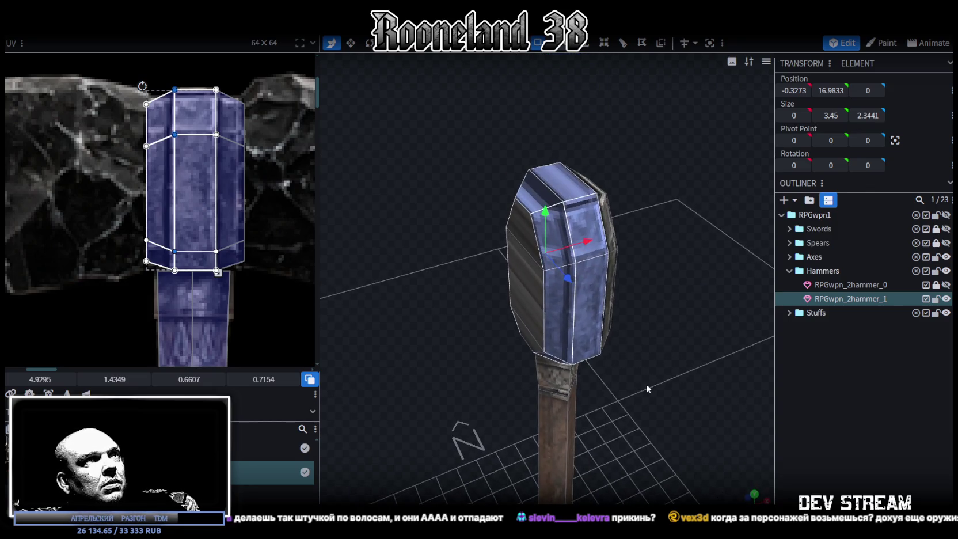
scroll(171, 94, up, 3)
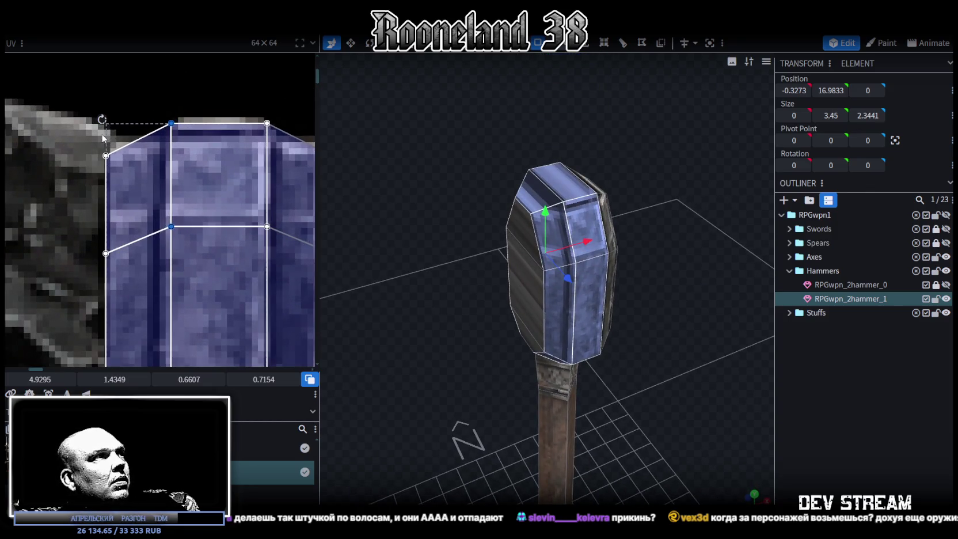
scroll(103, 138, down, 2)
drag(95, 199, 281, 172)
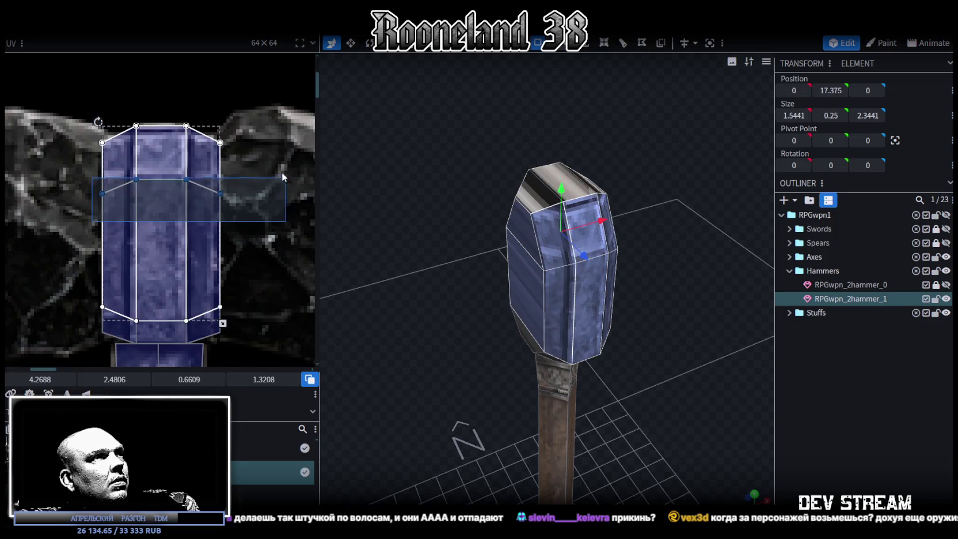
click(114, 380)
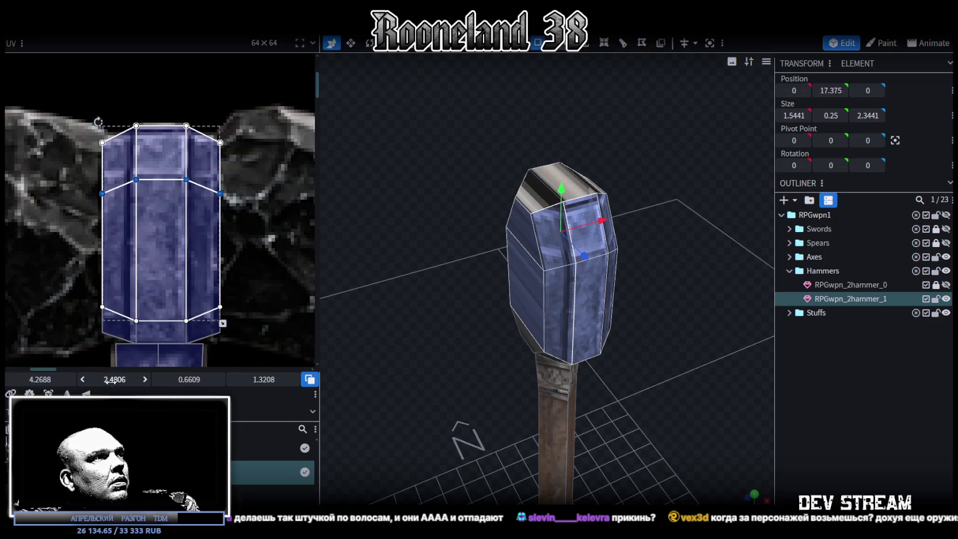
text(2)
key(Return)
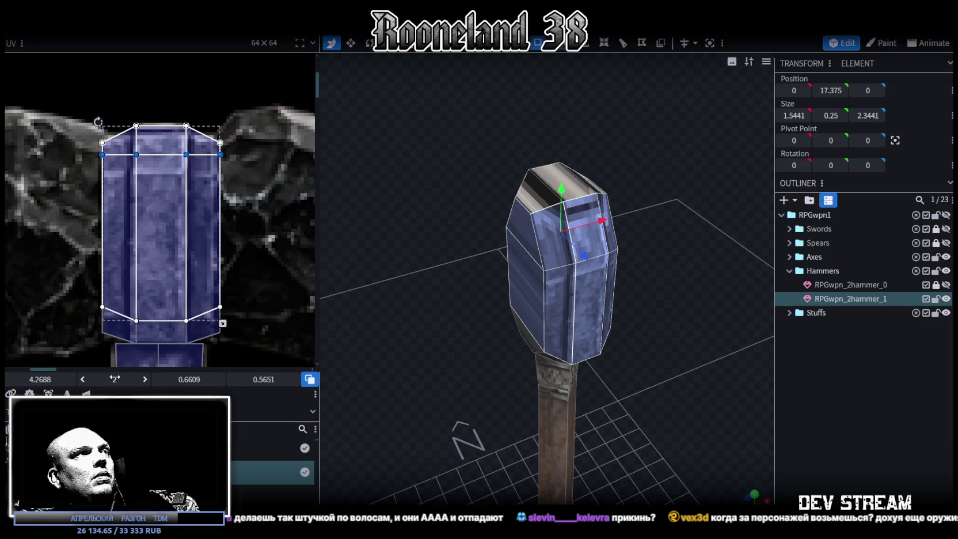
drag(114, 379, 138, 380)
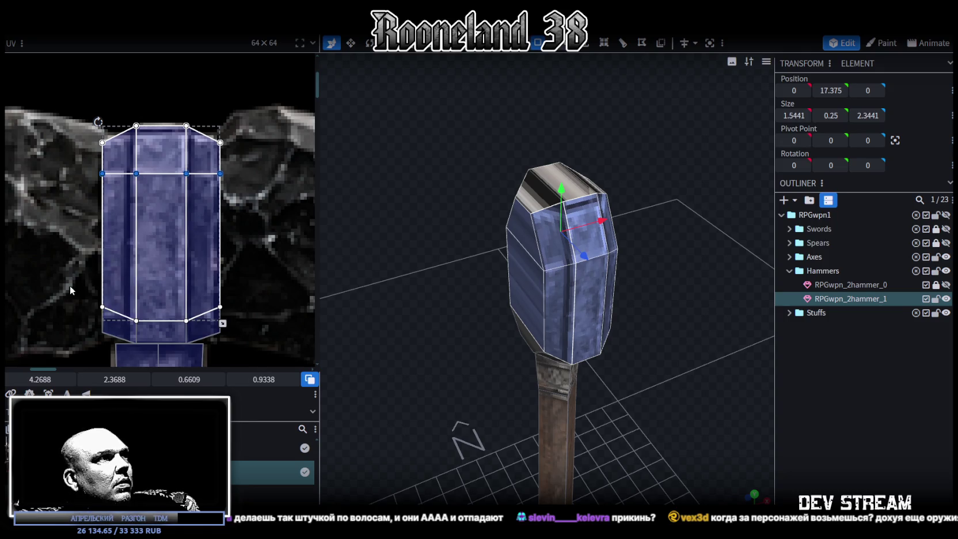
Move the head's lower bevel UV vertices into place and inspect the textured head
drag(70, 285, 275, 335)
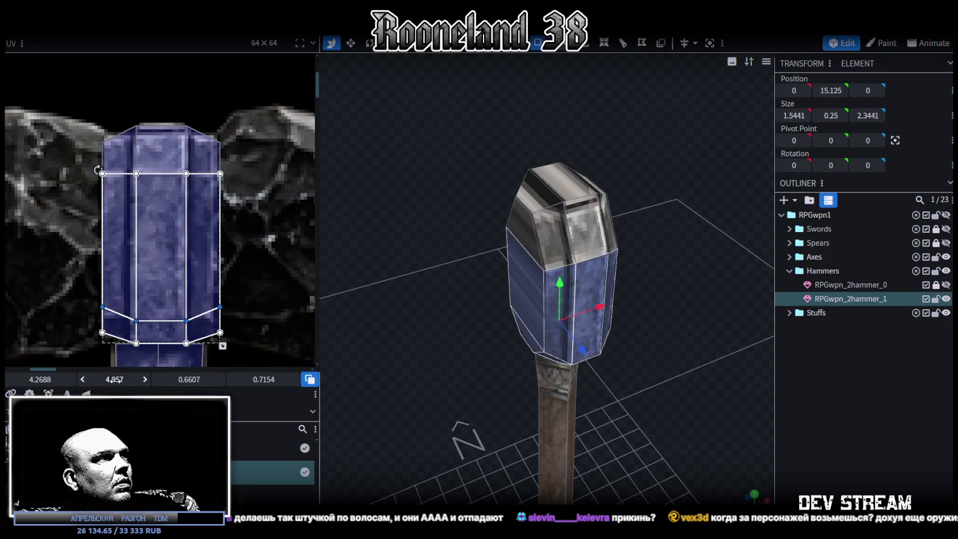
drag(116, 379, 130, 380)
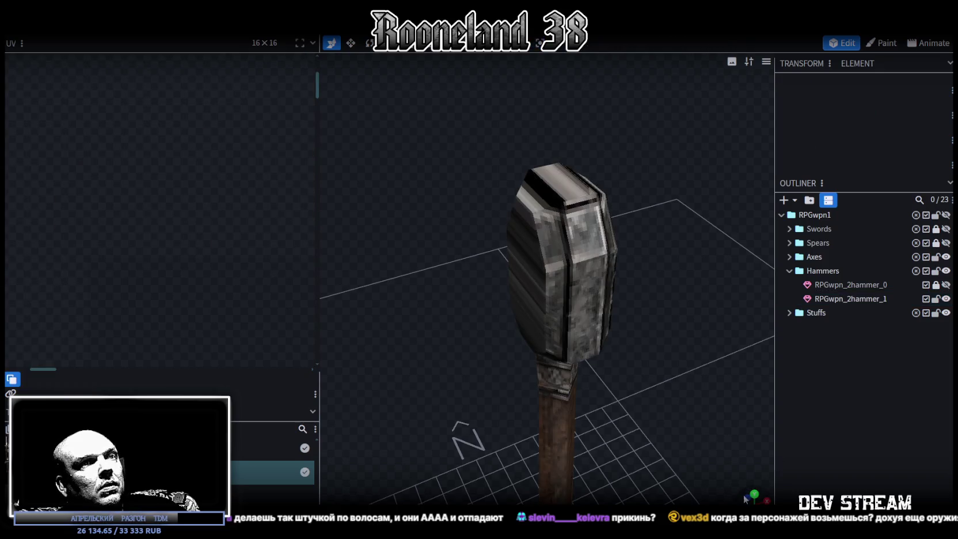
click(747, 497)
mouse_move(632, 268)
mouse_down()
mouse_move(622, 283)
mouse_move(542, 233)
mouse_up()
click(541, 233)
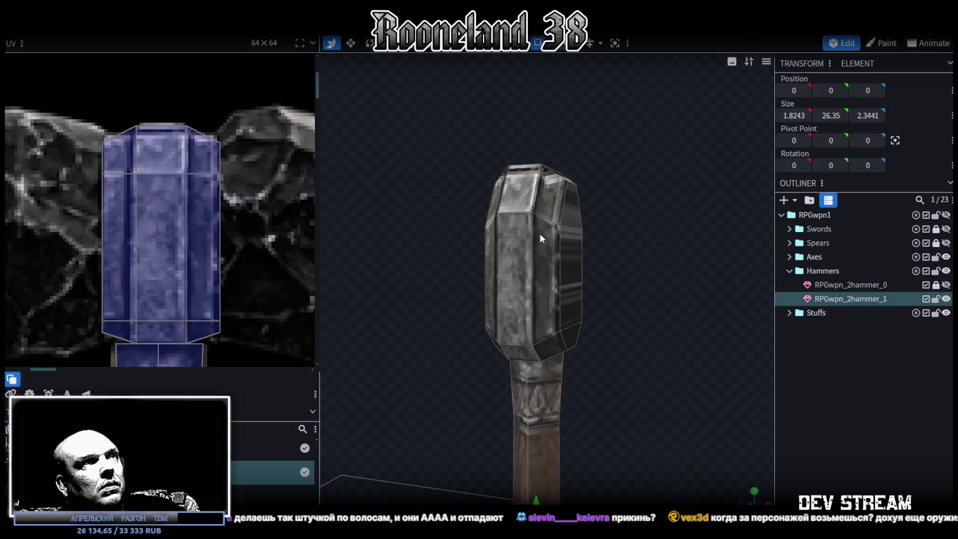
mouse_move(606, 227)
mouse_down()
mouse_move(563, 240)
mouse_move(571, 232)
mouse_move(712, 320)
mouse_up()
click(641, 258)
mouse_move(641, 257)
mouse_down()
mouse_move(655, 259)
mouse_move(687, 317)
mouse_move(538, 252)
mouse_up()
click(538, 252)
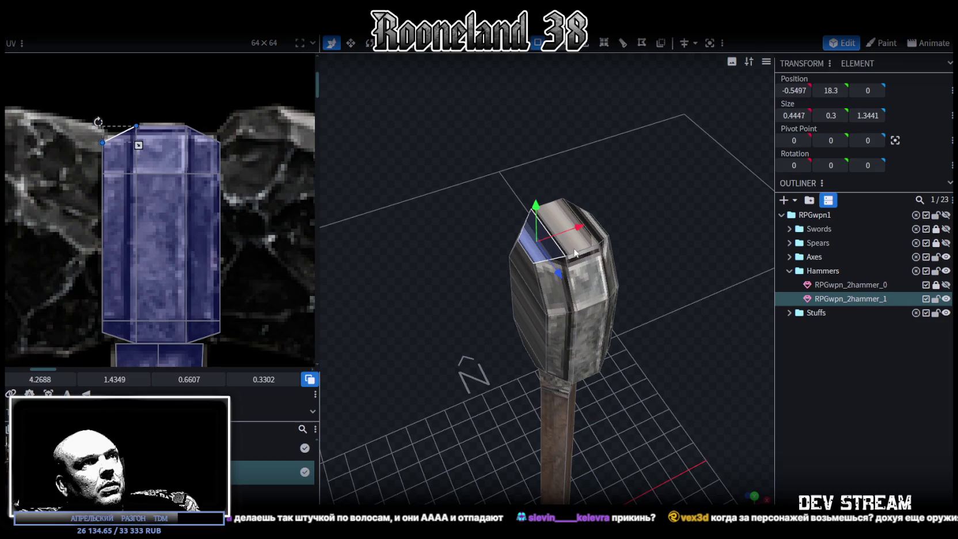
Project the octagonal top face from the top view onto the texture's middle column
mouse_move(659, 363)
mouse_down()
mouse_move(587, 173)
mouse_move(533, 392)
mouse_move(741, 471)
mouse_up()
click(752, 499)
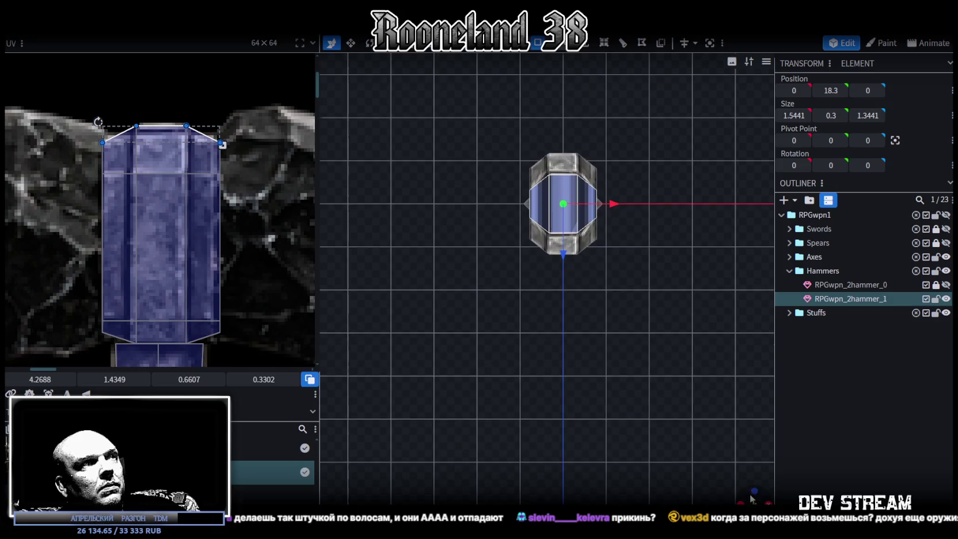
click(64, 393)
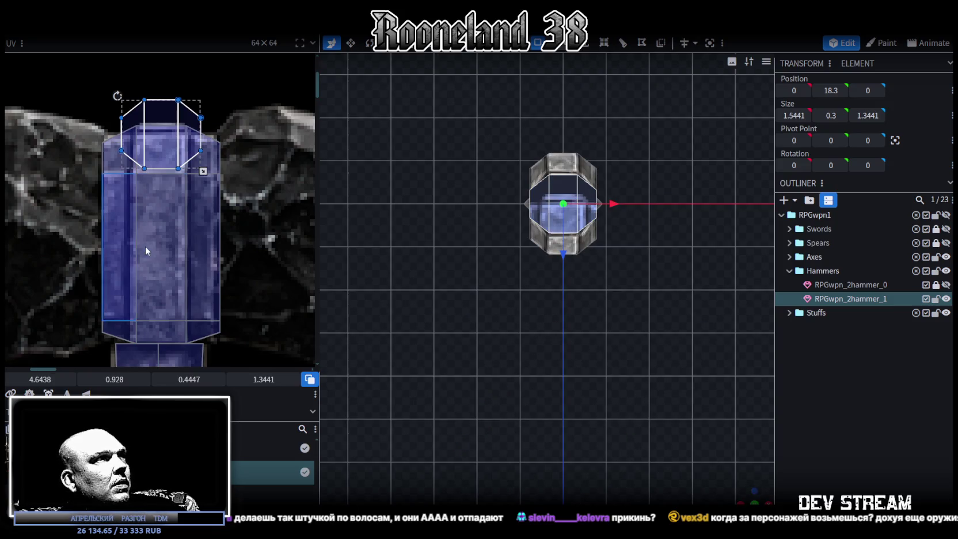
mouse_move(162, 173)
mouse_down()
mouse_move(141, 255)
mouse_move(224, 301)
mouse_up()
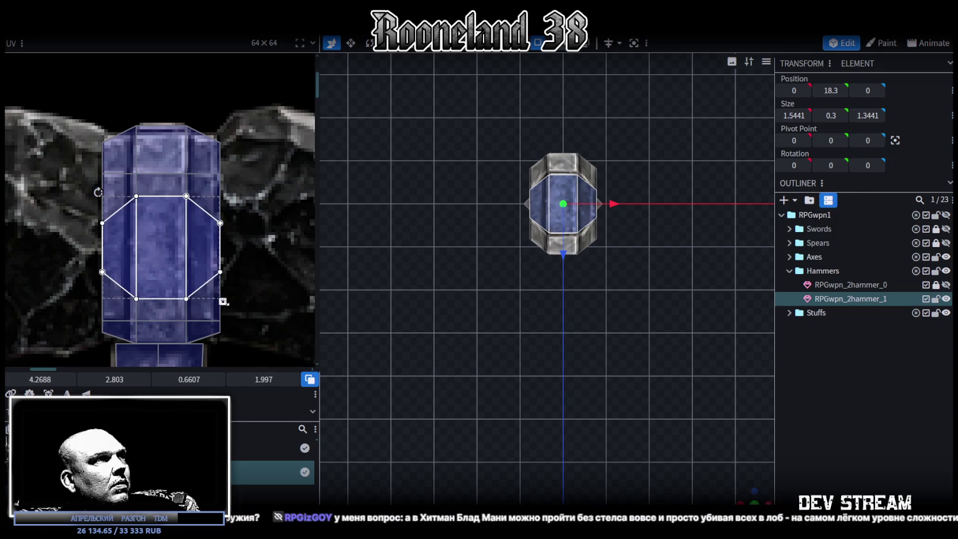
drag(159, 269, 158, 265)
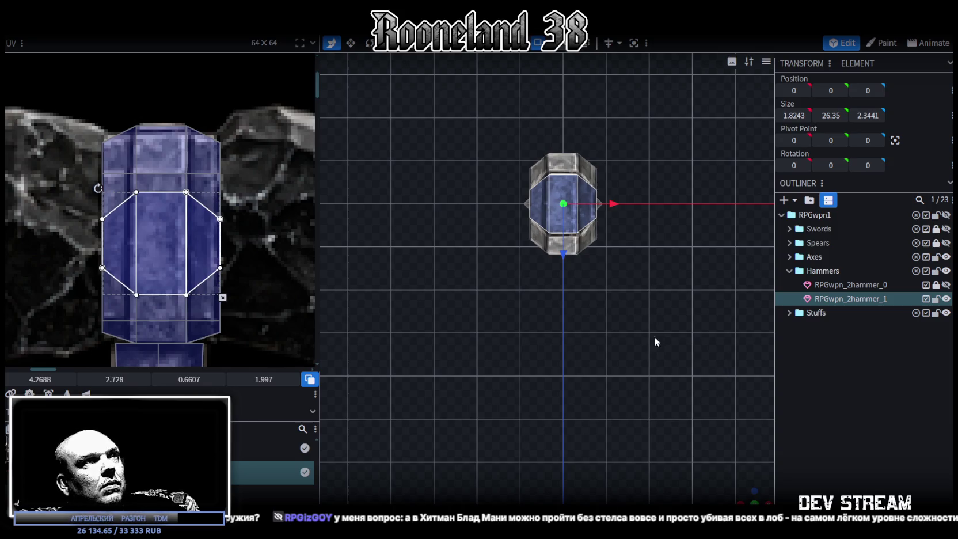
Inspect the mapped hammer in perspective and select the head's left side face
scroll(138, 241, up, 3)
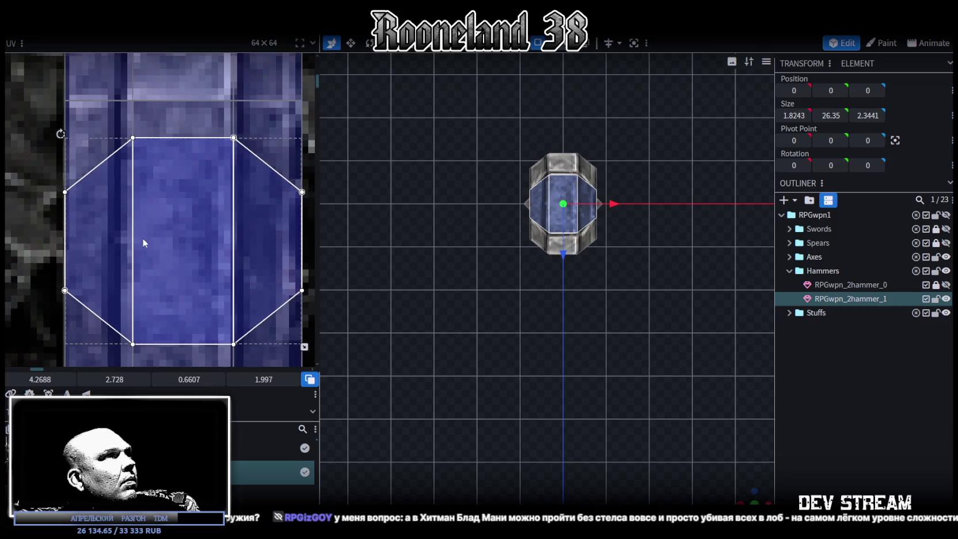
scroll(570, 285, up, 2)
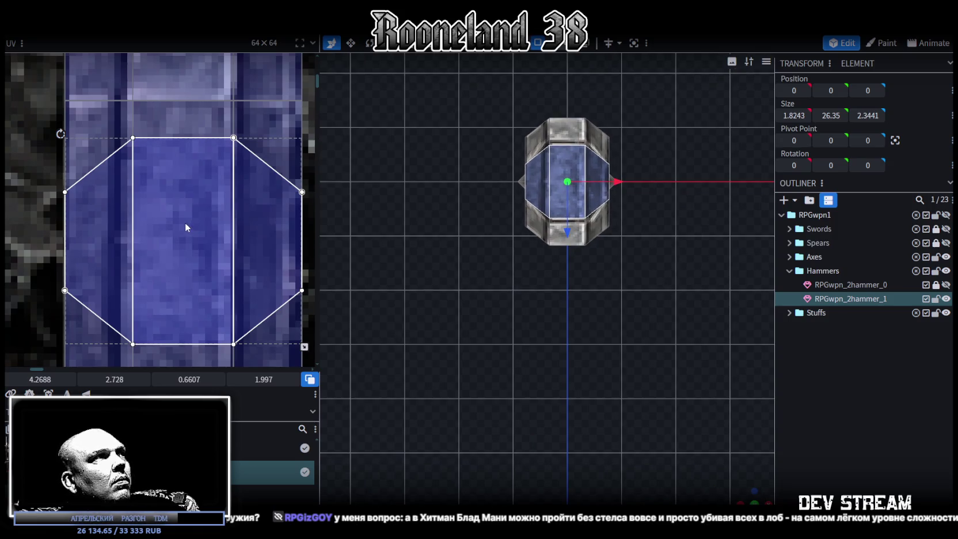
scroll(185, 223, down, 3)
mouse_move(568, 285)
mouse_down()
mouse_move(539, 284)
mouse_move(585, 447)
mouse_up()
scroll(584, 443, down, 2)
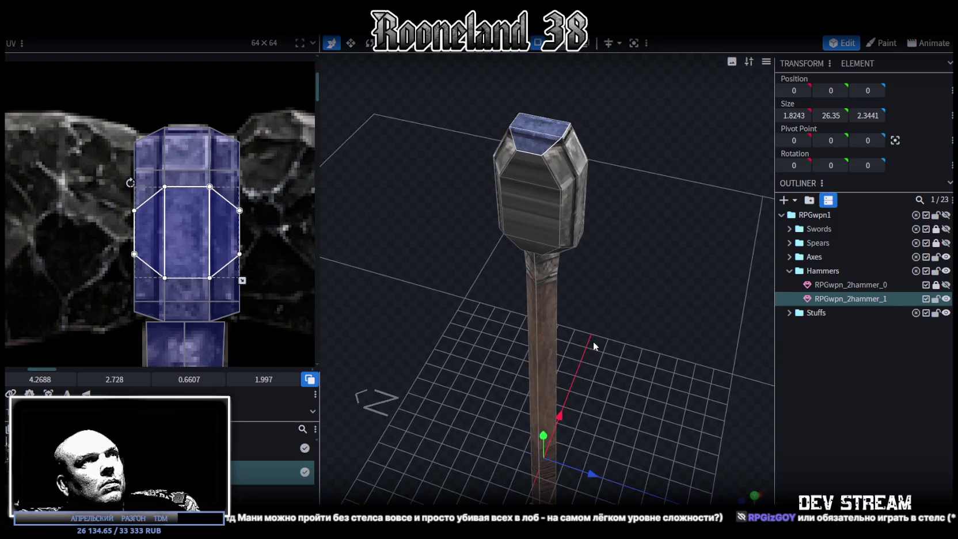
click(681, 316)
mouse_move(681, 317)
mouse_down()
mouse_move(592, 320)
mouse_move(634, 271)
mouse_move(626, 296)
mouse_up()
scroll(555, 135, up, 3)
click(555, 136)
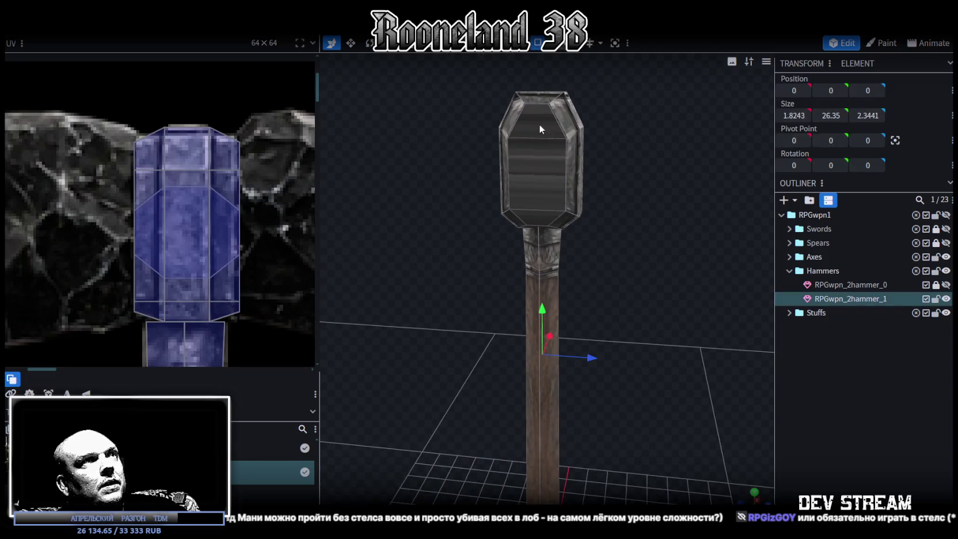
mouse_move(544, 167)
mouse_down()
mouse_move(549, 262)
mouse_move(626, 279)
mouse_up()
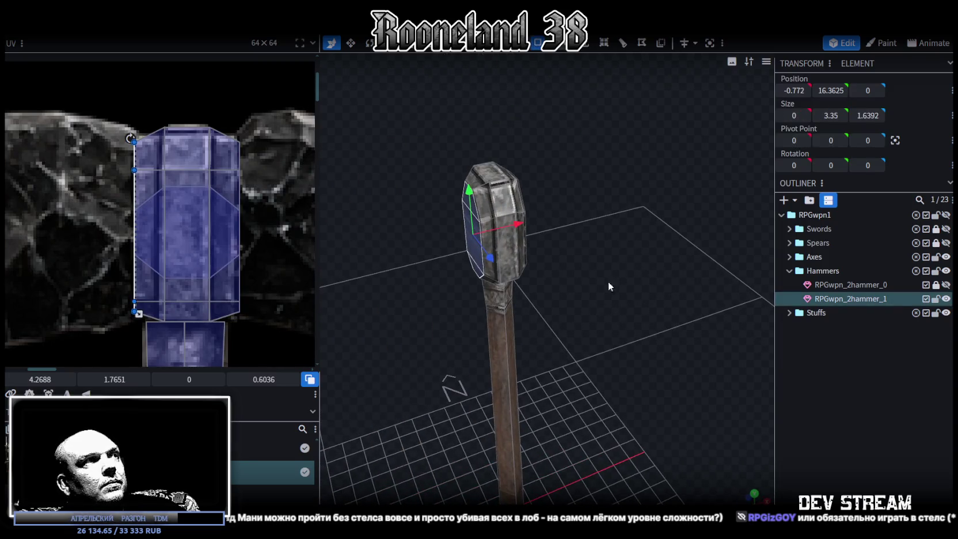
Extrude the head's left face by 0.25, making it 0.5 taller and 1 deeper
scroll(203, 284, down, 3)
mouse_move(458, 281)
mouse_down()
mouse_move(616, 309)
mouse_move(583, 327)
mouse_up()
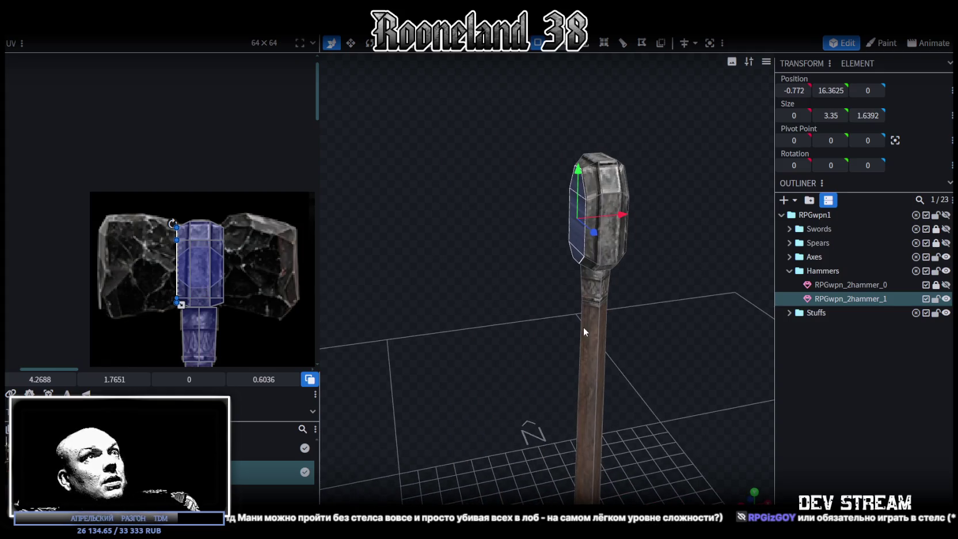
click(587, 50)
drag(410, 258, 532, 463)
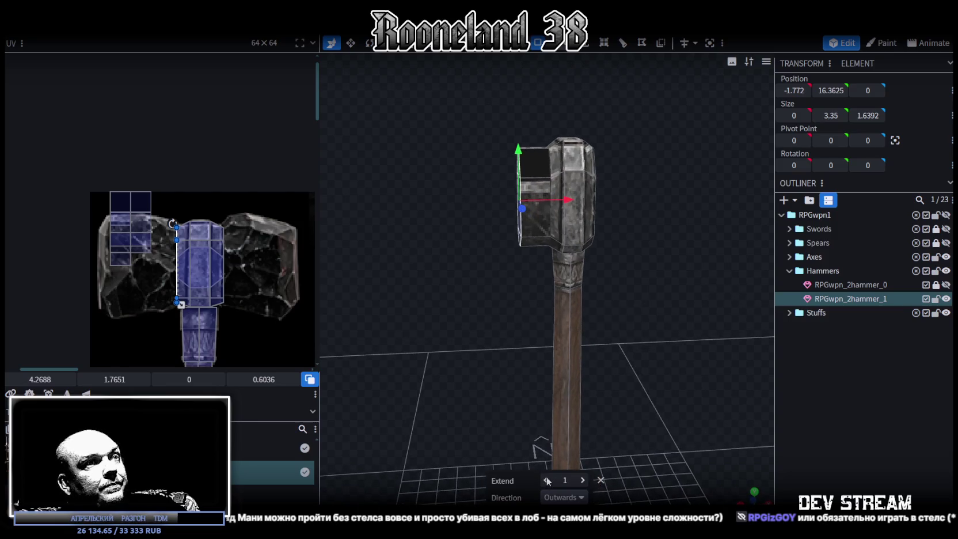
click(546, 480)
click(582, 481)
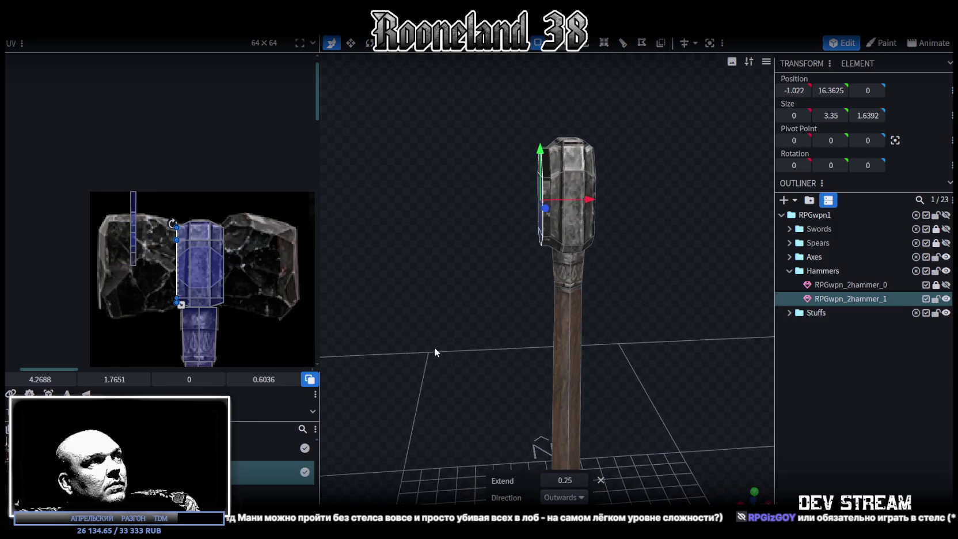
key(v)
drag(531, 126, 530, 119)
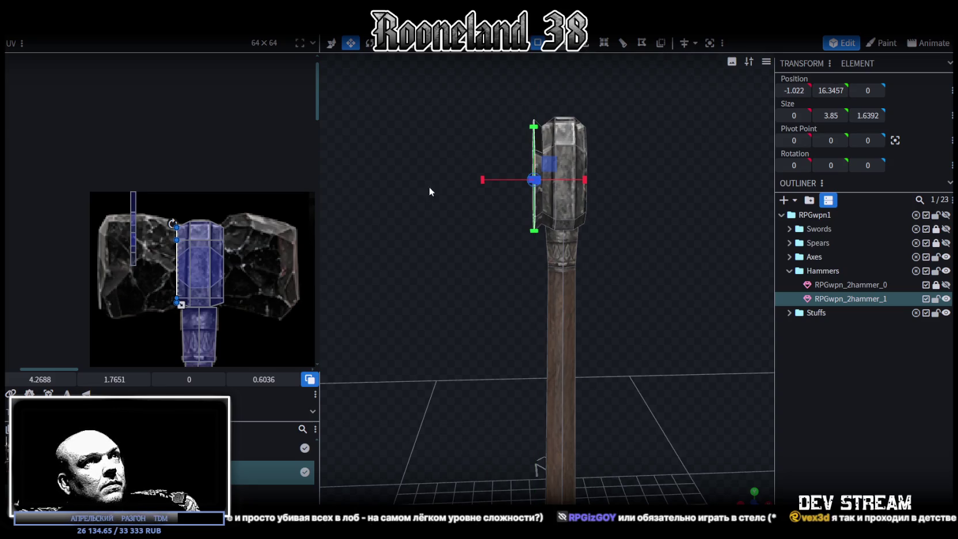
drag(480, 292, 567, 299)
drag(725, 198, 738, 202)
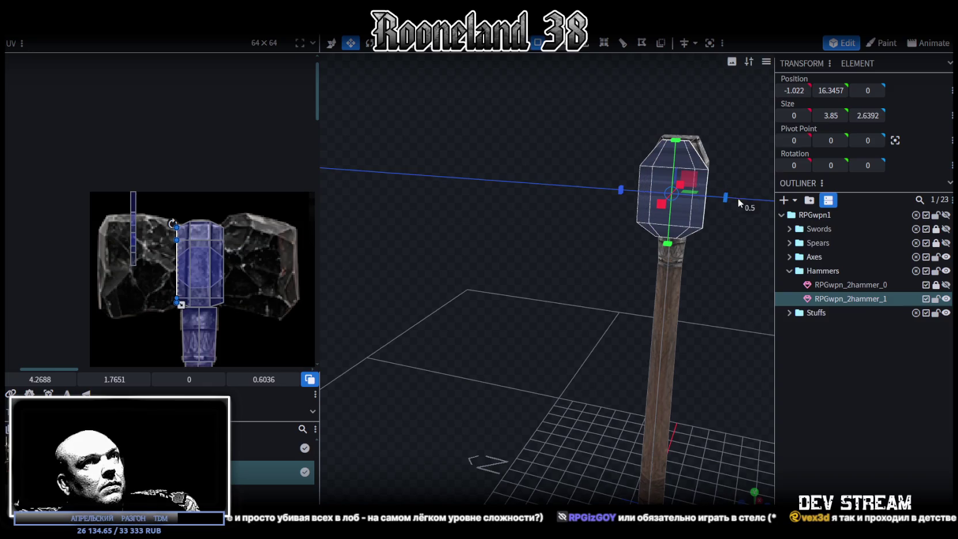
key(KP_1)
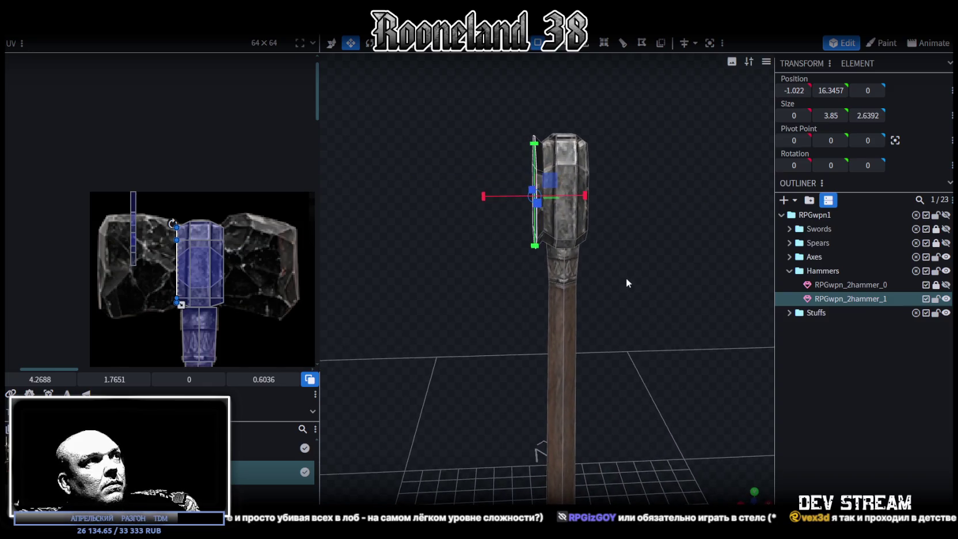
Extrude the face outward three more times, tapering the block's end and pulling it back 0.25
click(585, 46)
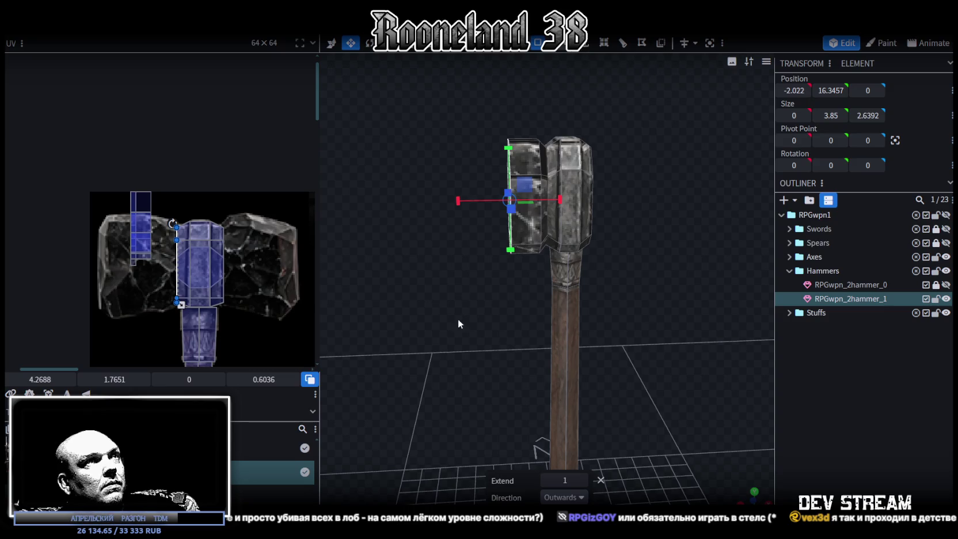
drag(456, 311, 555, 349)
click(668, 194)
drag(668, 195, 616, 288)
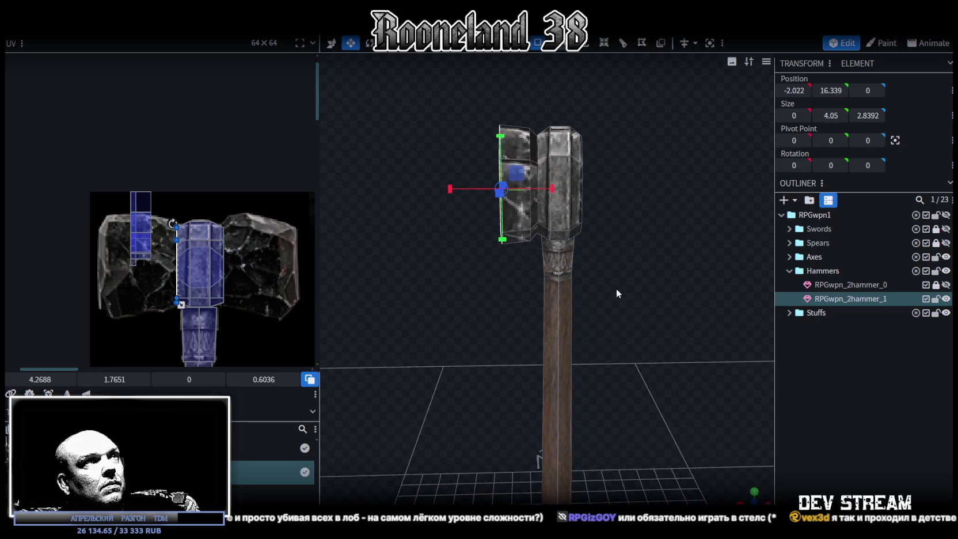
click(586, 46)
mouse_move(476, 298)
mouse_down()
mouse_move(519, 322)
mouse_move(599, 236)
mouse_up()
click(598, 47)
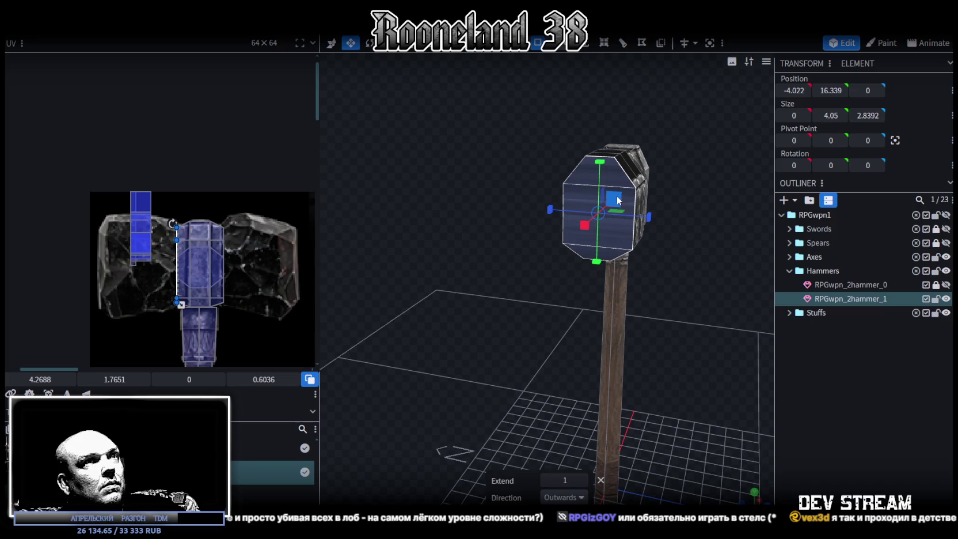
drag(619, 200, 608, 208)
mouse_move(698, 261)
mouse_down()
mouse_move(599, 245)
mouse_move(617, 245)
mouse_move(544, 312)
mouse_move(517, 303)
mouse_up()
key(s)
mouse_move(552, 202)
mouse_down()
mouse_move(548, 322)
mouse_move(572, 226)
mouse_move(612, 214)
mouse_move(548, 341)
mouse_move(560, 333)
mouse_move(474, 315)
mouse_move(449, 350)
mouse_move(563, 344)
mouse_move(618, 324)
mouse_move(593, 338)
mouse_move(623, 302)
mouse_up()
Project the whole striking block's UVs from view and move them onto the stone texture
mouse_move(440, 132)
mouse_down()
mouse_move(552, 283)
mouse_move(493, 273)
mouse_move(763, 411)
mouse_move(472, 405)
mouse_move(427, 378)
mouse_move(460, 393)
mouse_up()
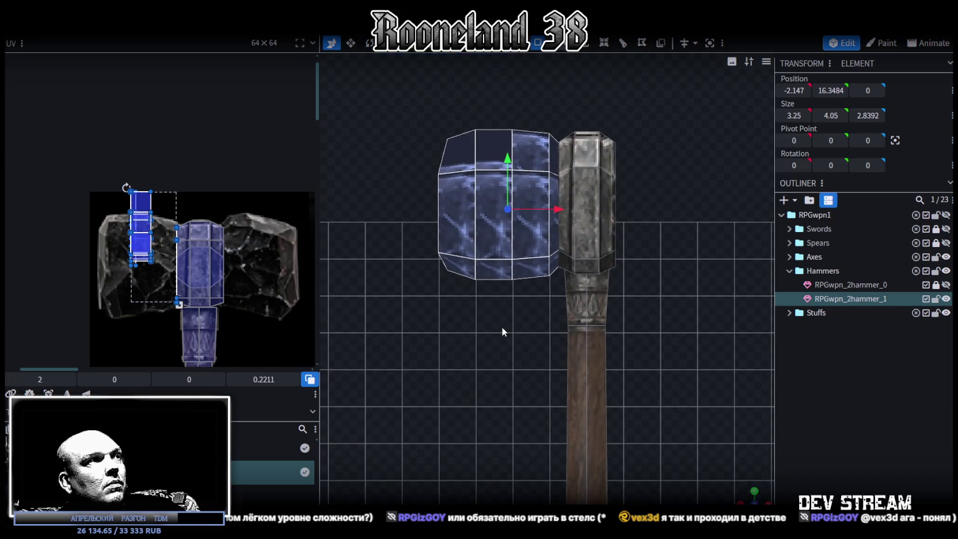
right_click(129, 316)
click(167, 318)
drag(161, 256, 152, 272)
scroll(153, 273, up, 2)
Scale the block's UV mapping larger and stretch its lower-left and bottom faces downward
drag(181, 318, 201, 337)
scroll(201, 337, up, 2)
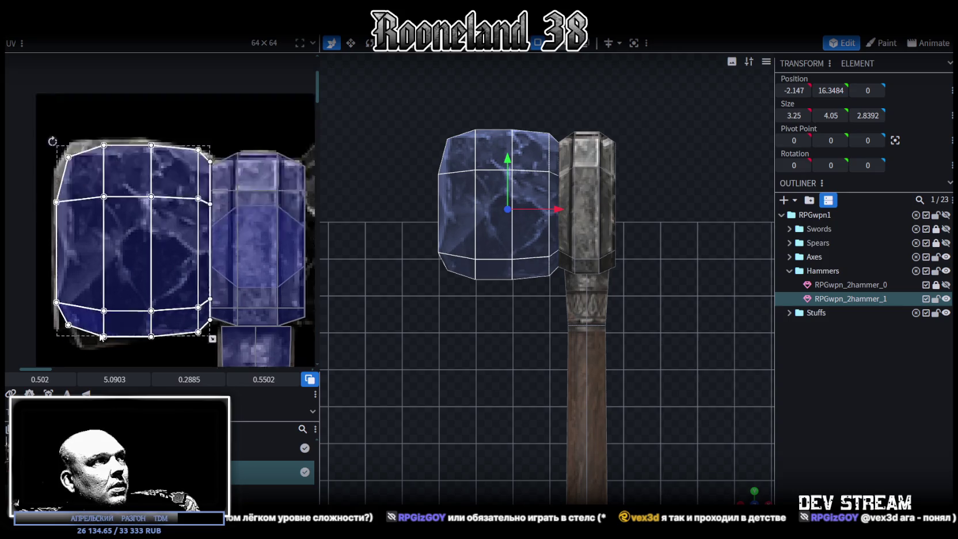
scroll(101, 335, up, 1)
middle_drag(101, 335, 121, 307)
click(82, 284)
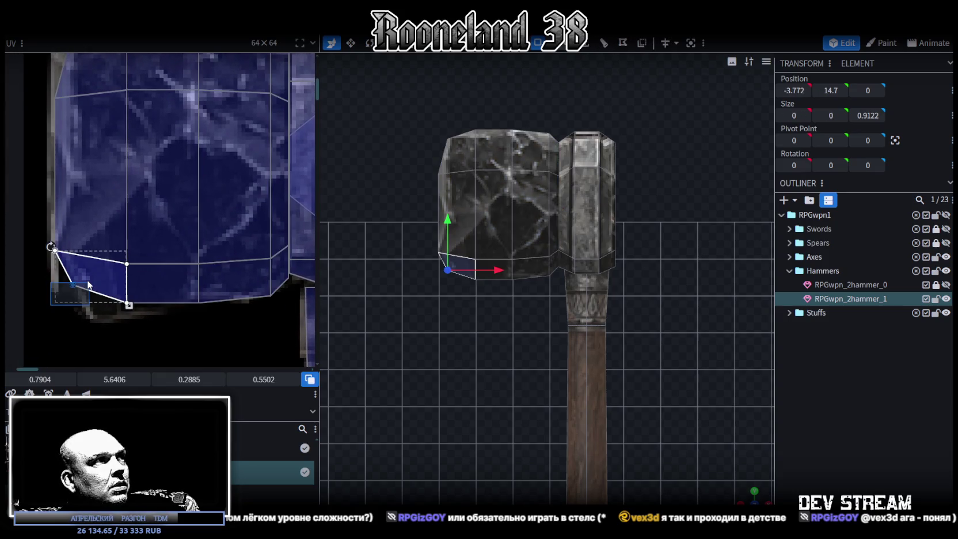
drag(74, 285, 60, 291)
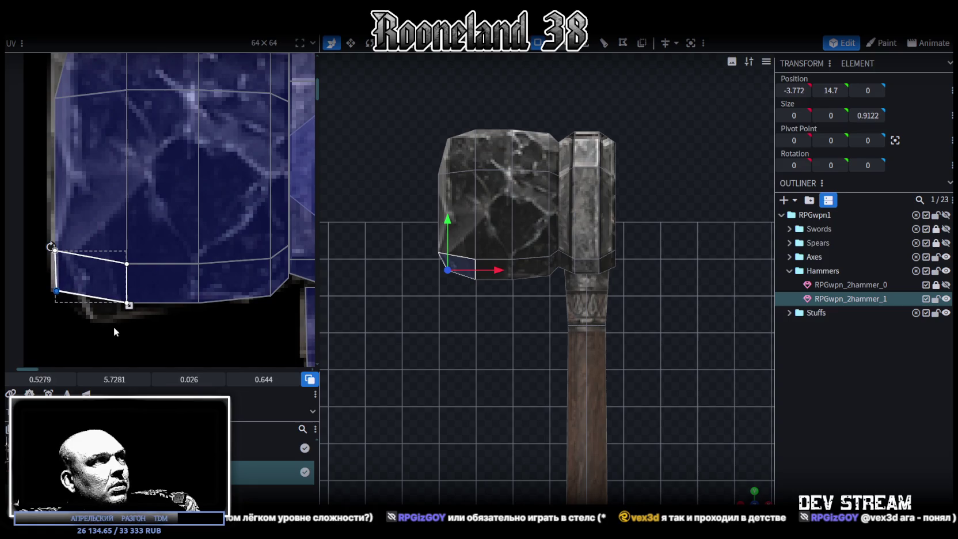
shift+click(129, 300)
drag(109, 378, 124, 378)
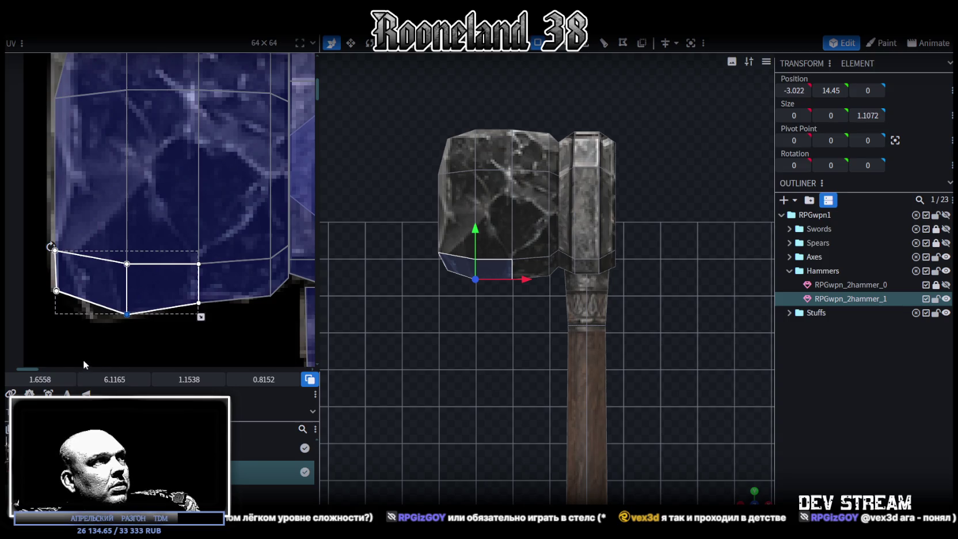
scroll(487, 332, up, 1)
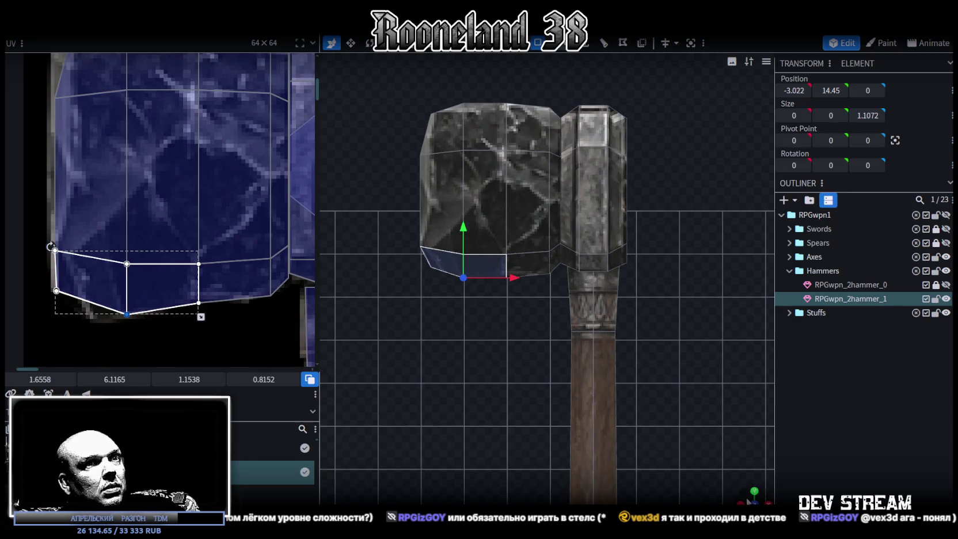
Pull the striking block's lower edge inward to chamfer its bottom-left corner
drag(552, 352, 467, 377)
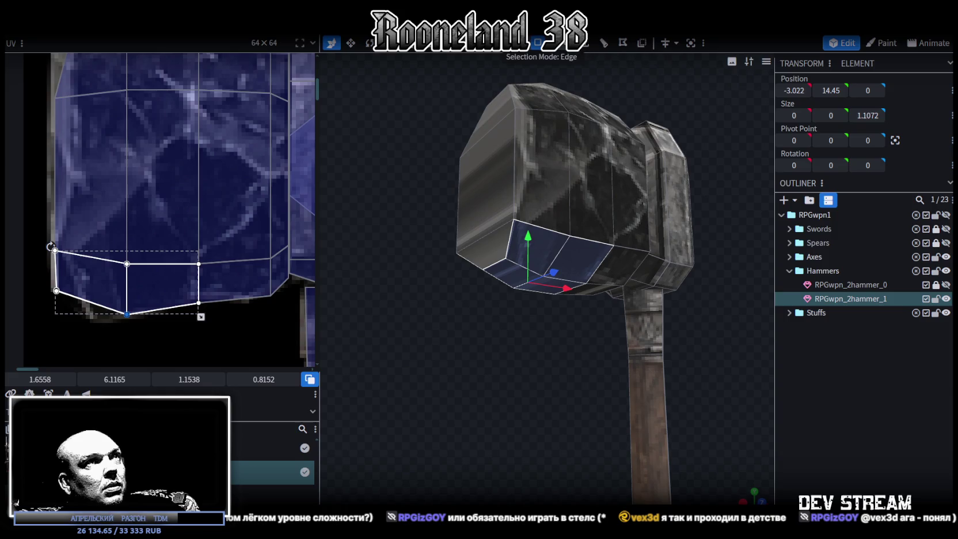
click(486, 262)
drag(528, 271, 507, 391)
mouse_move(499, 293)
mouse_down()
mouse_move(522, 353)
mouse_move(524, 283)
mouse_move(509, 373)
mouse_move(516, 345)
mouse_move(532, 333)
mouse_move(531, 309)
mouse_up()
click(492, 284)
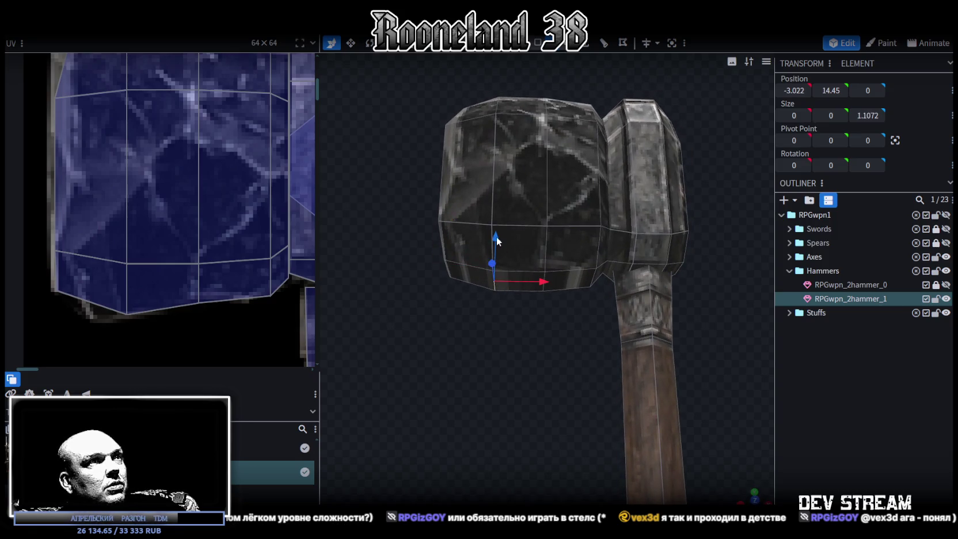
click(467, 272)
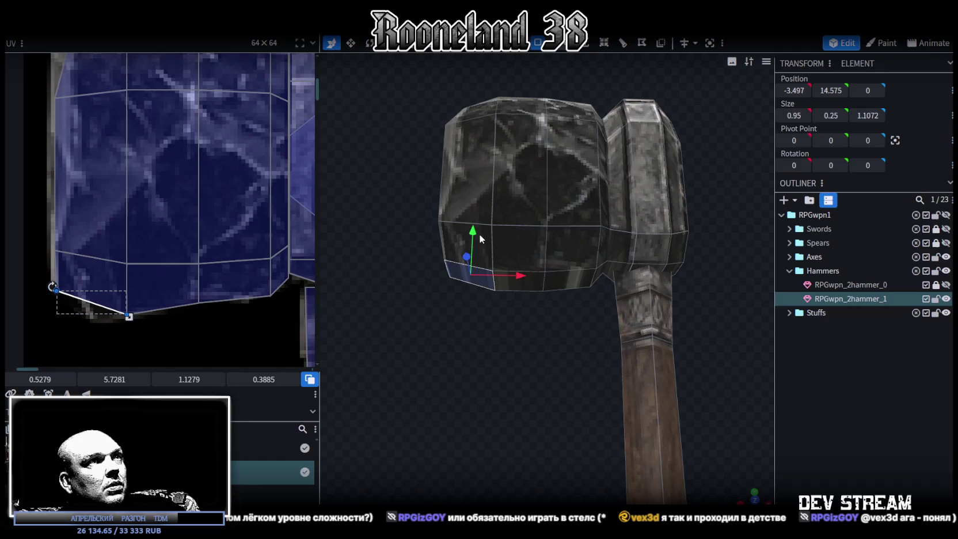
mouse_move(475, 240)
mouse_down()
mouse_move(401, 181)
mouse_move(401, 227)
mouse_up()
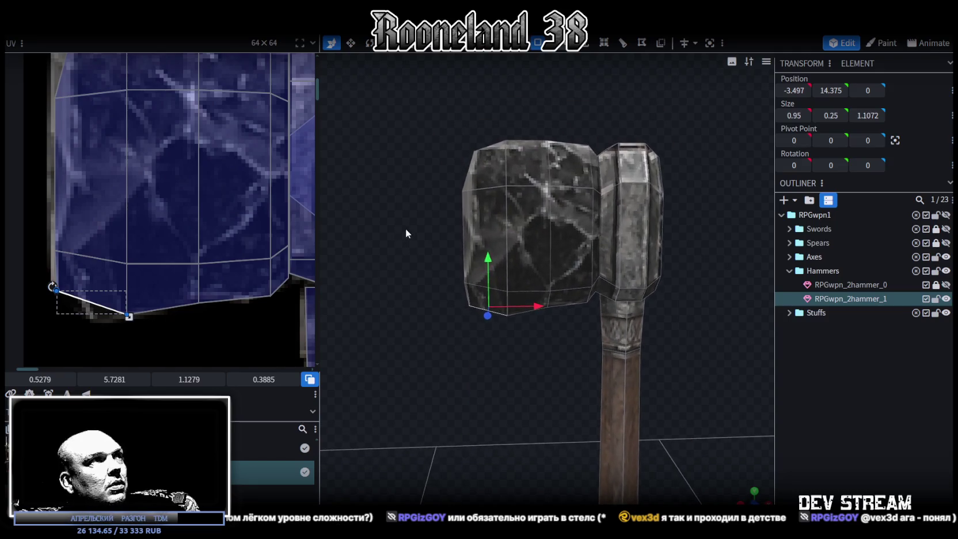
scroll(242, 221, down, 2)
scroll(223, 222, down, 2)
scroll(148, 151, up, 2)
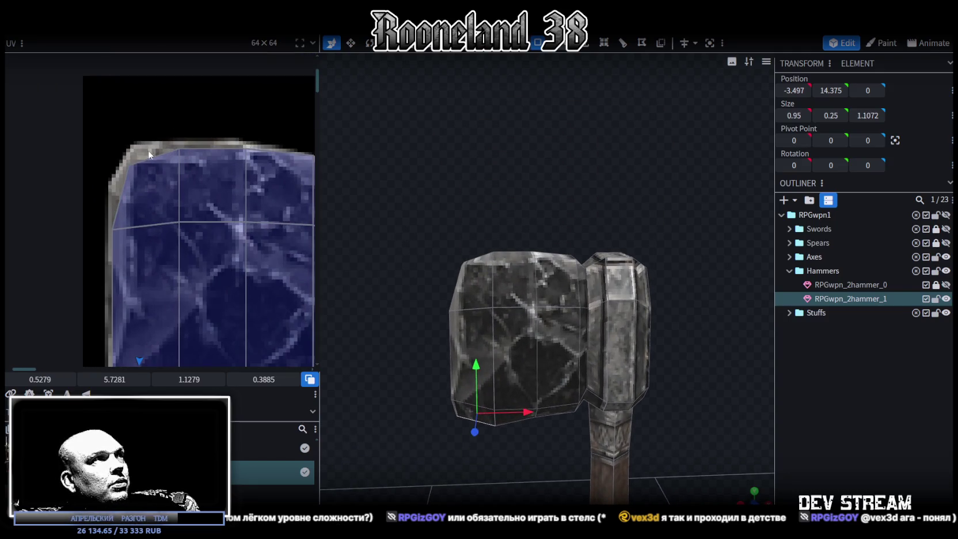
Raise the top-left and left faces' UV corners on the stone texture
click(141, 170)
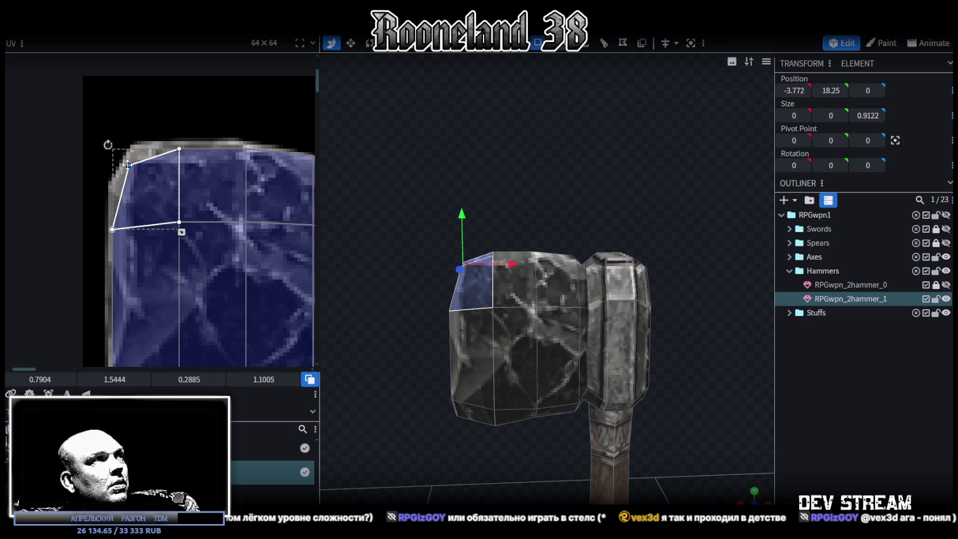
drag(127, 165, 132, 147)
shift+click(123, 240)
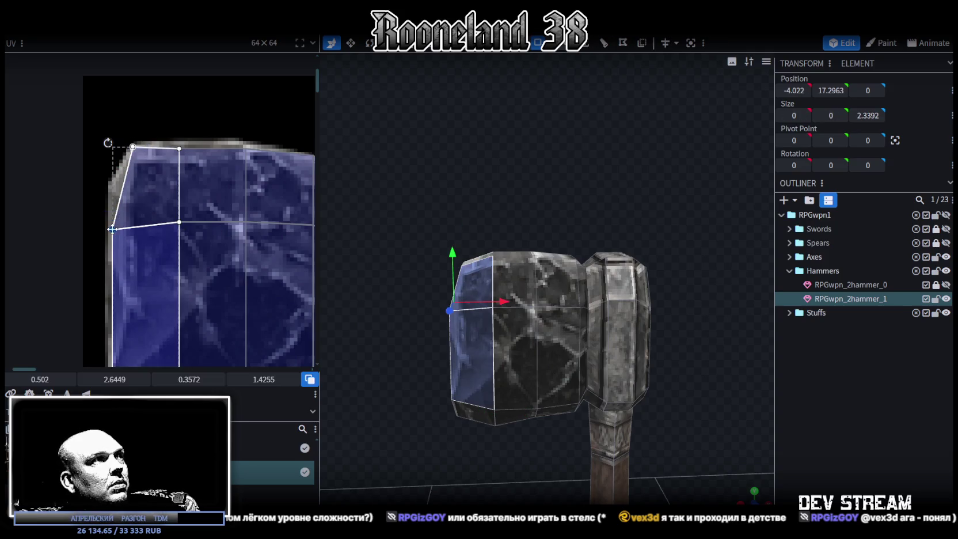
drag(112, 229, 109, 188)
scroll(166, 242, down, 2)
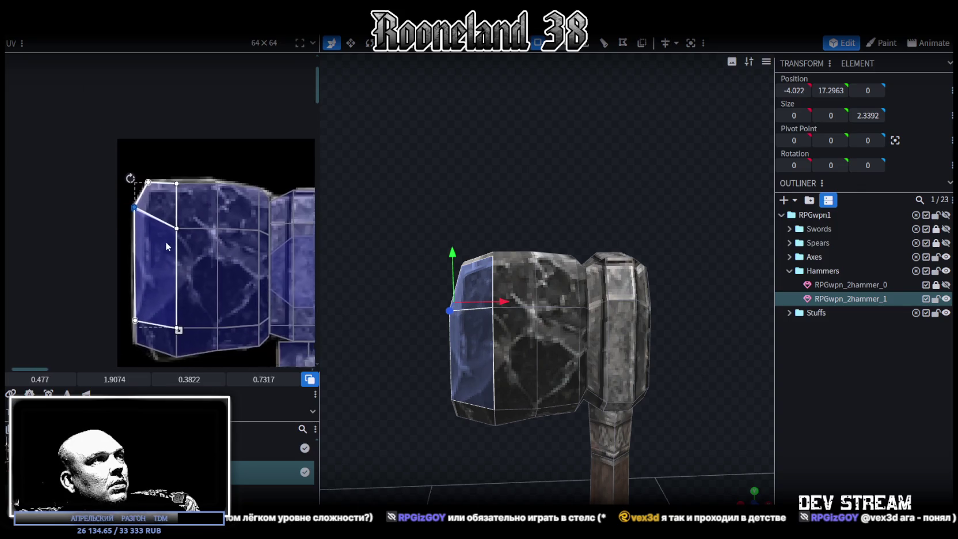
scroll(161, 248, up, 2)
scroll(157, 252, up, 2)
Raise the head's upper bevel faces about 0.4 units to chamfer the block's top
mouse_move(378, 290)
mouse_down()
mouse_move(409, 278)
mouse_move(437, 282)
mouse_up()
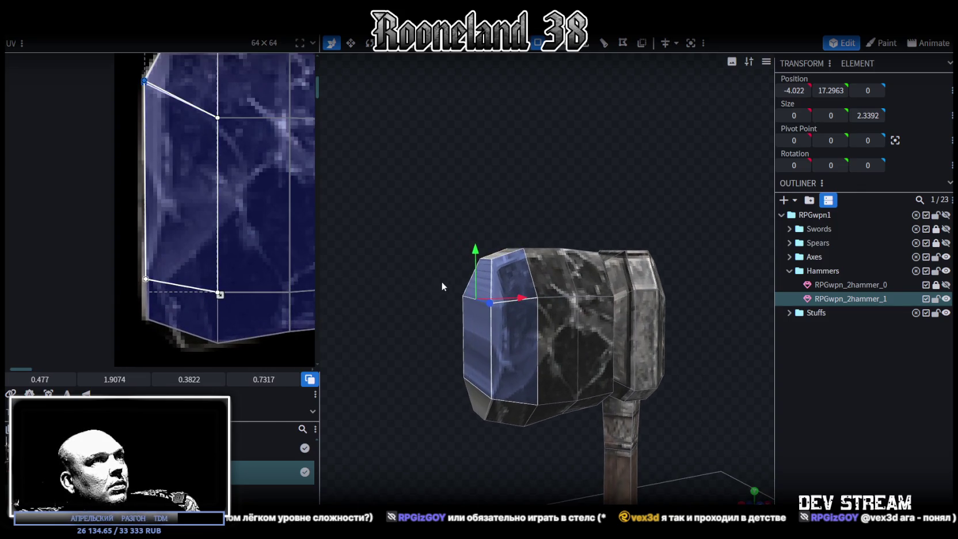
click(490, 291)
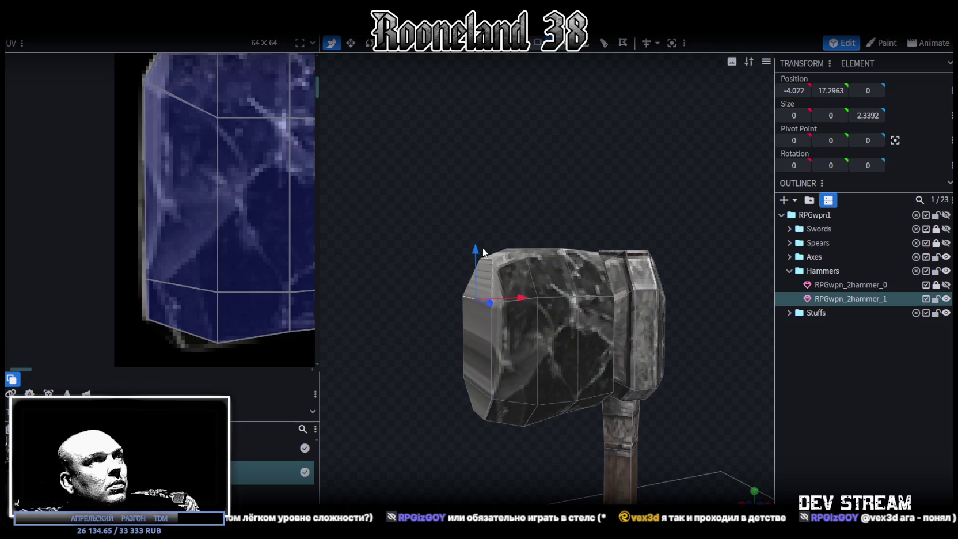
click(489, 261)
click(474, 296)
mouse_move(484, 234)
mouse_down()
mouse_move(481, 221)
mouse_move(461, 217)
mouse_up()
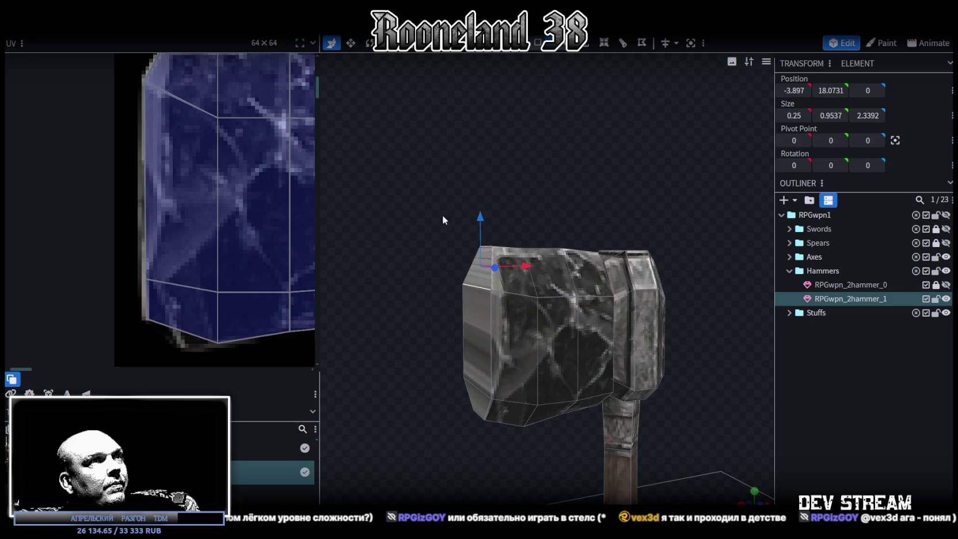
scroll(198, 167, down, 2)
scroll(206, 185, down, 2)
mouse_move(511, 175)
mouse_down()
mouse_move(496, 168)
mouse_move(595, 174)
mouse_move(535, 178)
mouse_up()
click(593, 304)
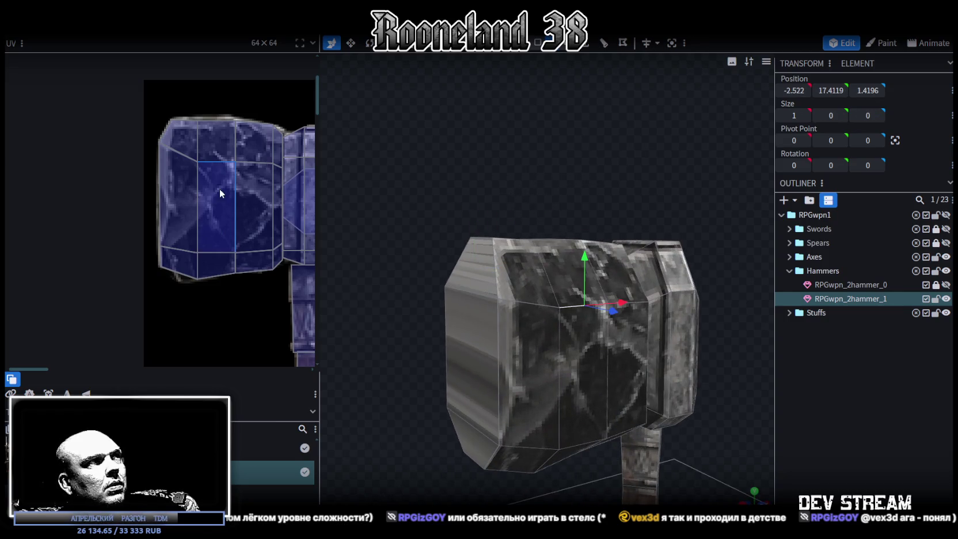
mouse_move(415, 172)
mouse_down()
mouse_move(540, 205)
mouse_move(640, 123)
mouse_up()
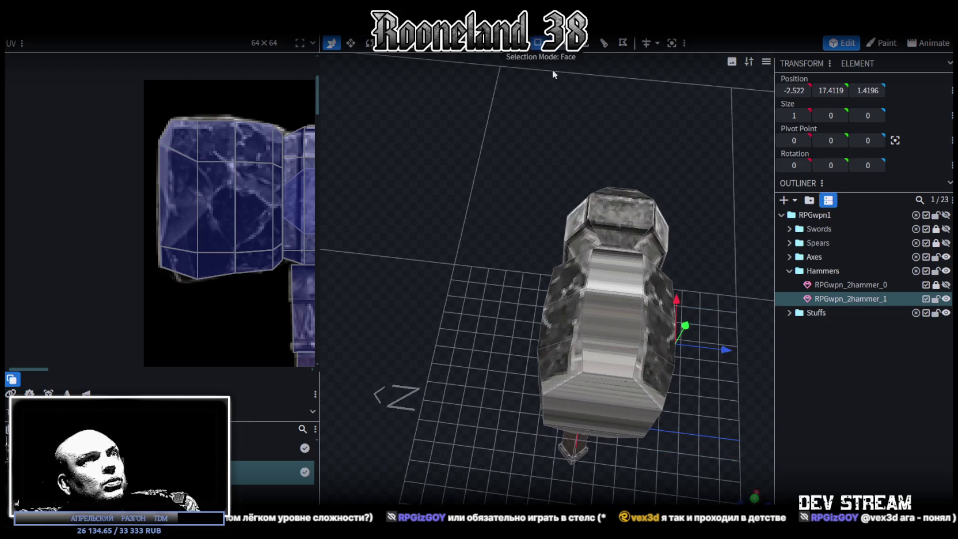
From top view, resize the head front face's UV rectangle and move it up on the stone texture
click(606, 269)
mouse_move(729, 402)
mouse_down()
mouse_move(692, 198)
mouse_move(629, 326)
mouse_up()
click(605, 306)
mouse_move(417, 174)
mouse_down()
mouse_move(462, 338)
mouse_move(567, 439)
mouse_up()
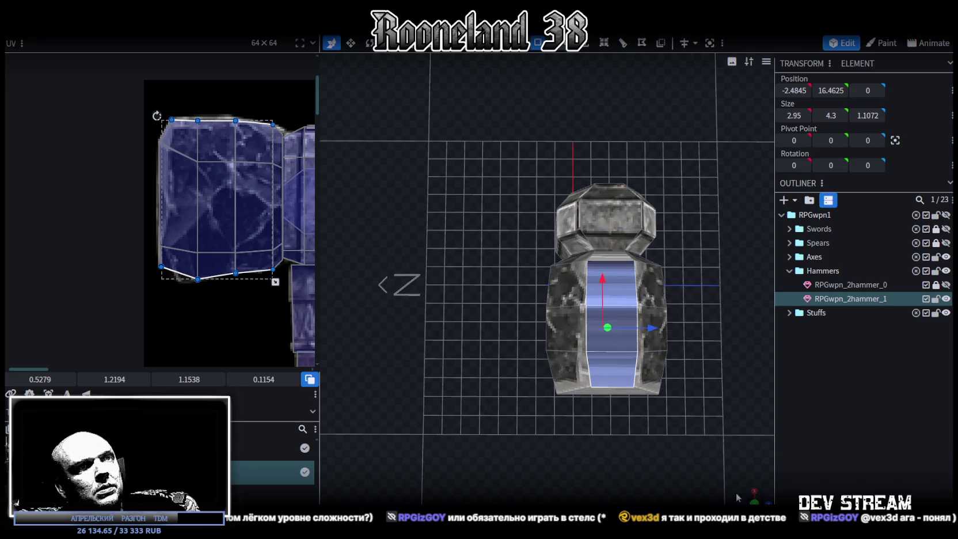
key(KP_7)
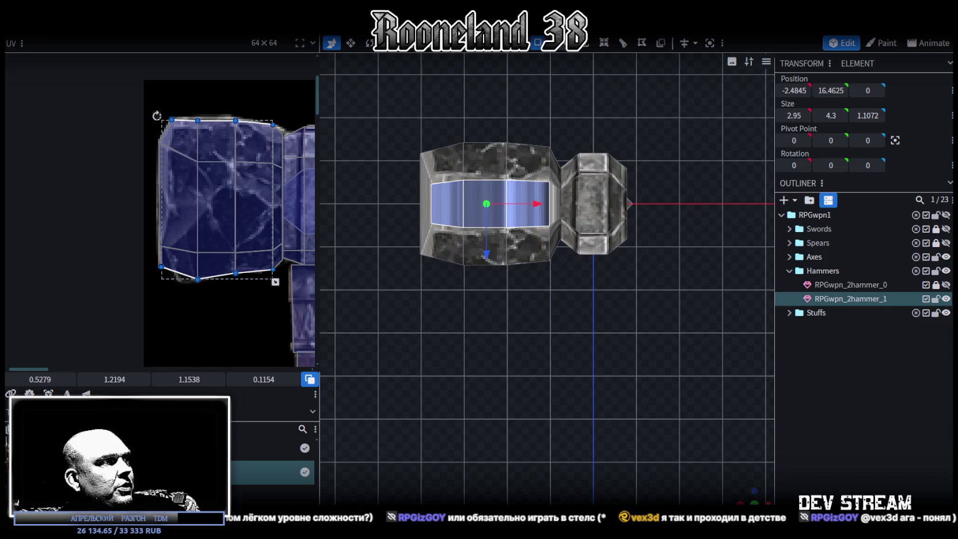
drag(190, 199, 179, 168)
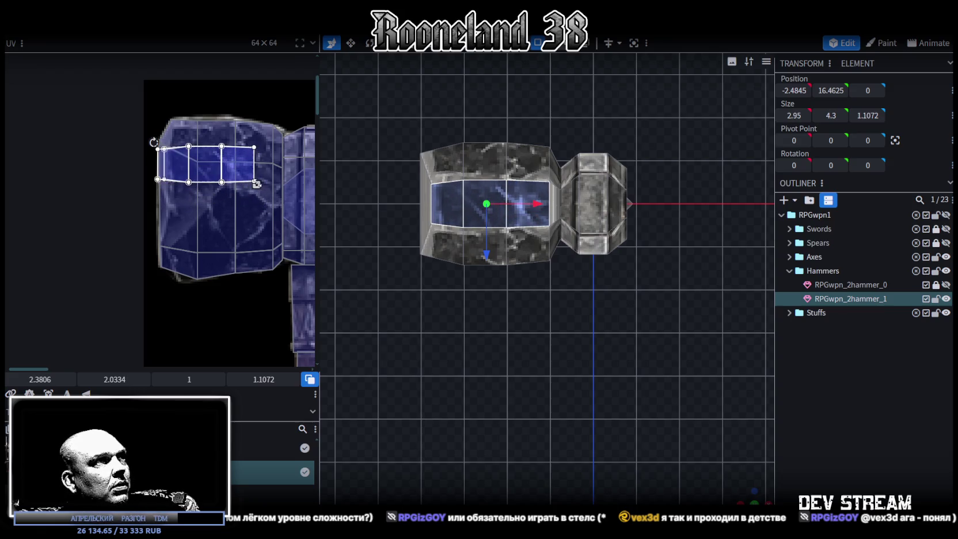
Shift the narrow side face's UV left and down on the stone texture and enlarge it
click(558, 203)
key(ctrl+KP_7)
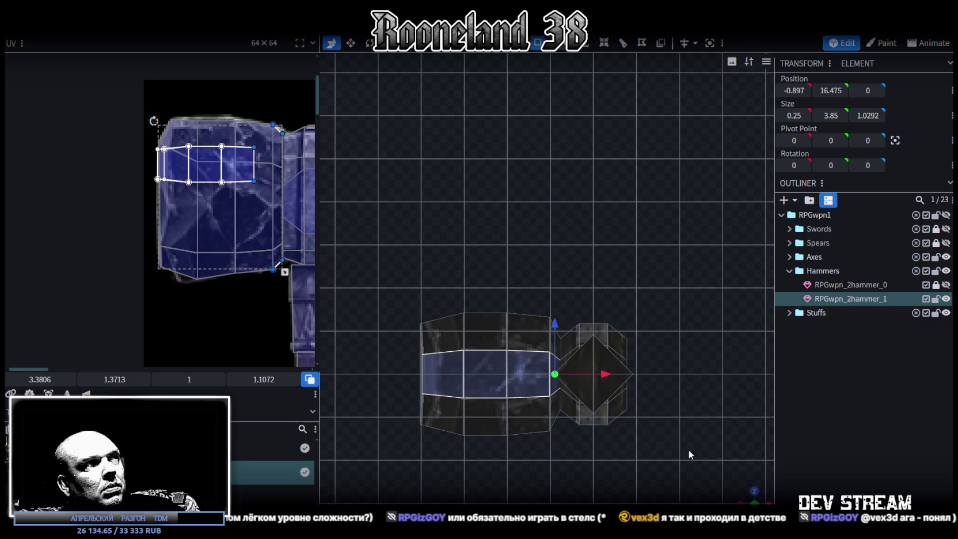
key(KP_7)
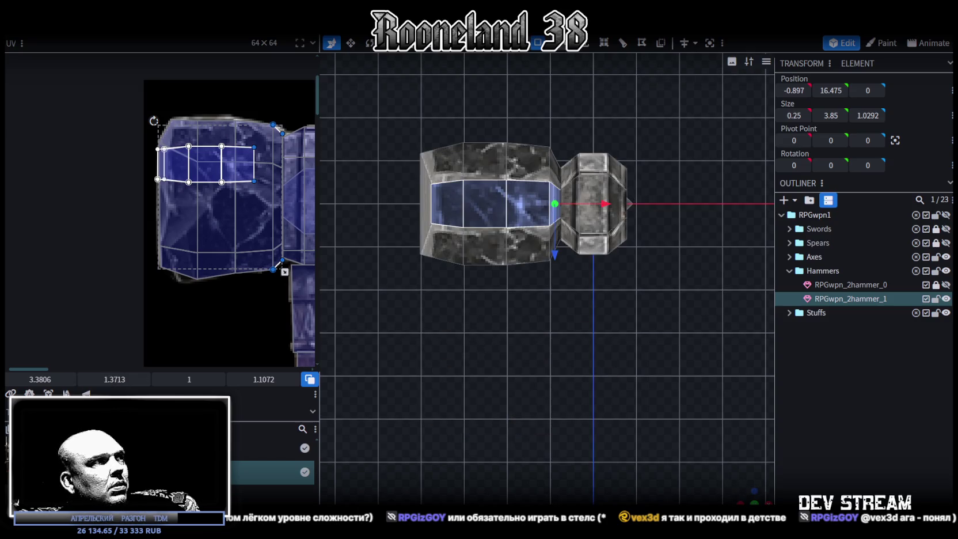
click(68, 393)
drag(196, 180, 177, 176)
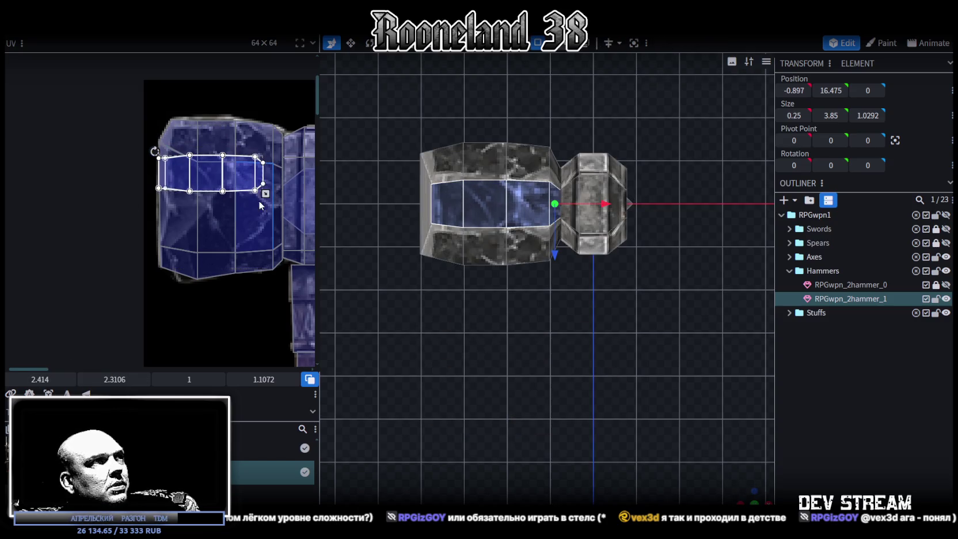
drag(265, 194, 288, 211)
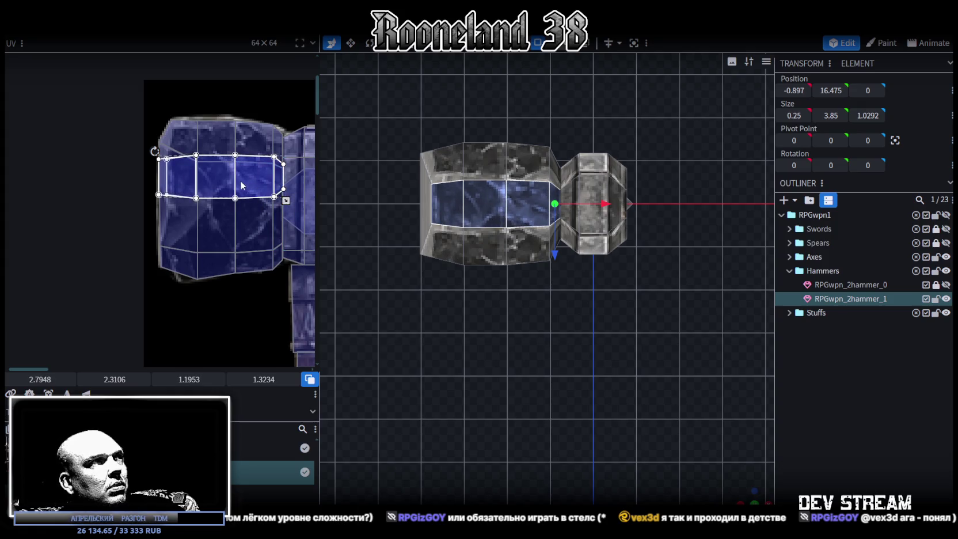
drag(242, 176, 241, 185)
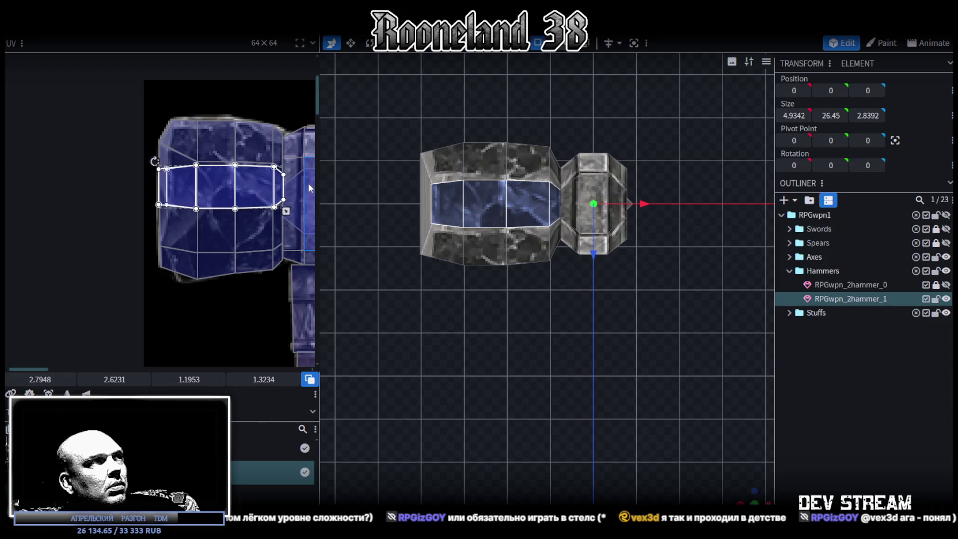
mouse_move(719, 460)
mouse_down()
mouse_move(691, 417)
mouse_move(554, 333)
mouse_move(563, 292)
mouse_move(477, 312)
mouse_up()
scroll(477, 312, down, 5)
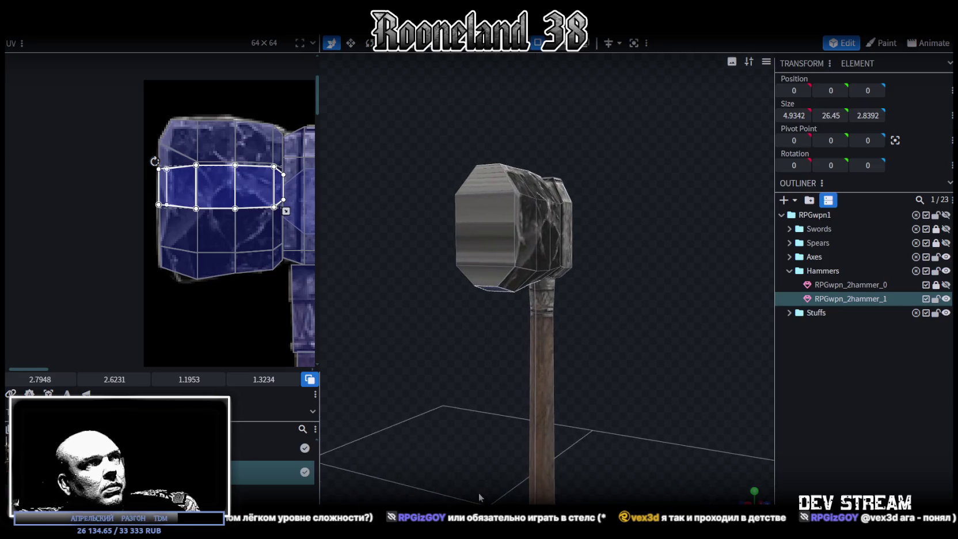
Shrink the head end face's depth from 2.3392 to 2.1392 with the Resize tool
click(491, 199)
drag(467, 388, 535, 389)
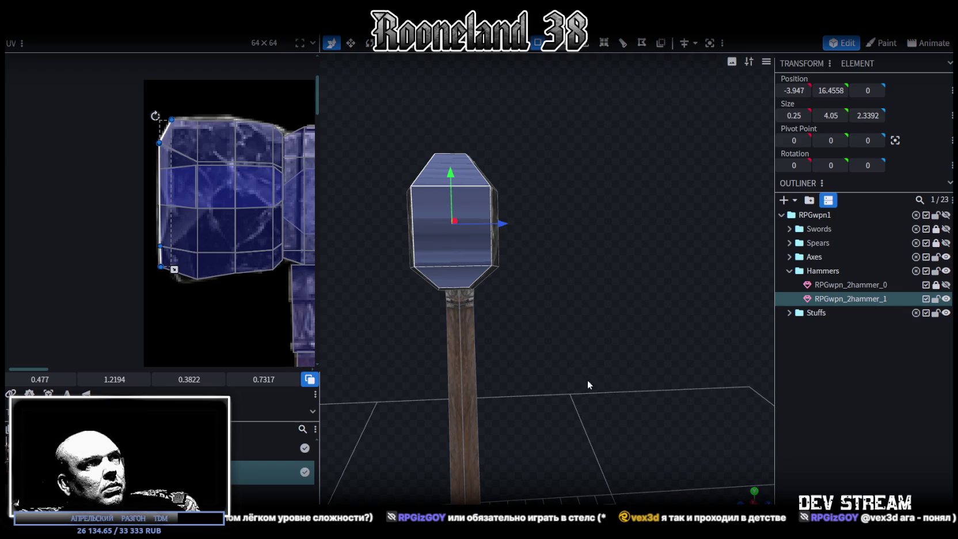
drag(587, 377, 593, 393)
key(s)
drag(500, 220, 491, 221)
Project the end face's UV from front view, then enlarge and shift it to 2.2517 × 1.1074
key(KP_1)
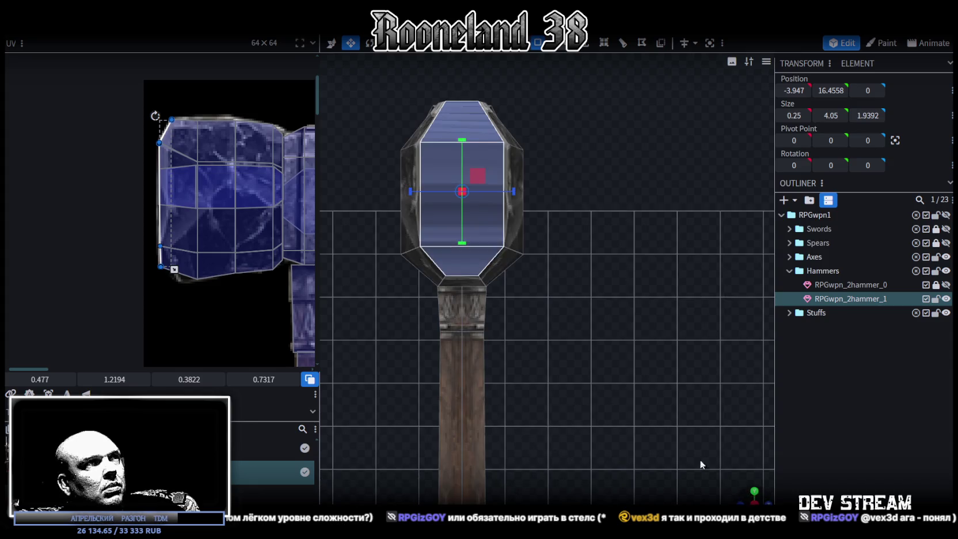
click(49, 393)
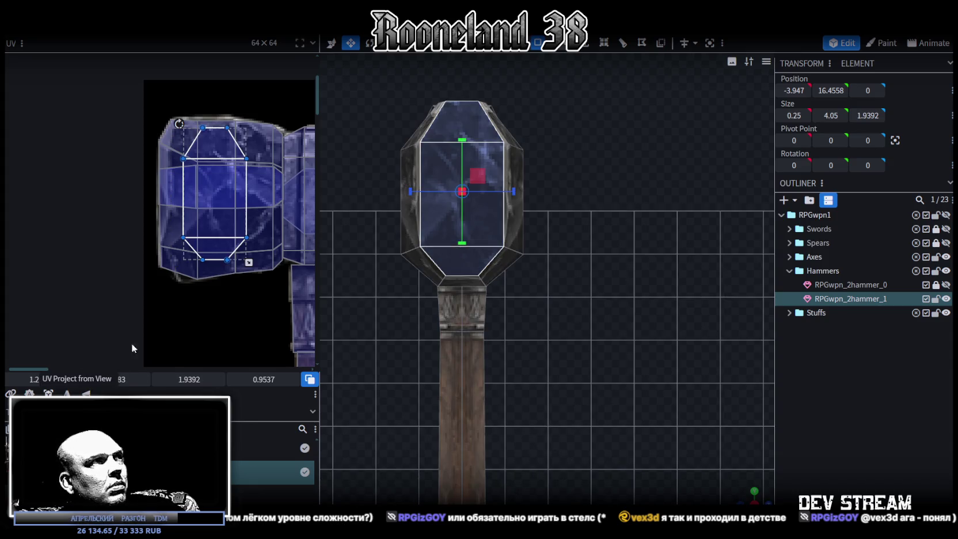
click(217, 200)
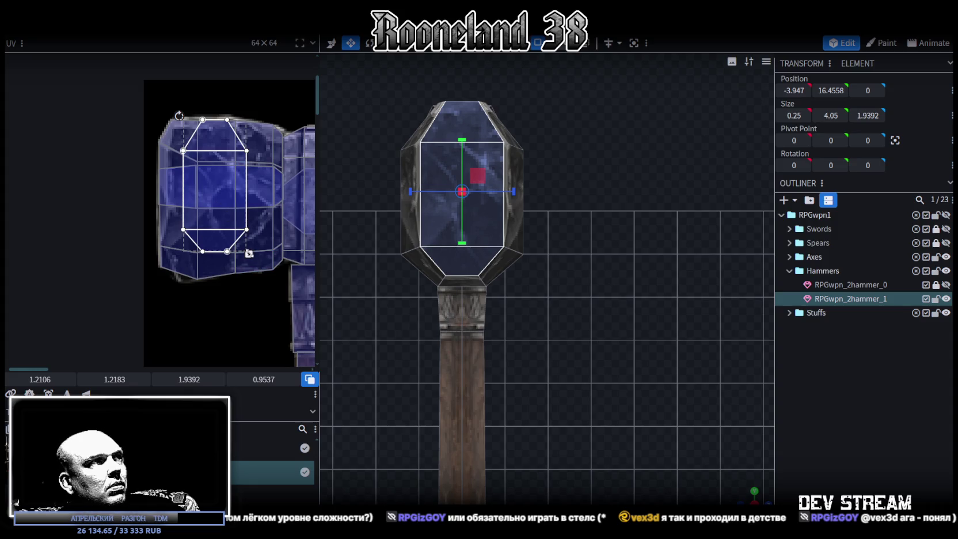
drag(247, 255, 259, 271)
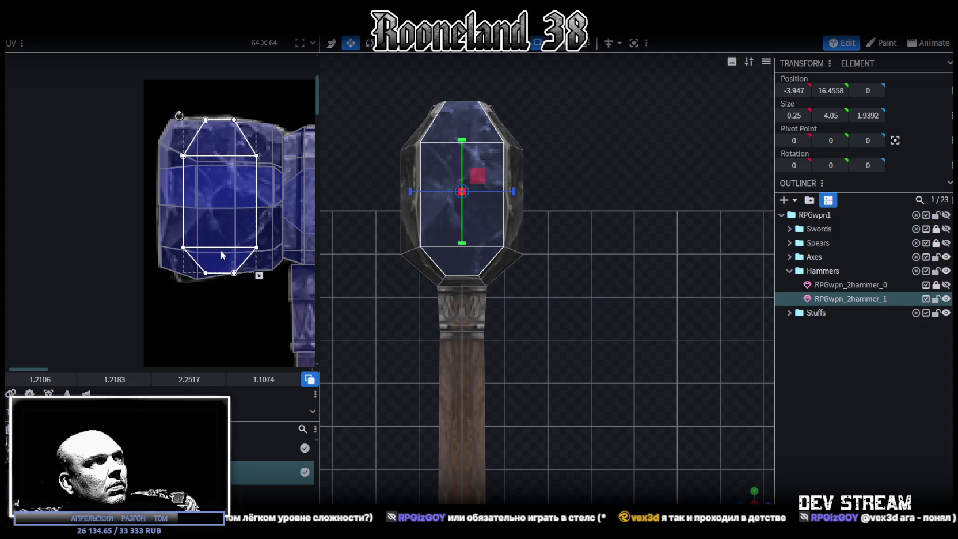
drag(221, 250, 206, 253)
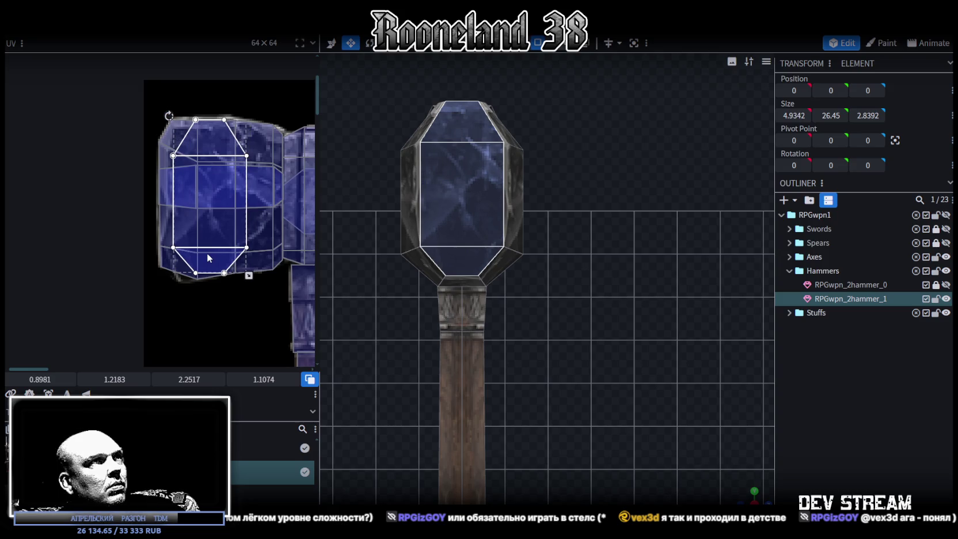
Select the RPGwpn_2hammer_1 mesh and the top face of its hammer head
drag(747, 494, 540, 360)
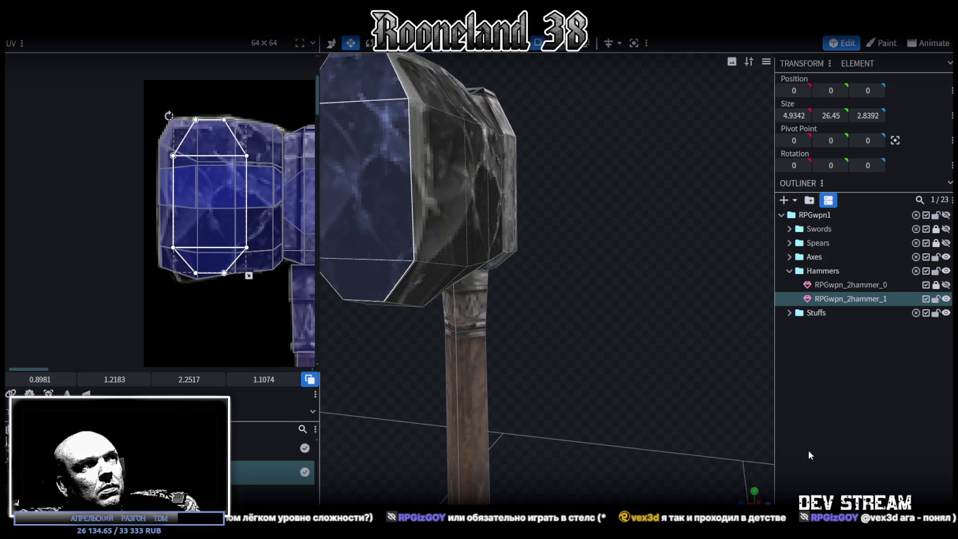
mouse_move(548, 361)
mouse_down()
mouse_move(681, 369)
mouse_move(657, 350)
mouse_up()
mouse_move(751, 406)
mouse_down()
mouse_move(669, 357)
mouse_move(507, 337)
mouse_move(473, 201)
mouse_up()
click(473, 201)
mouse_move(420, 342)
mouse_down()
mouse_move(590, 348)
mouse_move(591, 221)
mouse_up()
click(591, 220)
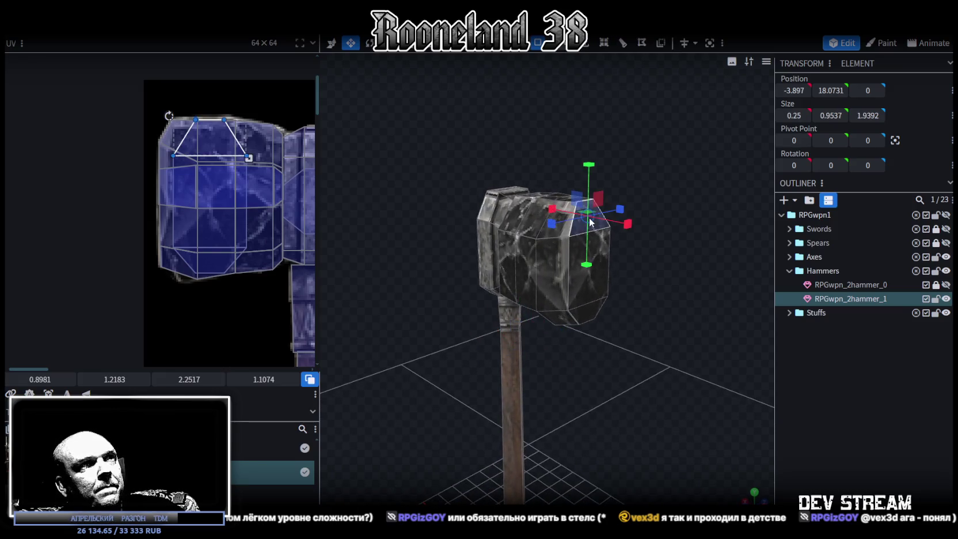
Select the head's narrow front and lower chamfer faces and box-select their UV column
shift+click(580, 293)
shift+click(584, 316)
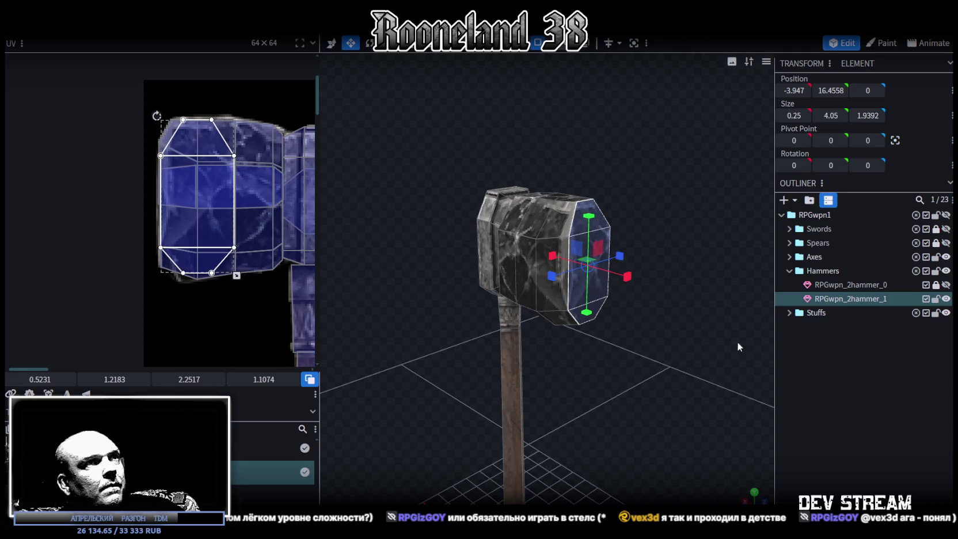
click(748, 357)
mouse_move(748, 374)
mouse_down()
mouse_move(537, 352)
mouse_move(545, 375)
mouse_up()
click(460, 242)
click(469, 216)
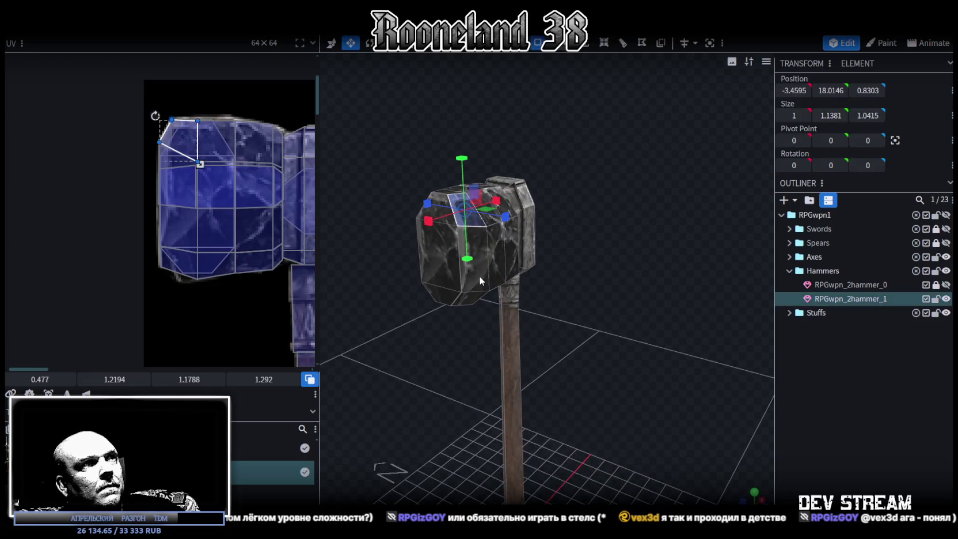
shift+click(476, 296)
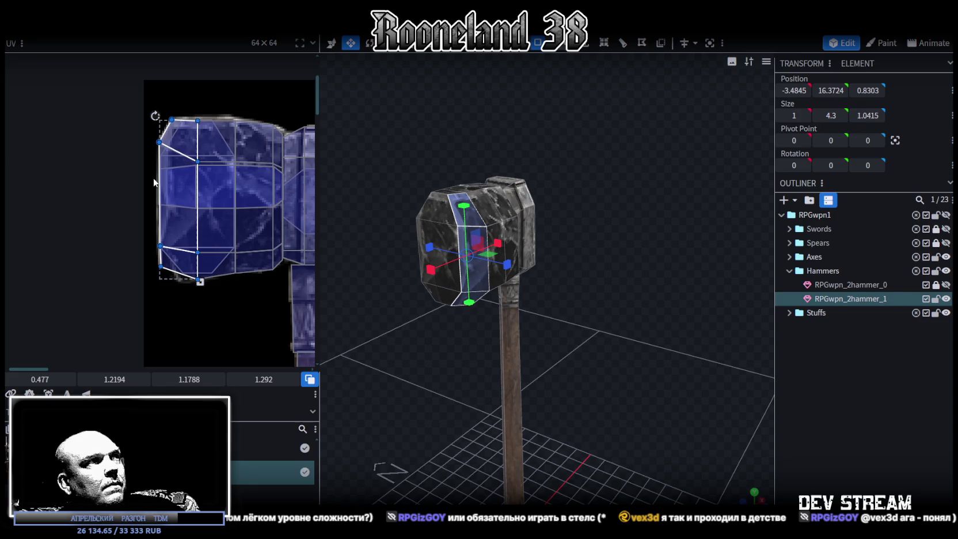
scroll(145, 160, up, 2)
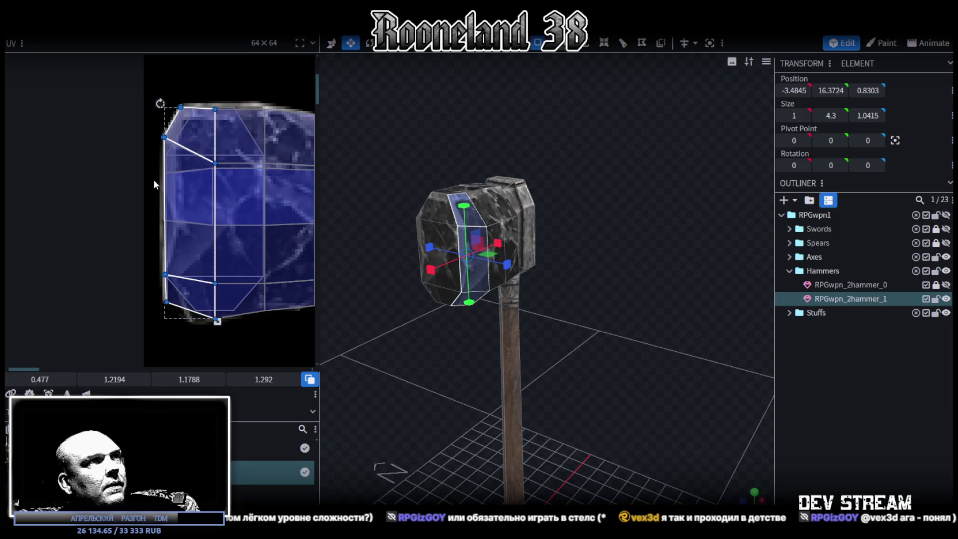
drag(147, 117, 173, 285)
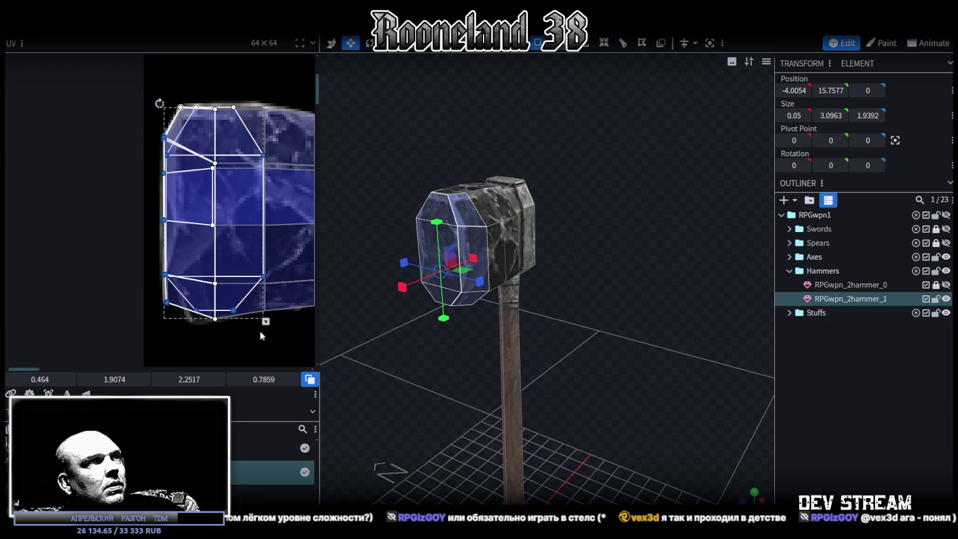
Pull the bevel faces' UV left edge onto the texture's stone head area
drag(357, 346, 534, 391)
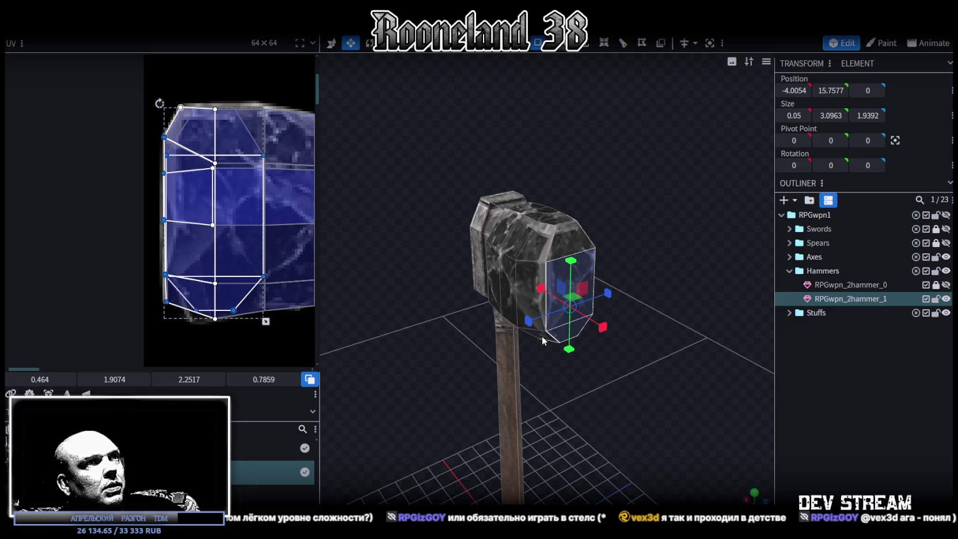
drag(543, 340, 463, 273)
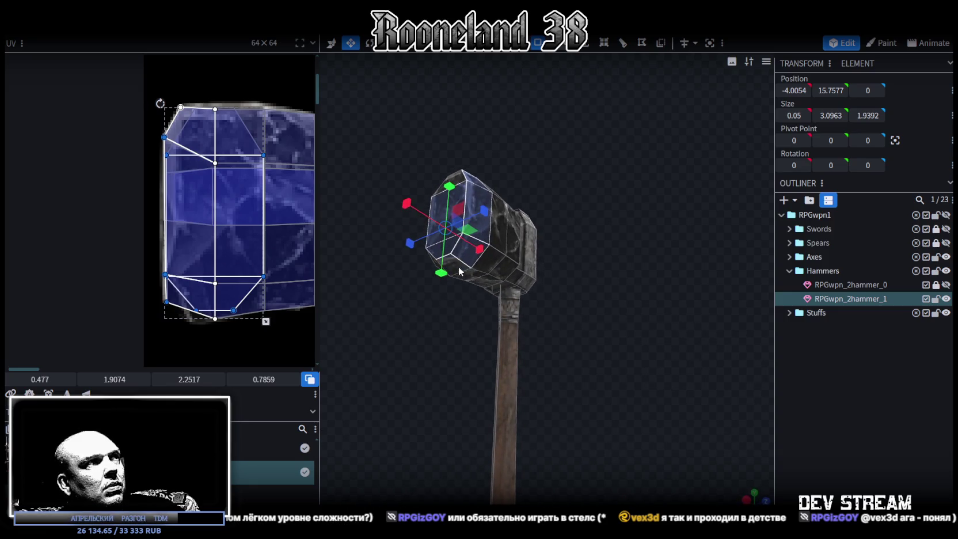
drag(461, 193, 459, 203)
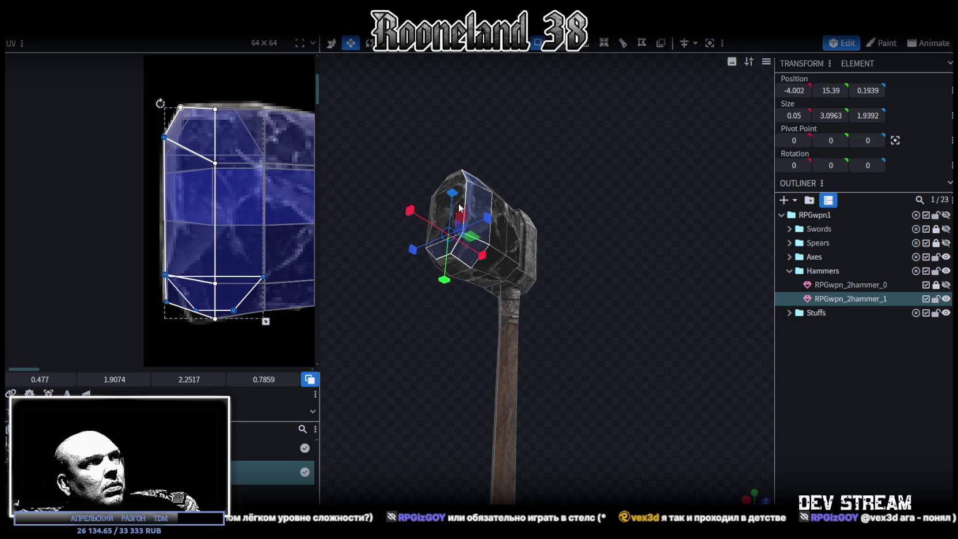
key(ctrl+z)
drag(387, 336, 459, 342)
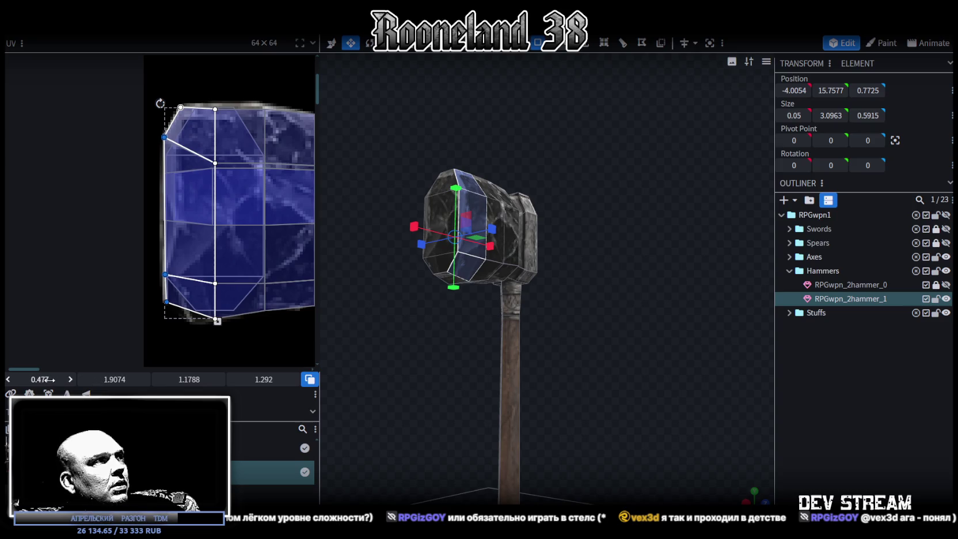
drag(40, 379, 57, 379)
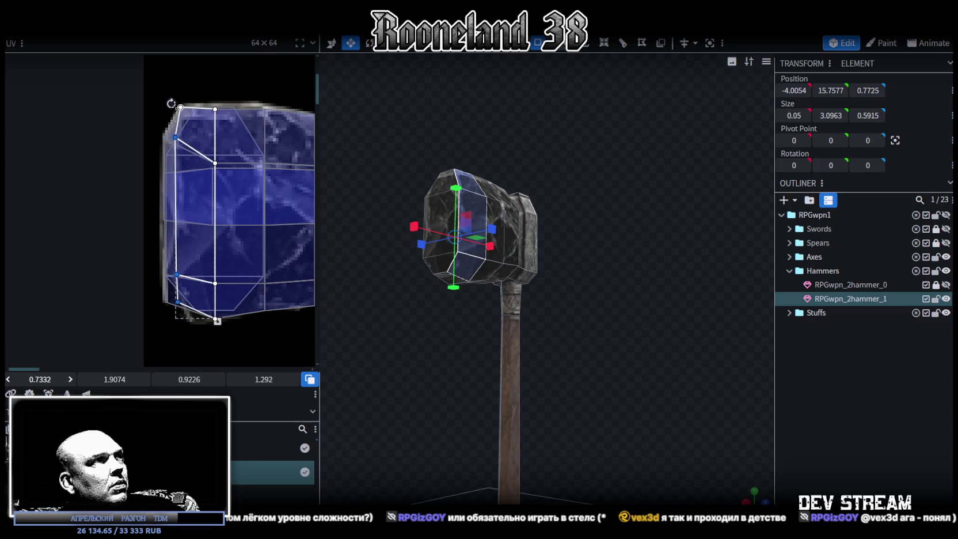
Box-select the head's UV vertices and slide them left onto the bevel
click(805, 432)
mouse_move(428, 332)
mouse_down()
mouse_move(428, 385)
mouse_move(445, 387)
mouse_move(402, 392)
mouse_move(413, 385)
mouse_up()
click(438, 224)
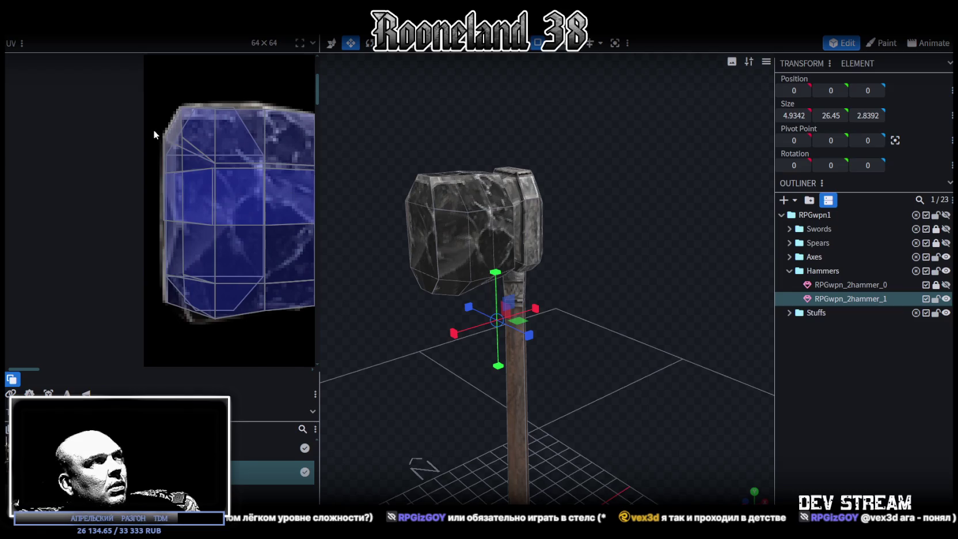
scroll(154, 135, up, 3)
drag(163, 128, 220, 151)
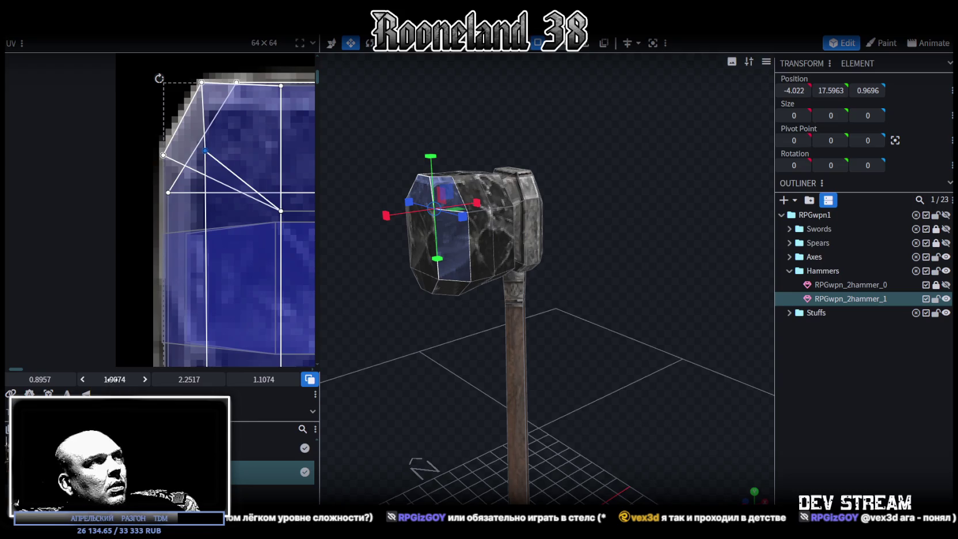
drag(41, 380, 23, 379)
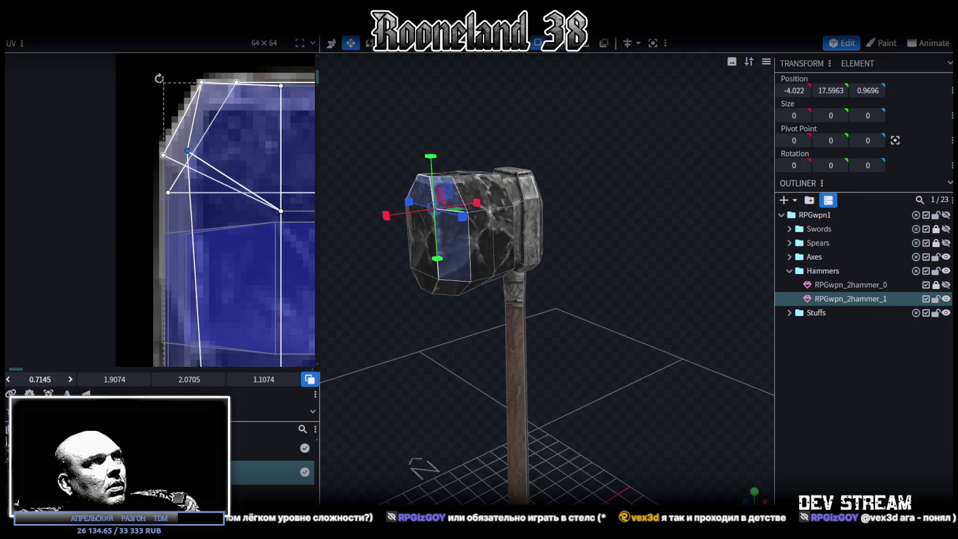
Select the whole 35-face stone head block and copy it
click(804, 439)
mouse_move(571, 363)
mouse_down()
mouse_move(604, 356)
mouse_move(548, 356)
mouse_up()
click(460, 227)
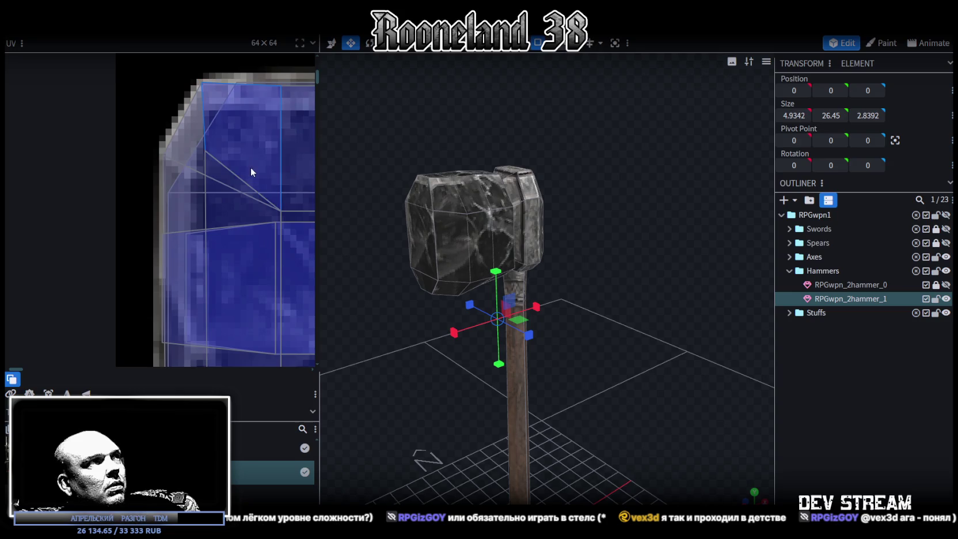
scroll(167, 189, down, 2)
scroll(167, 189, down, 3)
scroll(166, 189, down, 2)
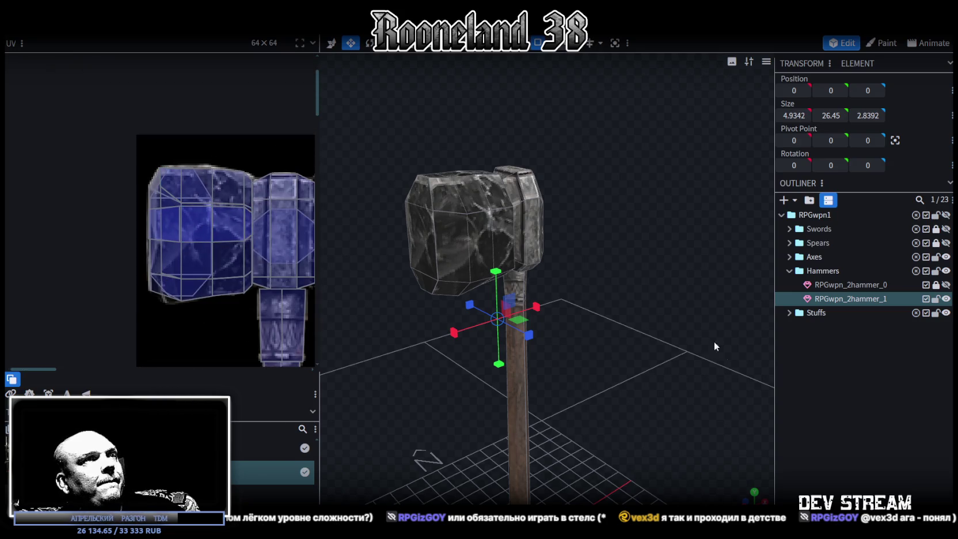
click(793, 367)
mouse_move(748, 346)
mouse_down()
mouse_move(542, 295)
mouse_move(518, 262)
mouse_up()
click(471, 242)
mouse_move(471, 242)
mouse_down()
mouse_move(431, 252)
mouse_move(536, 302)
mouse_move(525, 275)
mouse_move(437, 324)
mouse_move(378, 243)
mouse_move(426, 260)
mouse_move(408, 174)
mouse_up()
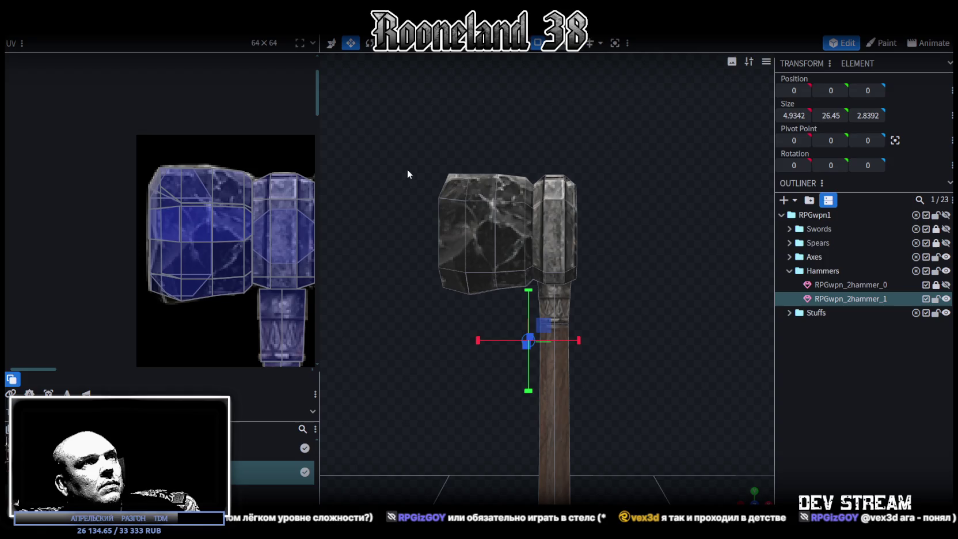
click(499, 272)
click(527, 291)
mouse_move(528, 290)
mouse_down()
mouse_move(403, 322)
mouse_move(199, 350)
mouse_move(554, 353)
mouse_move(507, 356)
mouse_up()
key(ctrl+c)
Paste the head faces as new geometry, flip them on X, and merge the 8 overlapping vertices
key(ctrl+v)
click(567, 334)
right_click(509, 251)
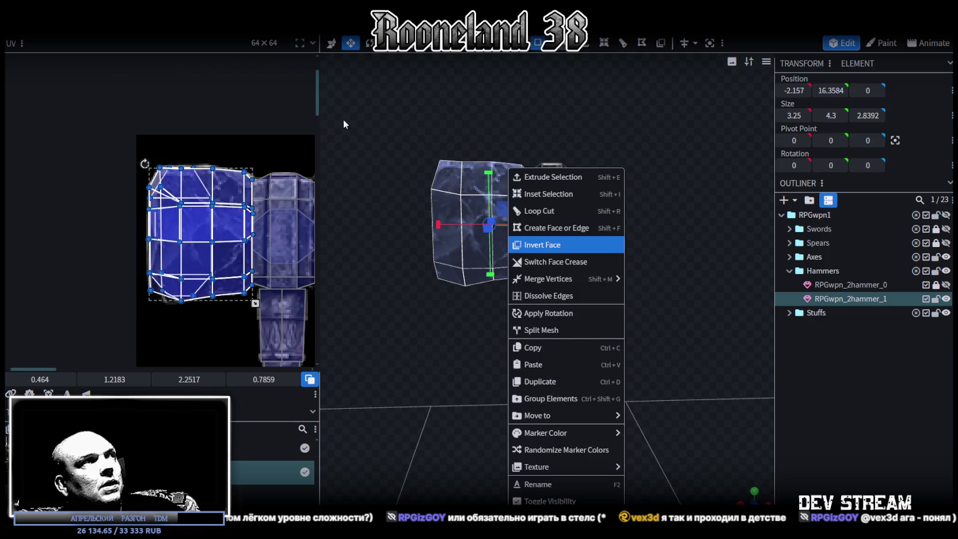
right_click(121, 36)
mouse_move(146, 57)
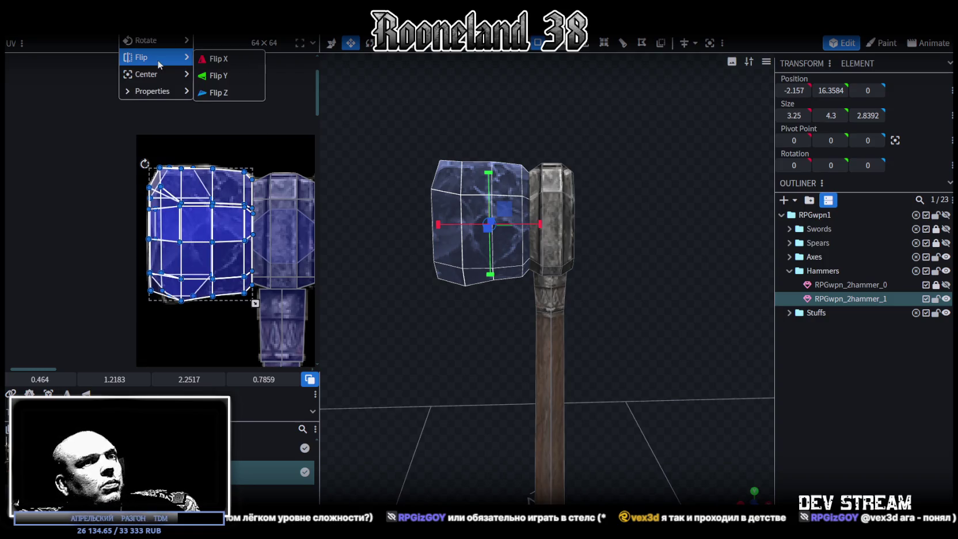
click(240, 64)
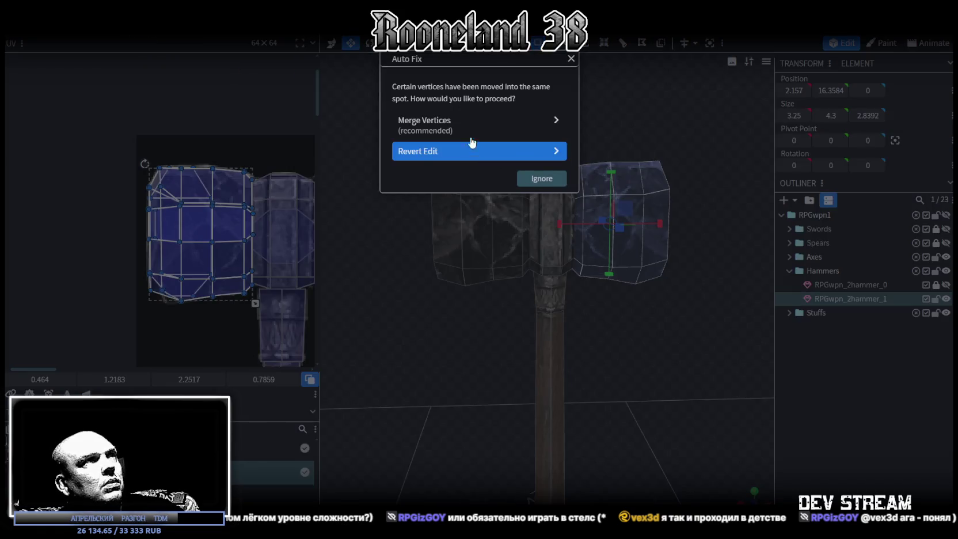
click(463, 127)
Zoom in on the mirrored head and select its top face
scroll(176, 194, up, 2)
scroll(177, 194, up, 2)
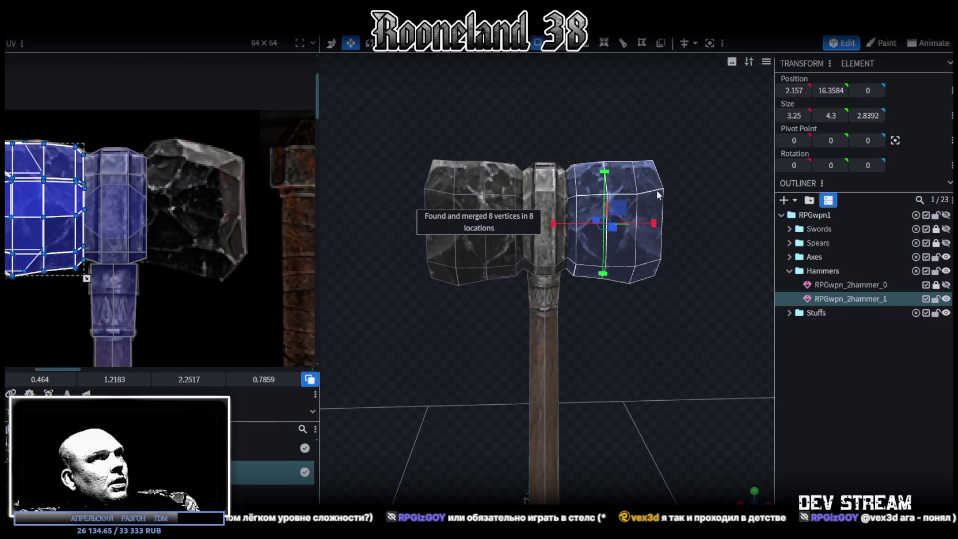
scroll(706, 244, up, 2)
scroll(648, 215, up, 2)
mouse_move(648, 214)
mouse_down()
mouse_move(635, 266)
mouse_move(668, 184)
mouse_move(684, 172)
mouse_move(645, 207)
mouse_up()
click(548, 181)
Lower the right head's end corner face by 0.2 and its thin edge face slightly
key(x)
click(573, 164)
mouse_move(572, 164)
mouse_down()
mouse_move(683, 167)
mouse_move(526, 201)
mouse_move(682, 252)
mouse_up()
click(593, 223)
drag(473, 228, 659, 215)
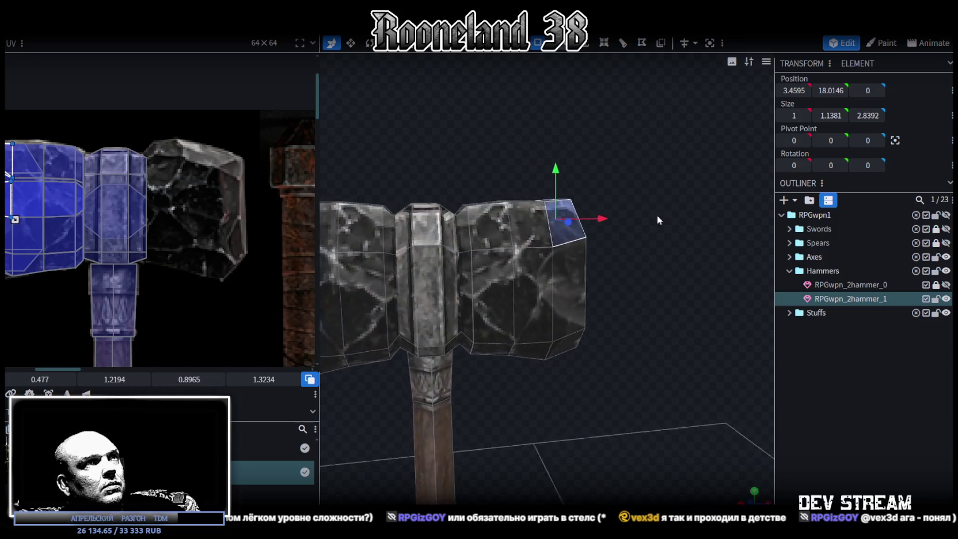
drag(570, 168, 570, 174)
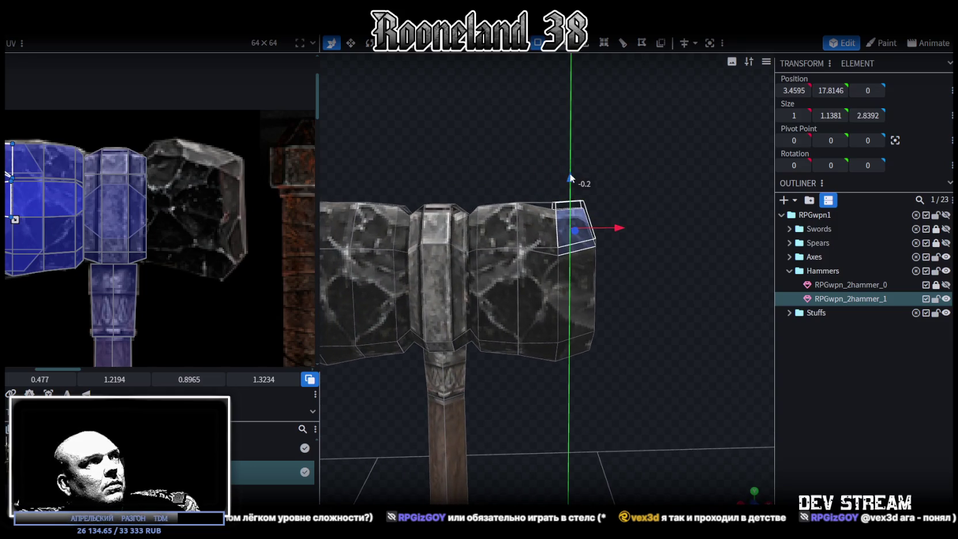
drag(694, 200, 642, 214)
click(622, 190)
mouse_move(701, 251)
mouse_down()
mouse_move(638, 186)
mouse_move(606, 182)
mouse_up()
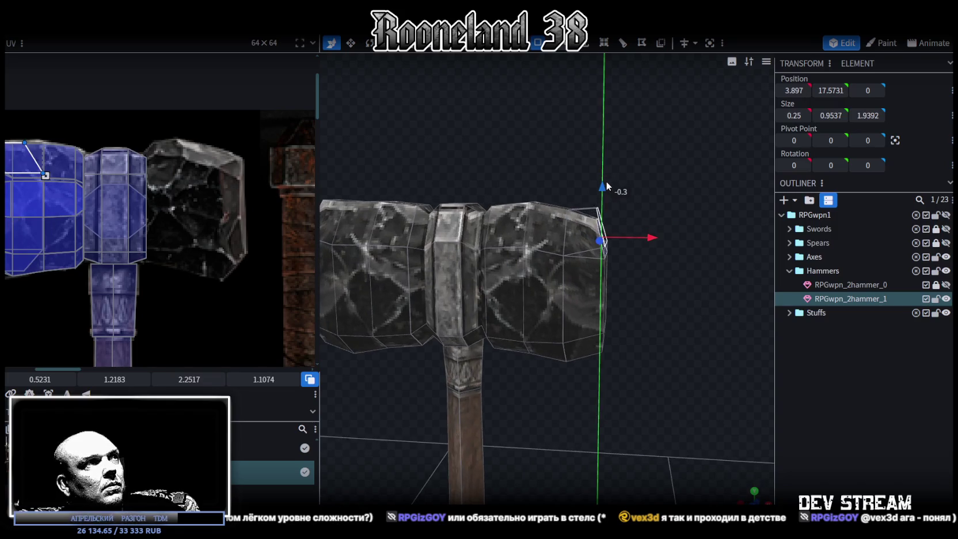
mouse_move(590, 301)
mouse_down()
mouse_move(620, 247)
mouse_move(623, 278)
mouse_move(624, 230)
mouse_move(653, 347)
mouse_move(604, 280)
mouse_move(612, 293)
mouse_up()
Select the right head's lower corner and side faces and reposition them with the move gizmo
click(623, 279)
scroll(683, 363, up, 2)
click(618, 252)
drag(667, 217, 690, 259)
drag(632, 260, 592, 304)
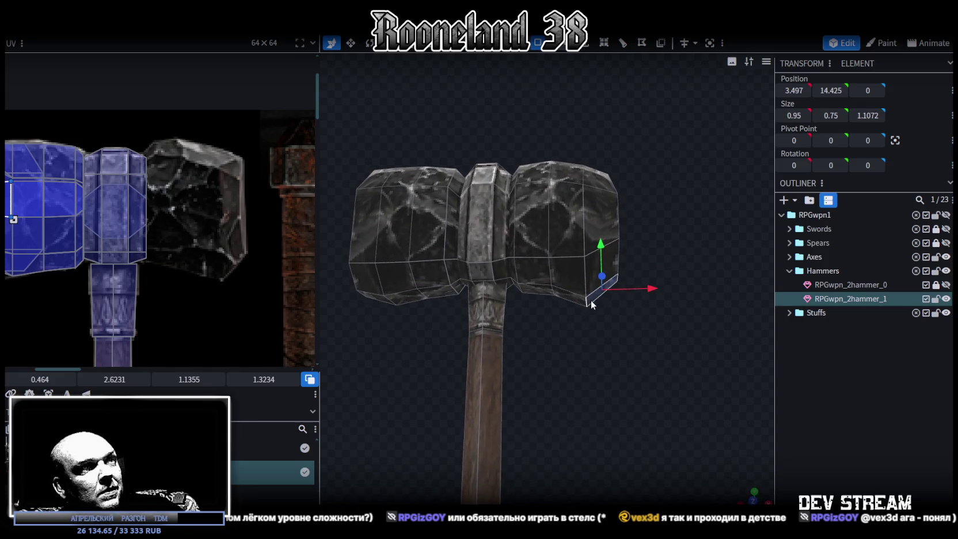
click(585, 298)
mouse_move(638, 329)
mouse_down()
mouse_move(583, 221)
mouse_move(611, 303)
mouse_up()
click(611, 303)
shift+click(632, 257)
mouse_move(621, 235)
mouse_down()
mouse_move(662, 245)
mouse_move(692, 277)
mouse_move(561, 315)
mouse_move(584, 330)
mouse_move(574, 357)
mouse_move(538, 368)
mouse_move(679, 386)
mouse_move(572, 241)
mouse_move(648, 210)
mouse_move(664, 273)
mouse_move(574, 275)
mouse_move(639, 311)
mouse_move(689, 311)
mouse_up()
Make the head's side face 0.2 deeper, stretching its Z size to 3.0392
click(573, 241)
click(611, 269)
key(v)
mouse_move(484, 311)
mouse_down()
mouse_move(626, 195)
mouse_move(637, 168)
mouse_move(523, 279)
mouse_up()
mouse_move(612, 330)
mouse_down()
mouse_move(592, 232)
mouse_move(401, 248)
mouse_move(466, 282)
mouse_move(356, 324)
mouse_move(230, 270)
mouse_up()
Drag the second head's UV island right onto its own texture area and shrink it slightly
drag(56, 219, 211, 210)
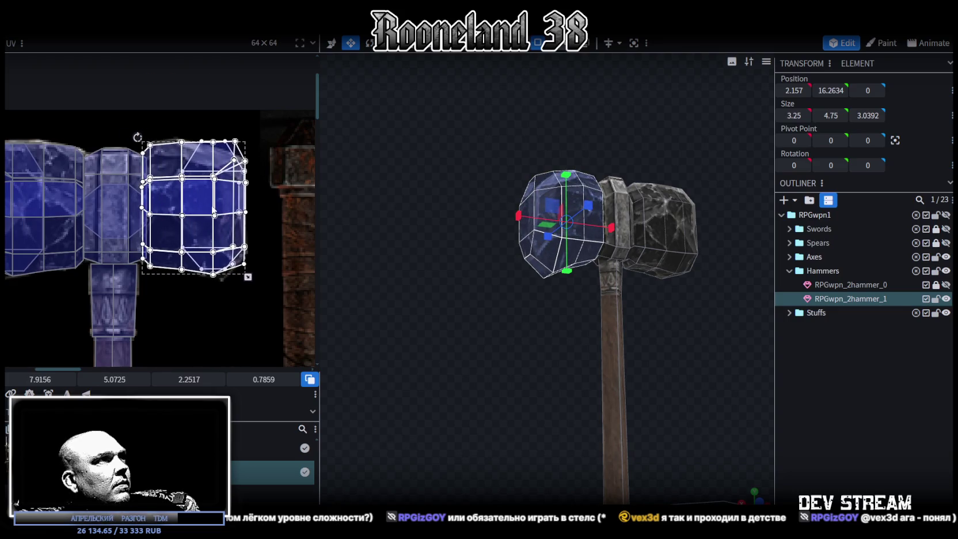
scroll(199, 230, up, 2)
scroll(189, 243, up, 2)
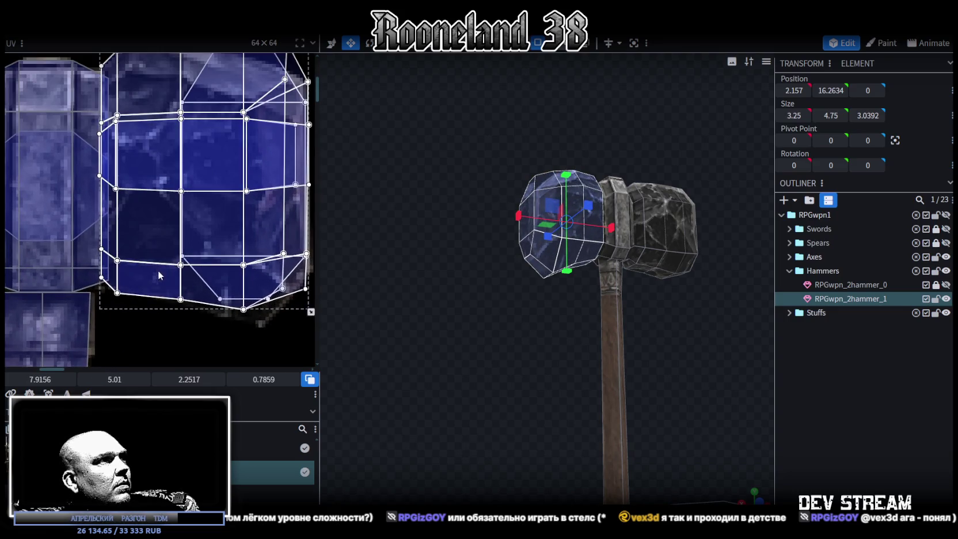
scroll(241, 305, right, 1)
drag(280, 323, 276, 311)
Box-select the head's lower UV faces and drag their vertices to fit the texture
drag(286, 254, 120, 326)
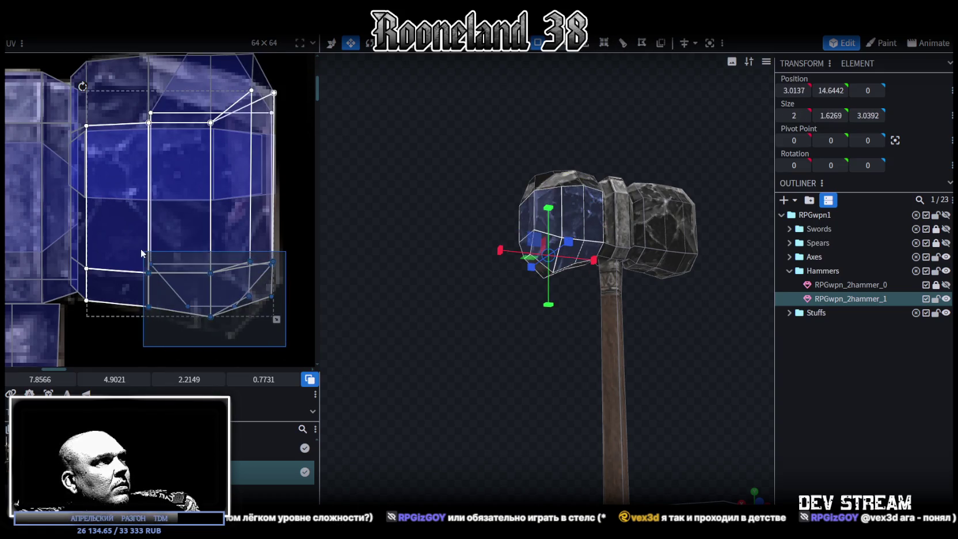
drag(141, 385, 153, 384)
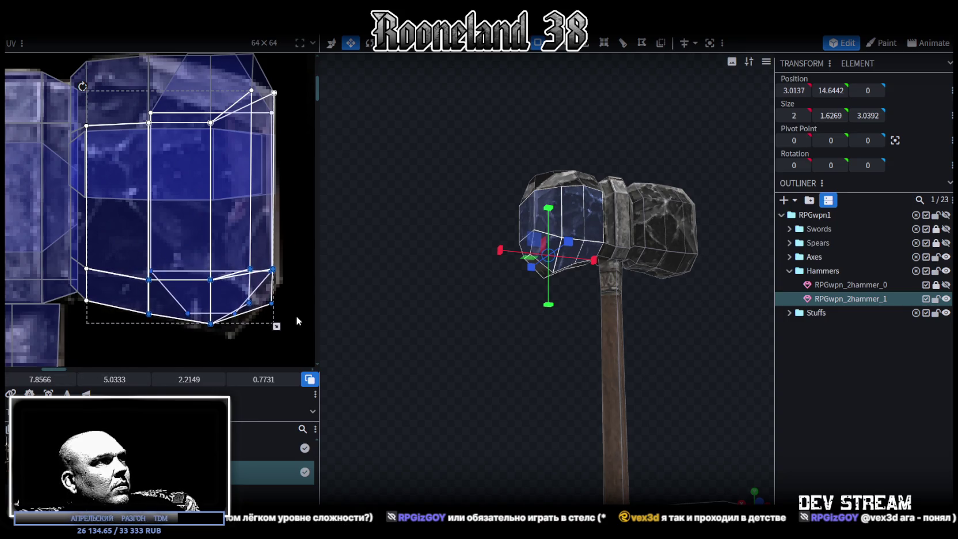
drag(298, 320, 265, 251)
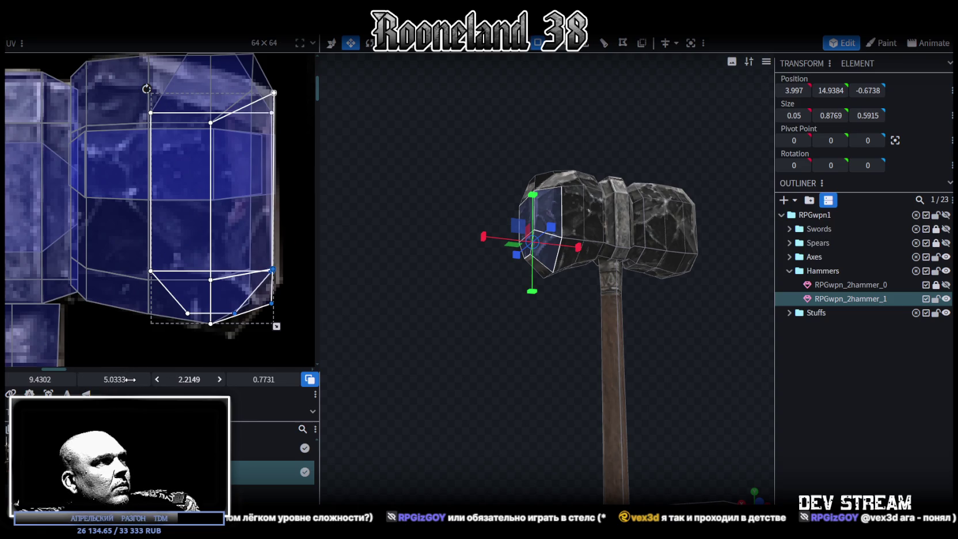
drag(101, 381, 94, 380)
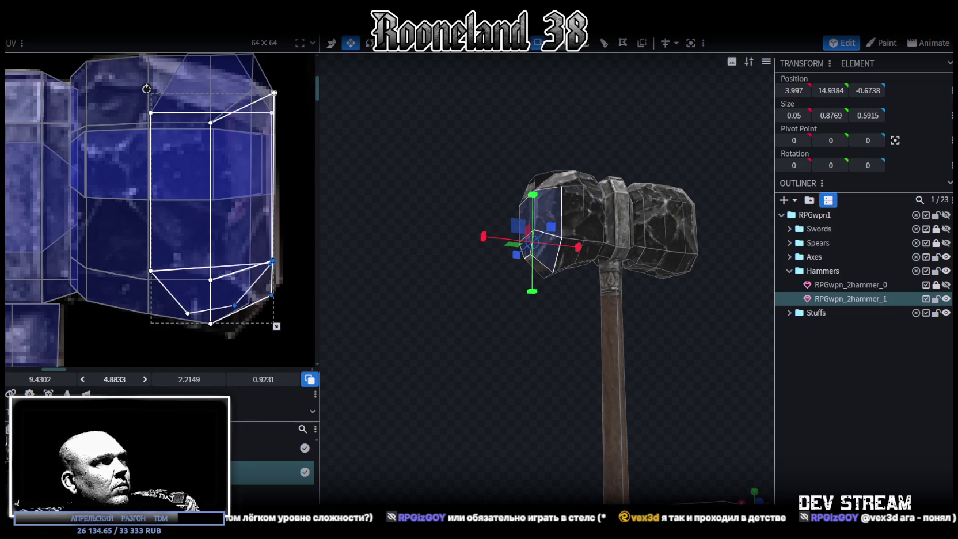
click(220, 322)
drag(211, 323, 245, 300)
Slide the top bevel UV vertices down onto the texture, placing them at 7.8909, 1.5808
scroll(241, 299, up, 2)
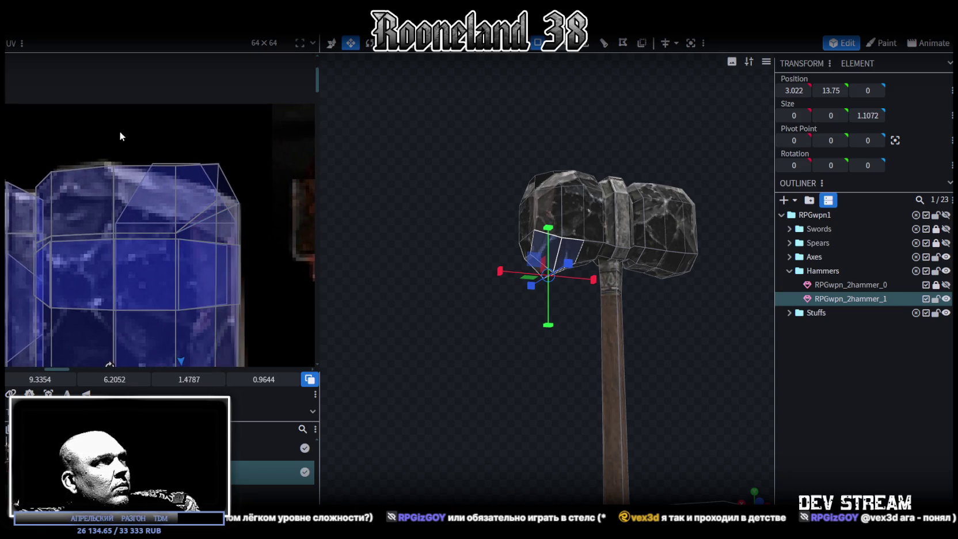
drag(121, 137, 251, 215)
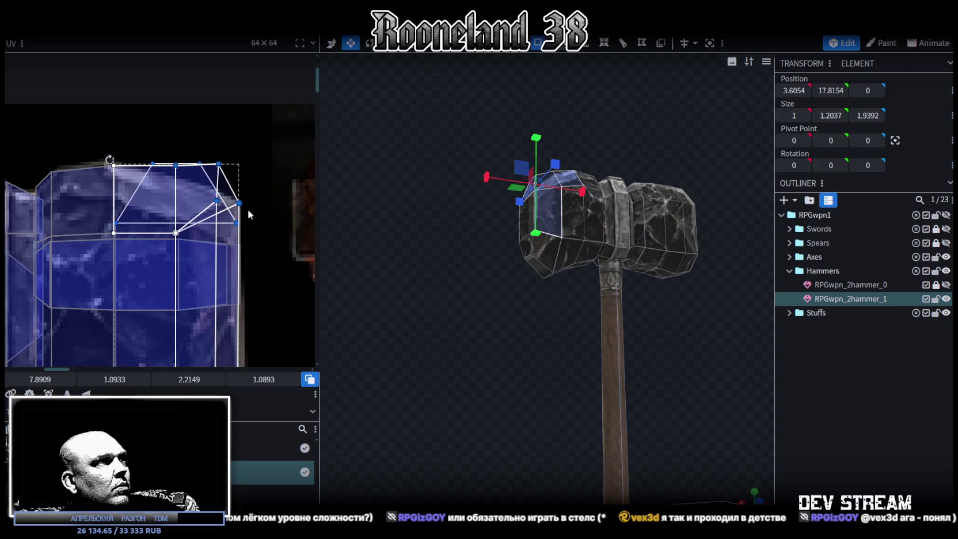
mouse_move(115, 379)
mouse_down()
mouse_move(138, 379)
mouse_move(124, 379)
mouse_up()
scroll(504, 372, up, 3)
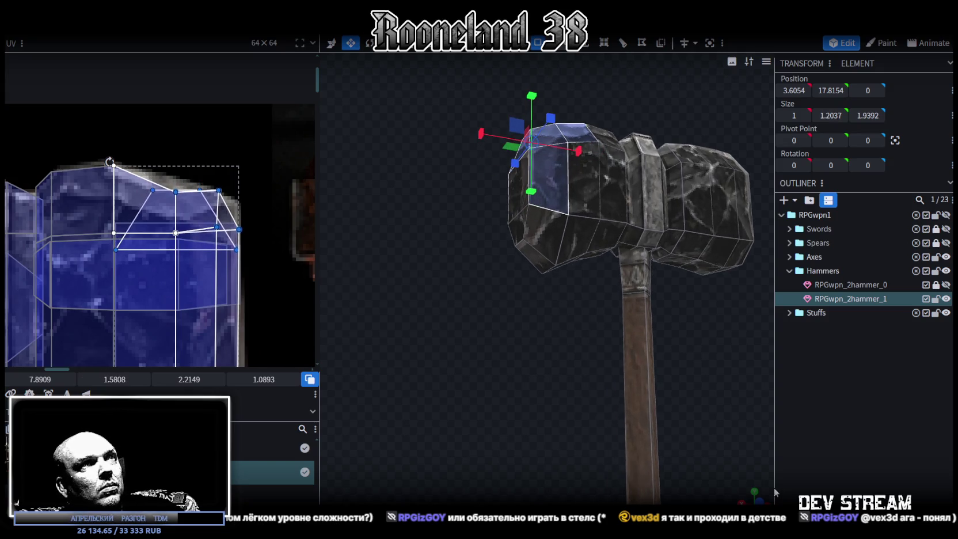
drag(740, 501, 797, 454)
click(469, 345)
mouse_move(469, 345)
mouse_down()
mouse_move(493, 413)
mouse_move(609, 387)
mouse_move(601, 348)
mouse_move(548, 333)
mouse_move(620, 234)
mouse_up()
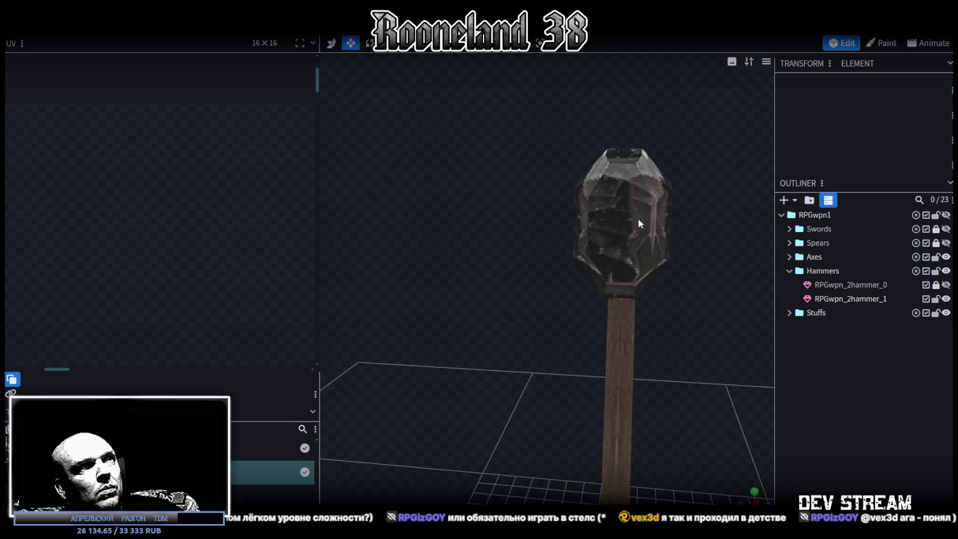
Select the hammer head's top and side faces and stretch the side face taller
click(627, 207)
click(630, 193)
scroll(132, 288, down, 2)
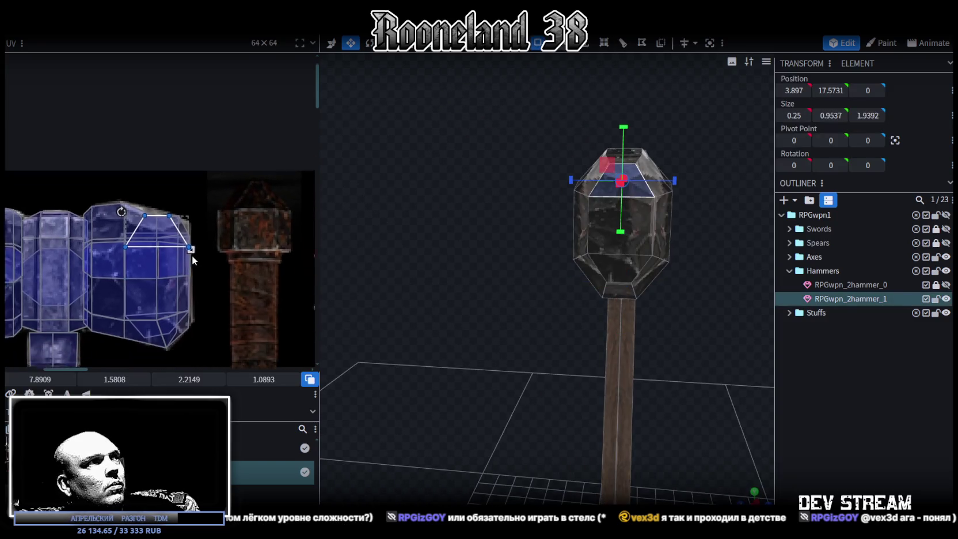
scroll(193, 260, down, 1)
mouse_move(465, 296)
mouse_down()
mouse_move(418, 299)
mouse_move(532, 297)
mouse_move(542, 322)
mouse_move(602, 233)
mouse_up()
click(607, 228)
drag(622, 270, 487, 266)
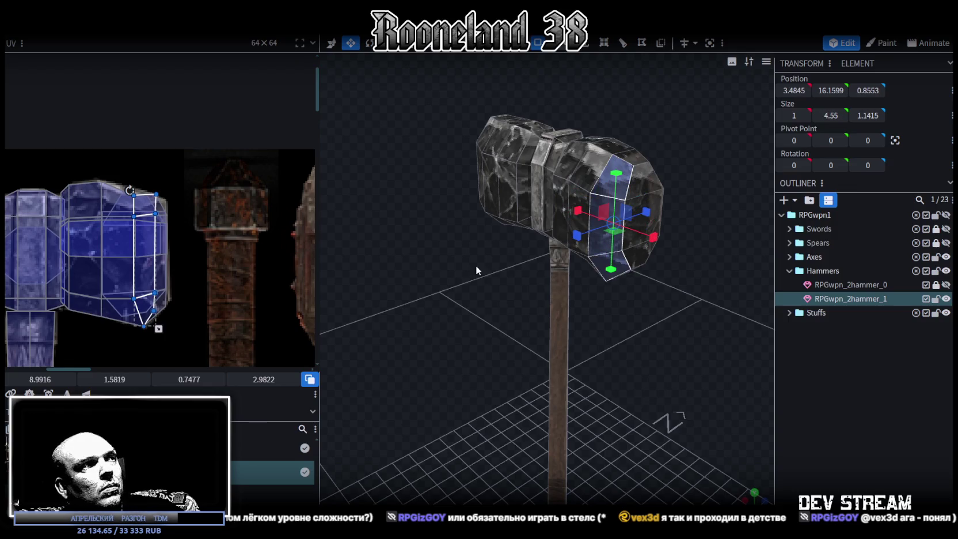
mouse_move(406, 309)
mouse_down()
mouse_move(507, 312)
mouse_move(450, 319)
mouse_move(412, 349)
mouse_move(633, 383)
mouse_move(618, 374)
mouse_up()
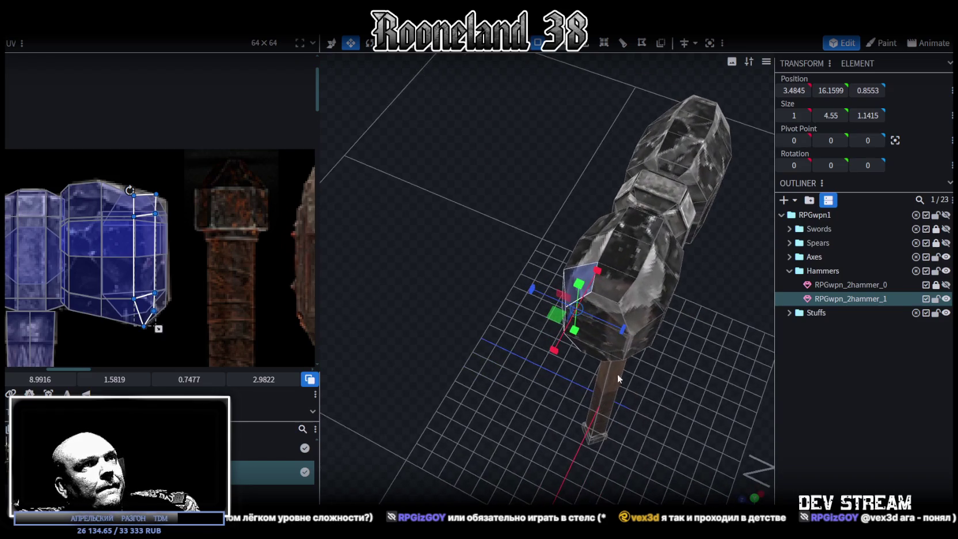
Select the bevel strip faces and move, shorten and slightly turn their UV mapping
click(620, 277)
shift+click(654, 230)
shift+click(643, 229)
drag(93, 242, 90, 219)
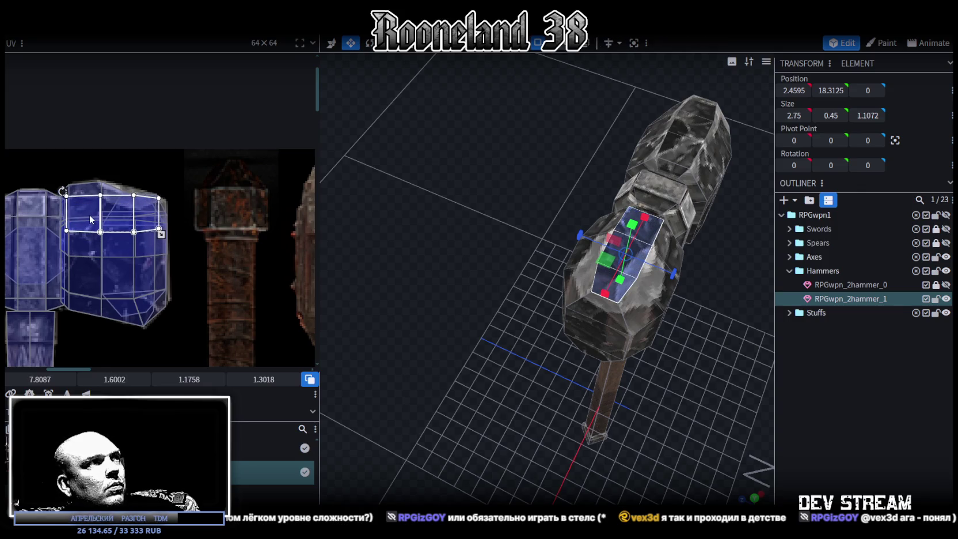
mouse_move(161, 235)
mouse_down()
mouse_move(162, 215)
mouse_move(145, 211)
mouse_up()
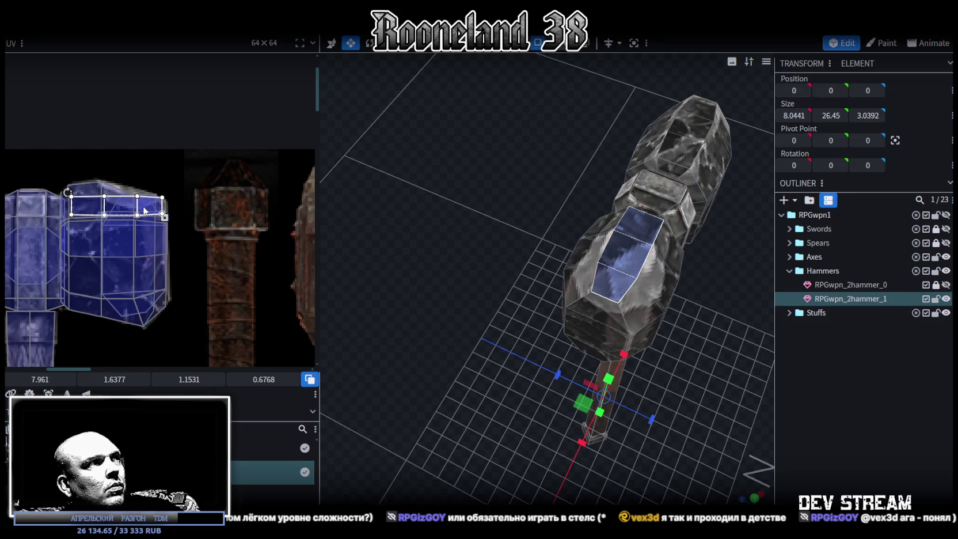
drag(68, 190, 69, 184)
drag(123, 211, 123, 207)
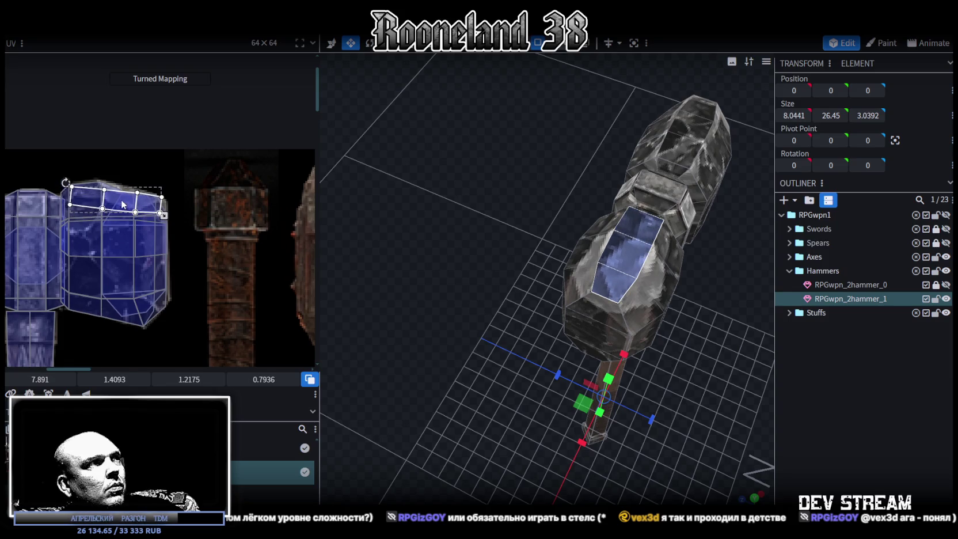
Refine the strip's mapping to 0.8838 × 0.5084 at 8.0837, 1.4057, then deselect
mouse_move(523, 286)
mouse_down()
mouse_move(510, 304)
mouse_move(572, 302)
mouse_move(561, 303)
mouse_up()
scroll(97, 200, up, 2)
drag(125, 200, 125, 196)
mouse_move(199, 225)
mouse_down()
mouse_move(202, 213)
mouse_move(190, 207)
mouse_up()
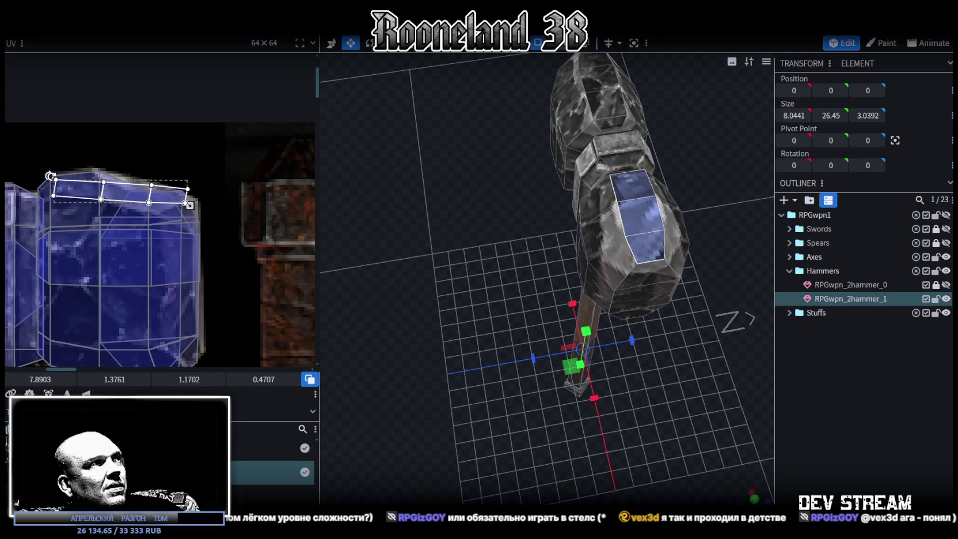
drag(189, 206, 155, 206)
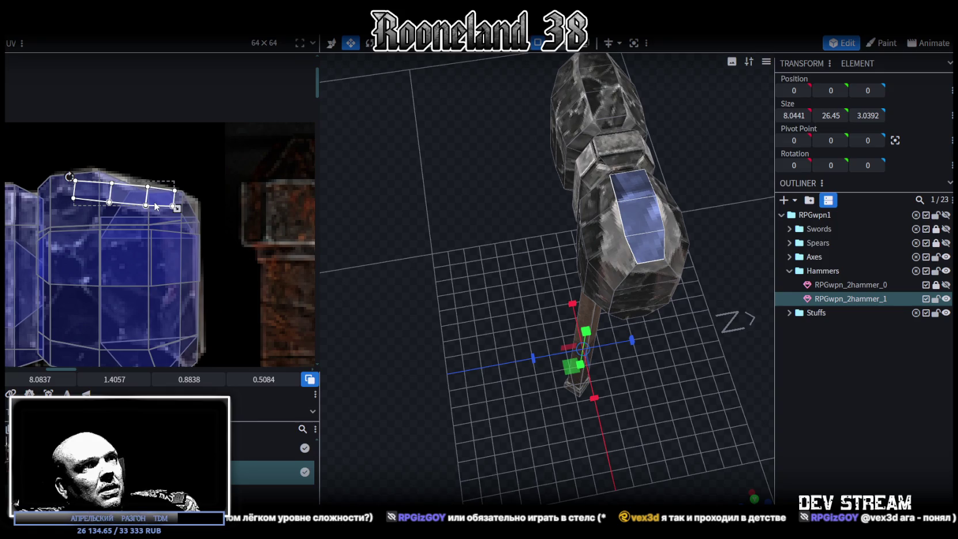
click(843, 382)
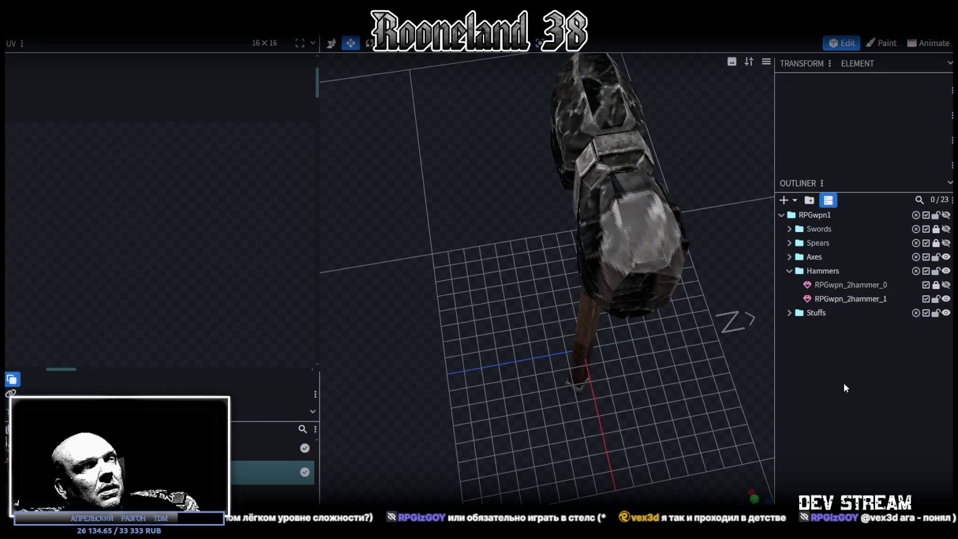
mouse_move(663, 412)
mouse_down()
mouse_move(539, 299)
mouse_move(529, 238)
mouse_move(559, 212)
mouse_move(650, 222)
mouse_move(700, 269)
mouse_move(659, 290)
mouse_up()
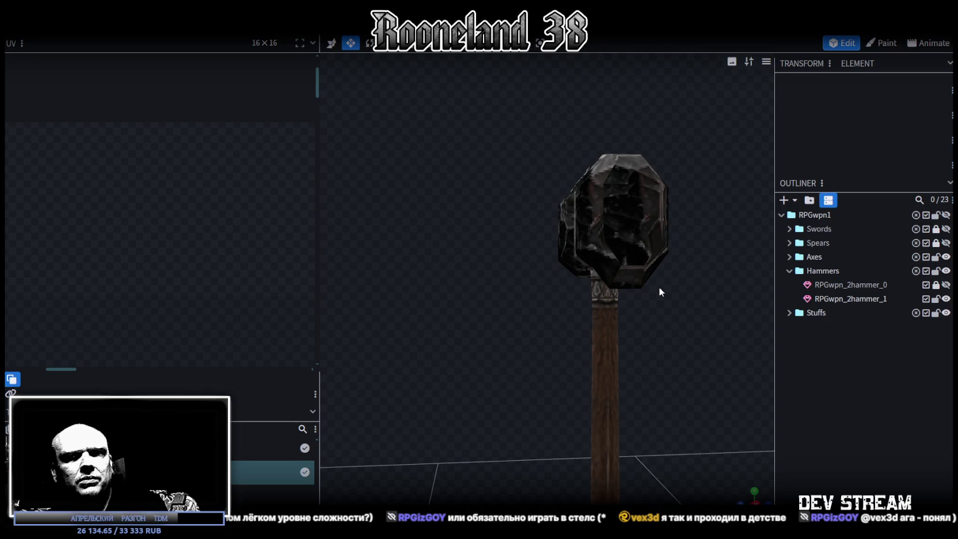
drag(673, 273, 553, 277)
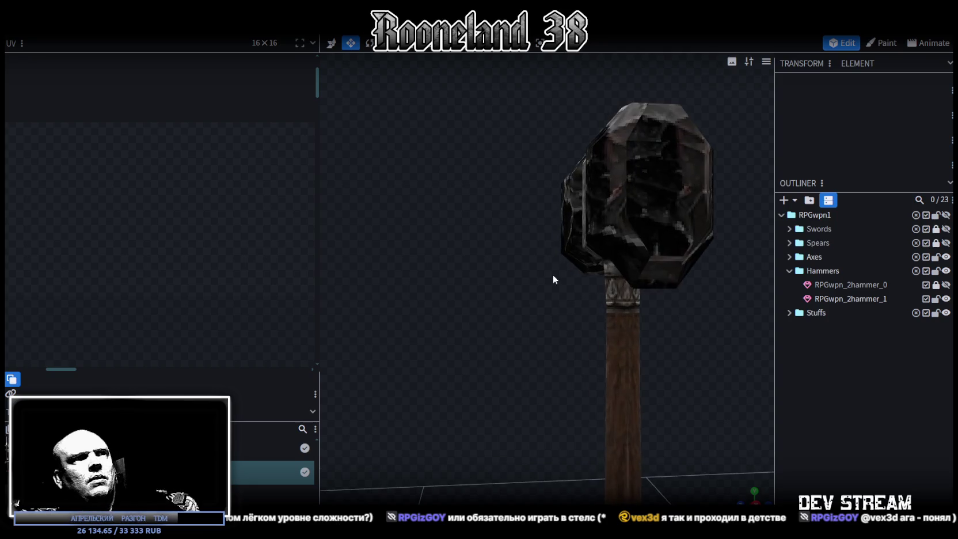
click(661, 219)
Project the head's front face from a straight-on front view and move its mapping onto stone
click(659, 238)
drag(659, 238, 533, 266)
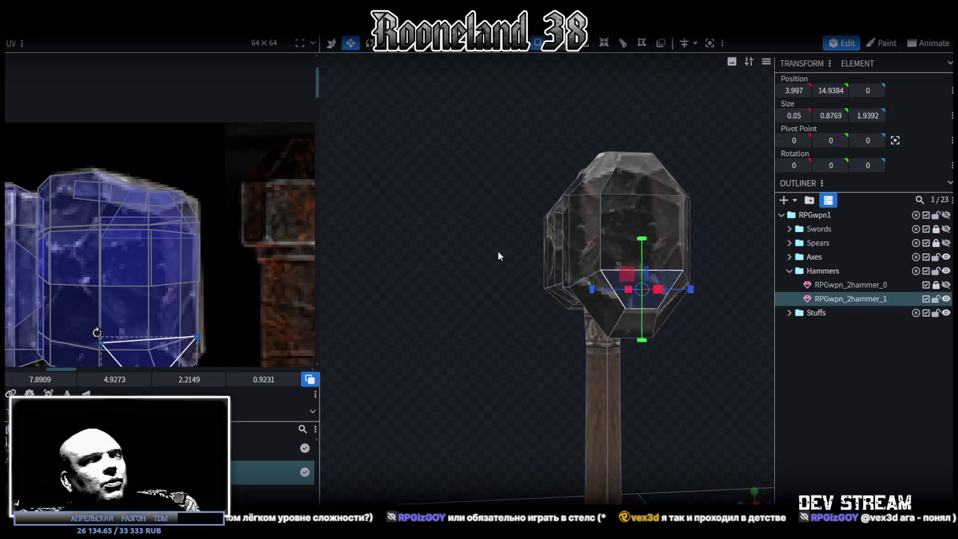
click(602, 273)
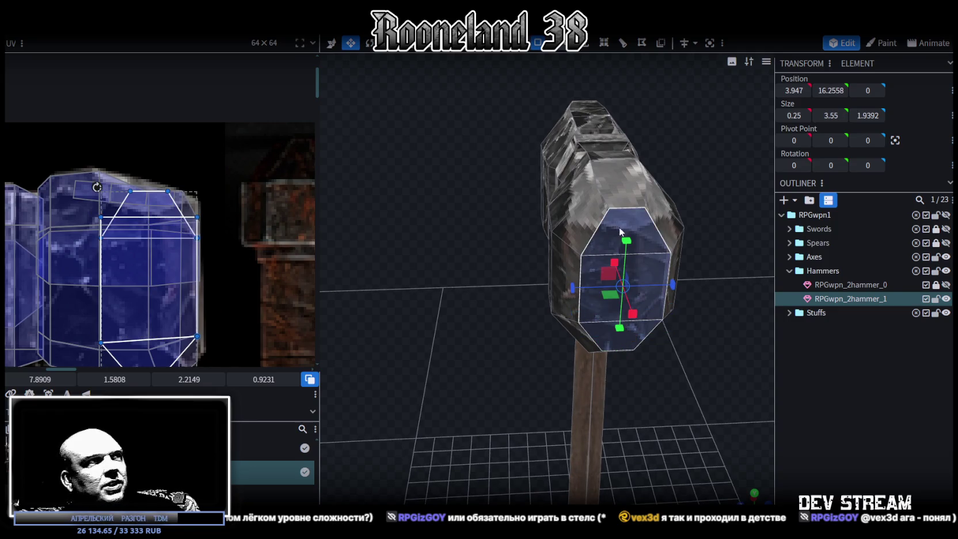
scroll(101, 277, down, 2)
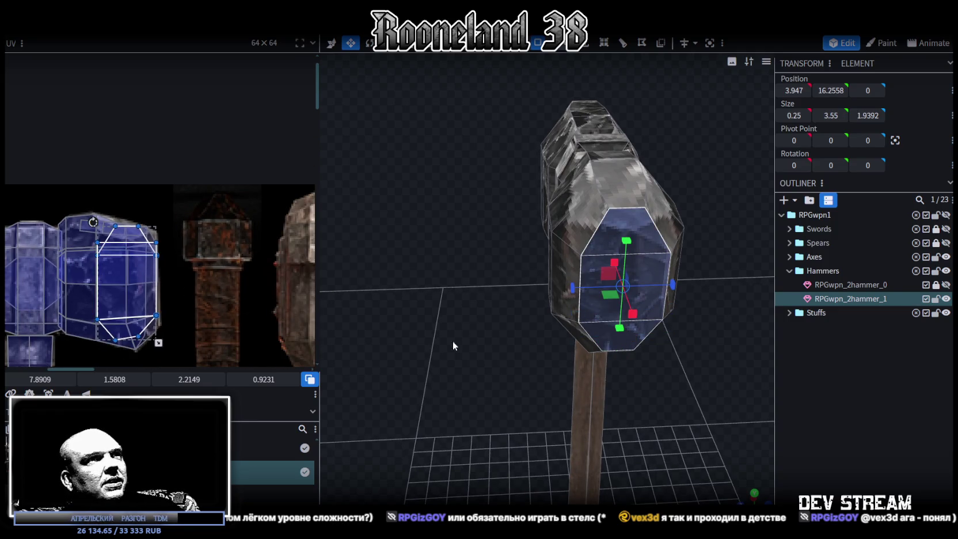
drag(442, 327, 443, 375)
key(KP_1)
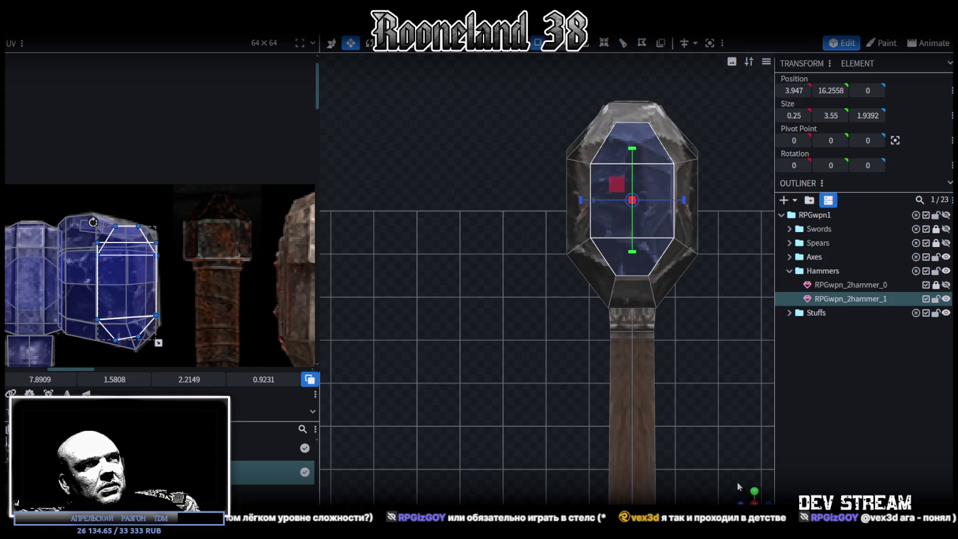
key(u)
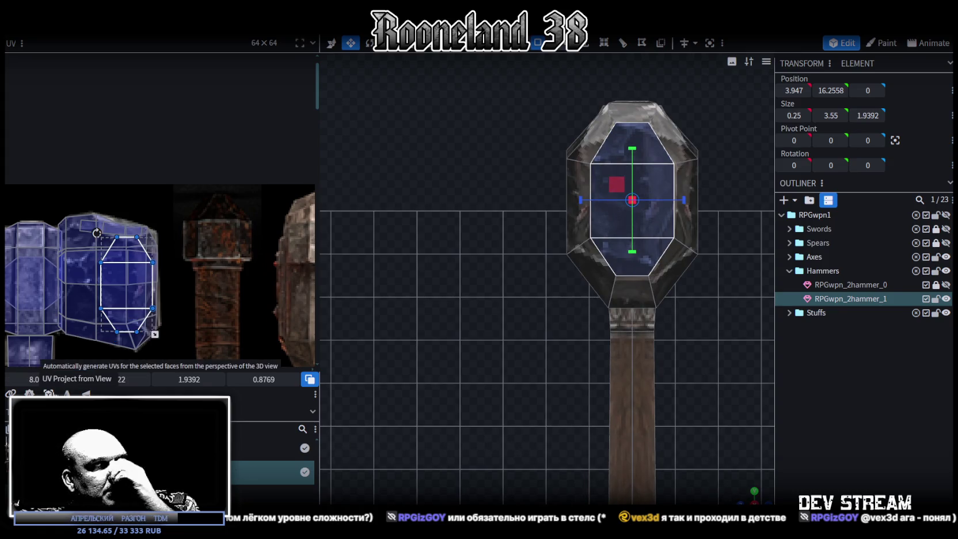
drag(123, 285, 105, 266)
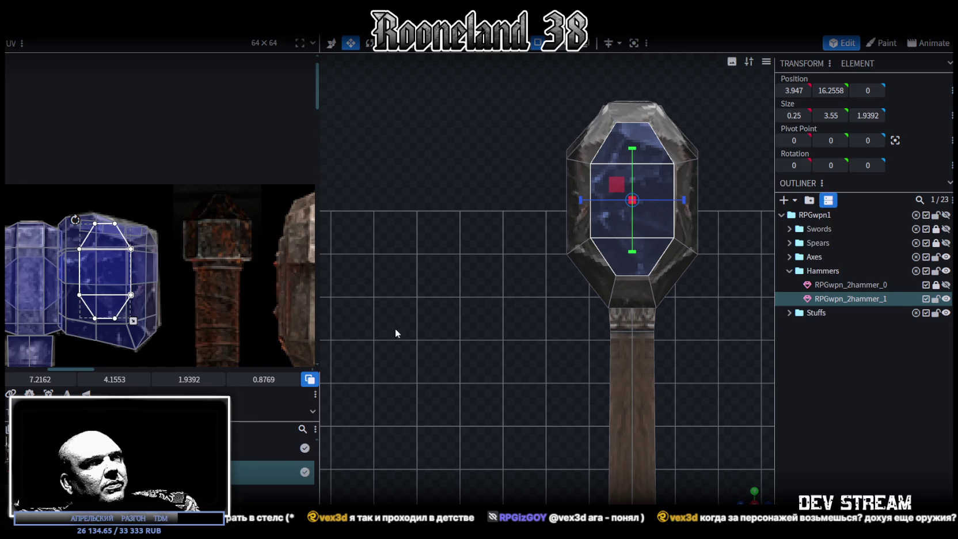
click(746, 384)
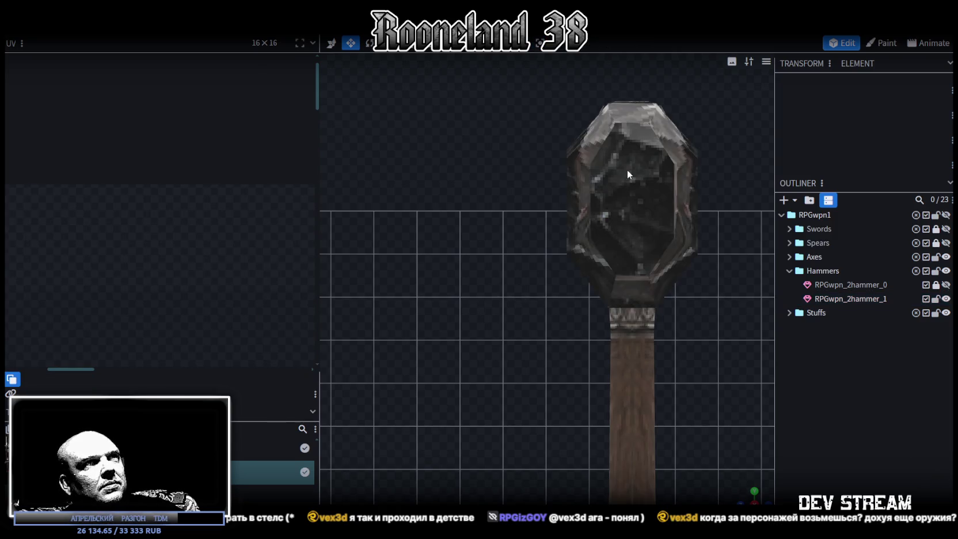
Resize and rotate the head's front centre face mapping on the texture
click(633, 147)
click(648, 231)
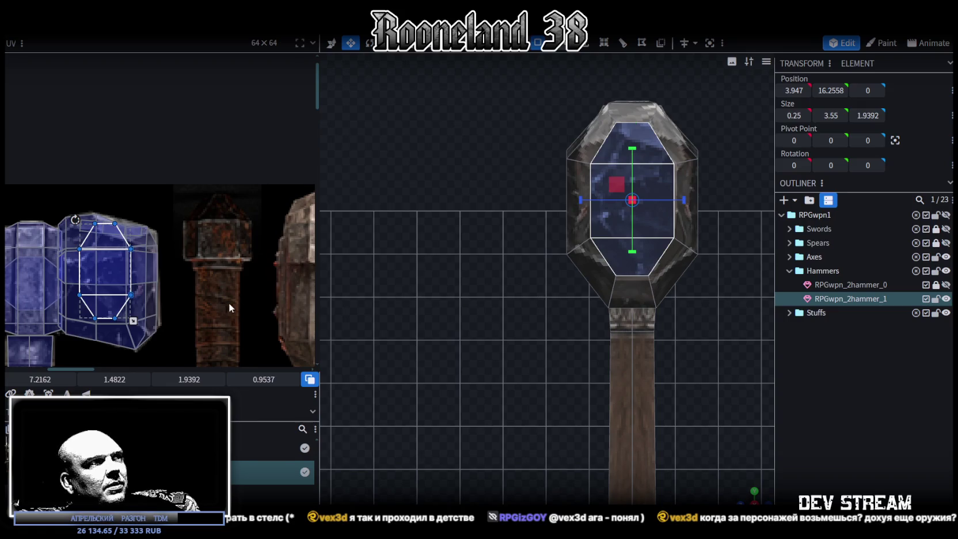
drag(140, 323, 151, 343)
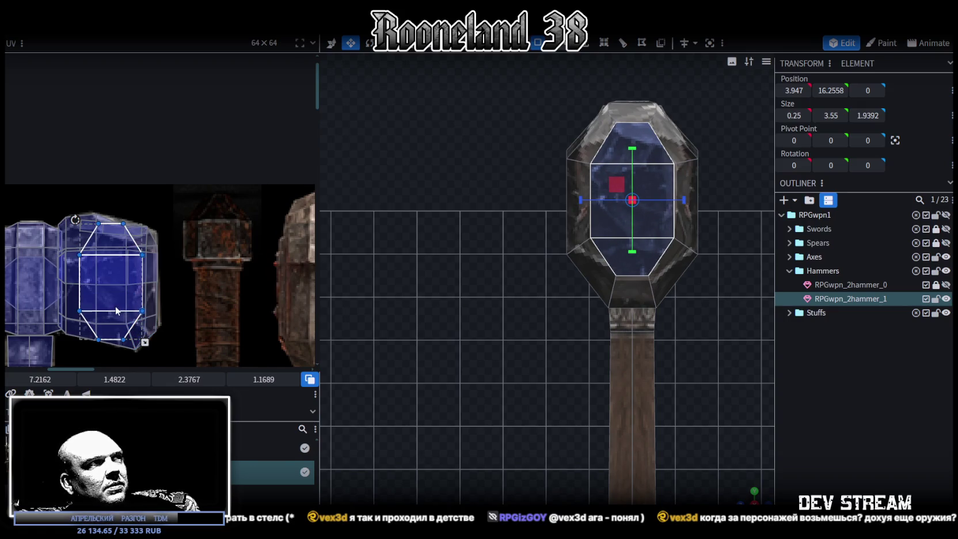
drag(145, 342, 137, 327)
drag(75, 219, 121, 284)
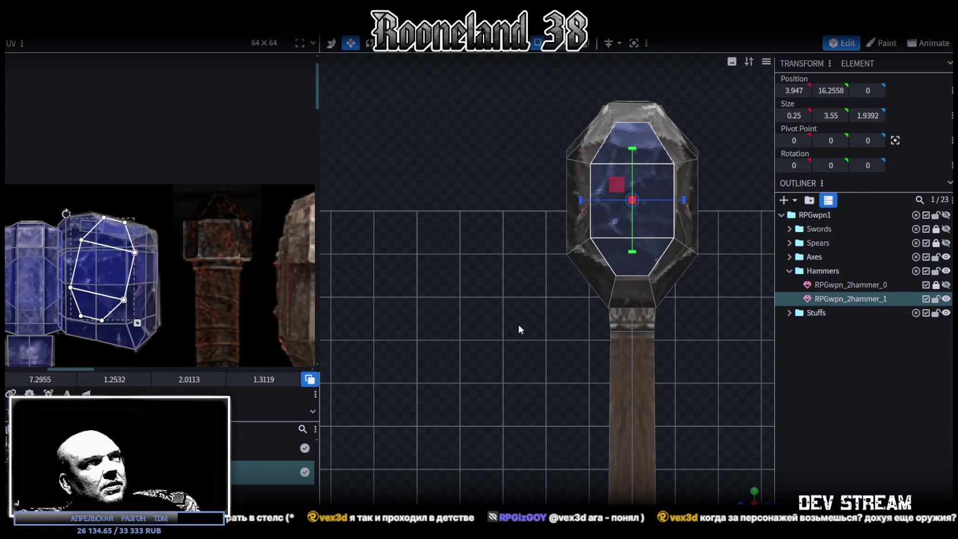
click(518, 329)
Narrow a side bevel face's mapping on the texture to 0.9533 × 0.7772
mouse_move(749, 495)
mouse_down()
mouse_move(529, 371)
mouse_move(632, 382)
mouse_move(528, 356)
mouse_move(490, 369)
mouse_move(505, 319)
mouse_up()
click(520, 192)
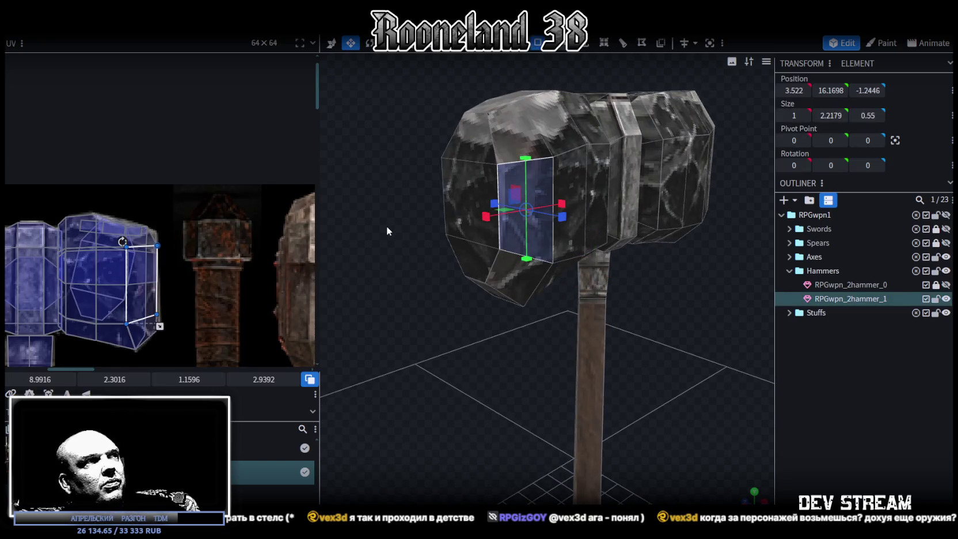
scroll(178, 260, up, 3)
click(156, 315)
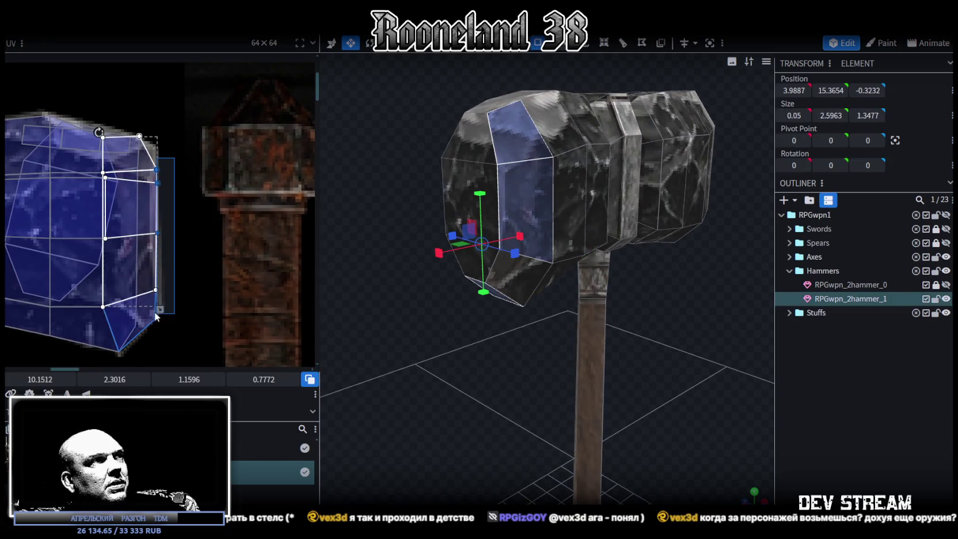
click(155, 315)
drag(39, 380, 33, 380)
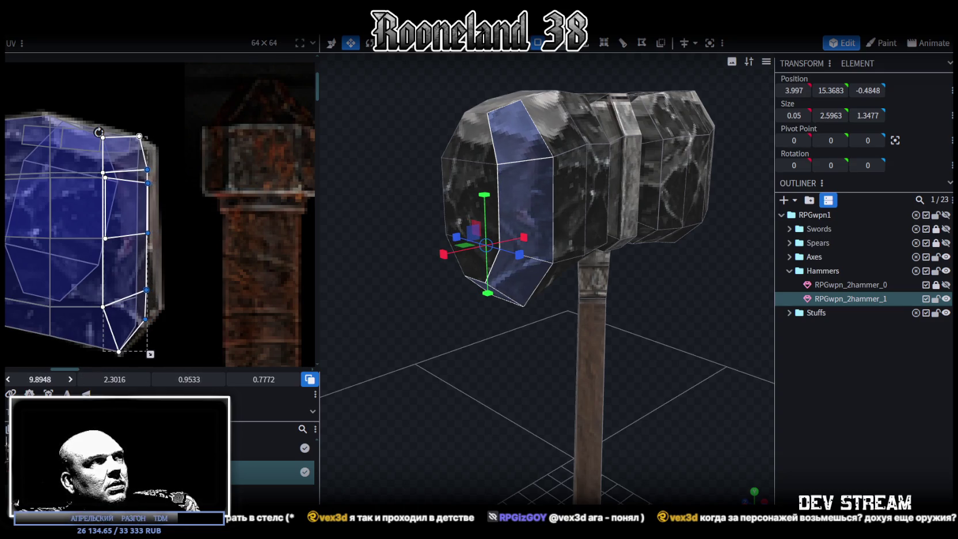
click(416, 389)
mouse_move(416, 389)
mouse_down()
mouse_move(632, 369)
mouse_move(576, 376)
mouse_up()
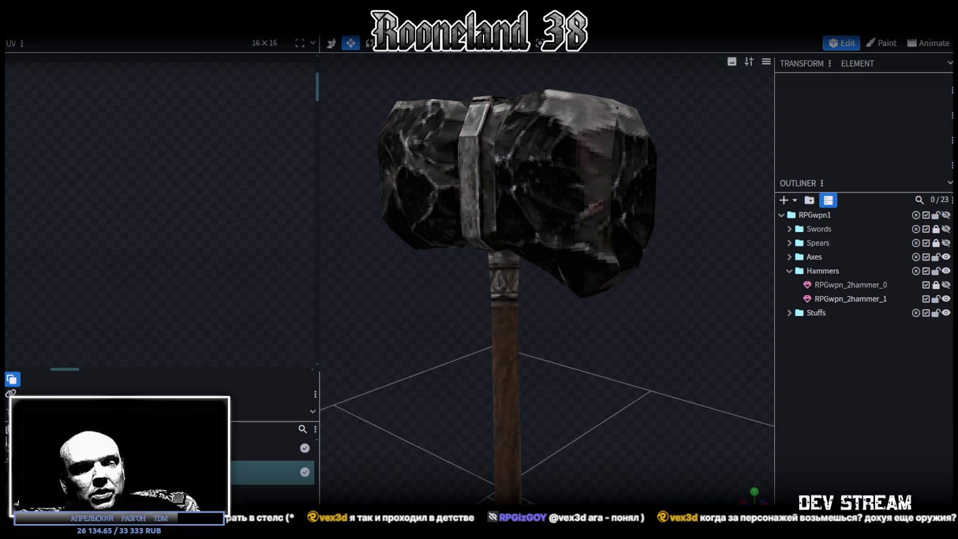
mouse_move(653, 302)
mouse_down()
mouse_move(645, 334)
mouse_move(632, 277)
mouse_up()
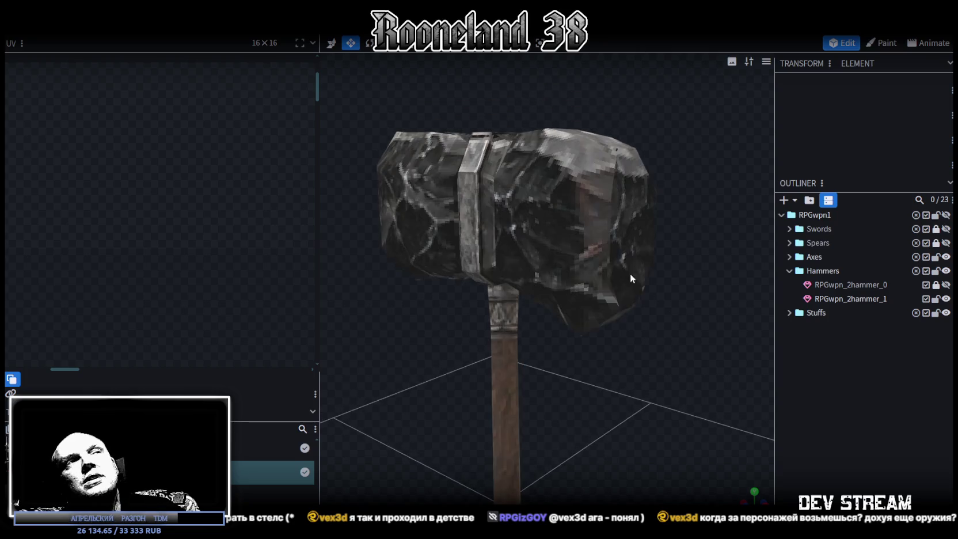
click(611, 245)
drag(643, 366, 653, 302)
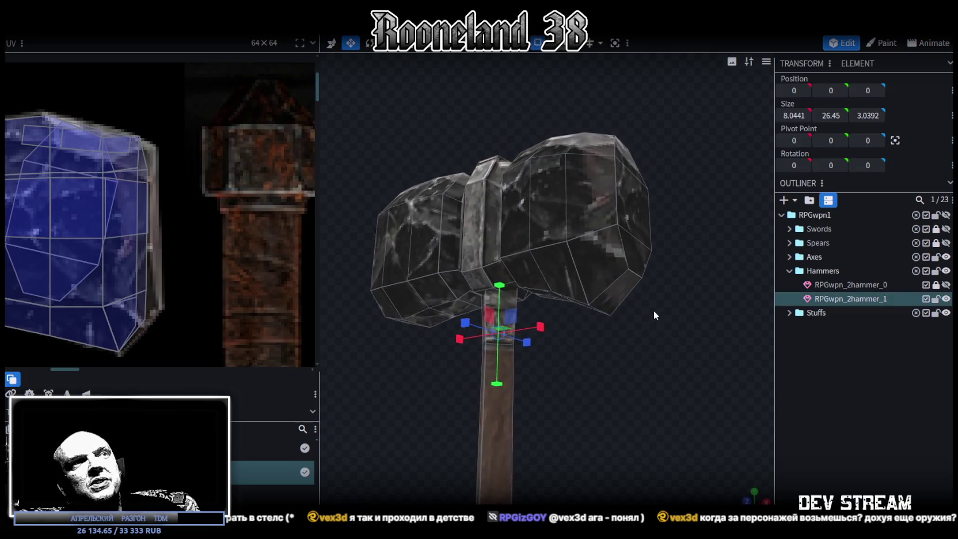
click(622, 270)
click(632, 288)
mouse_move(689, 272)
mouse_down()
mouse_move(703, 335)
mouse_move(672, 341)
mouse_up()
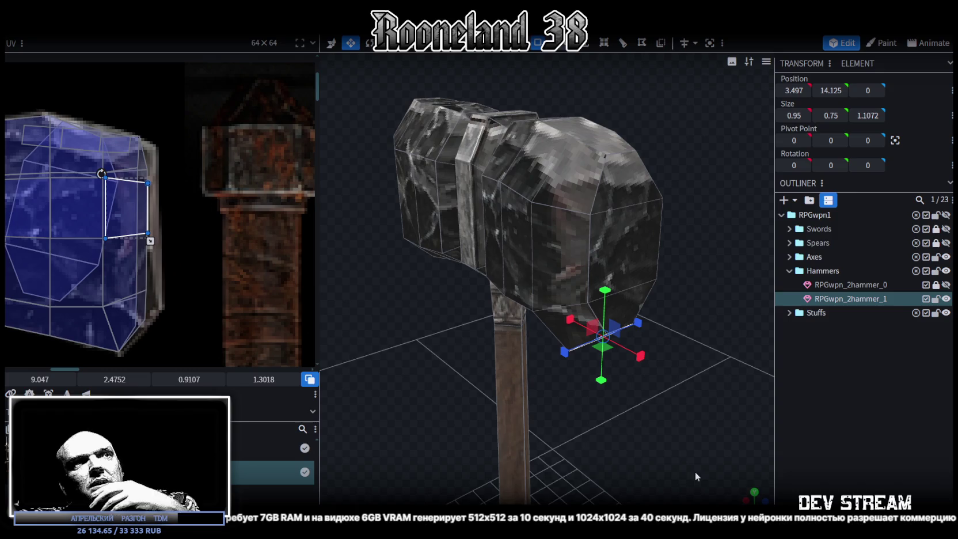
drag(694, 471, 642, 394)
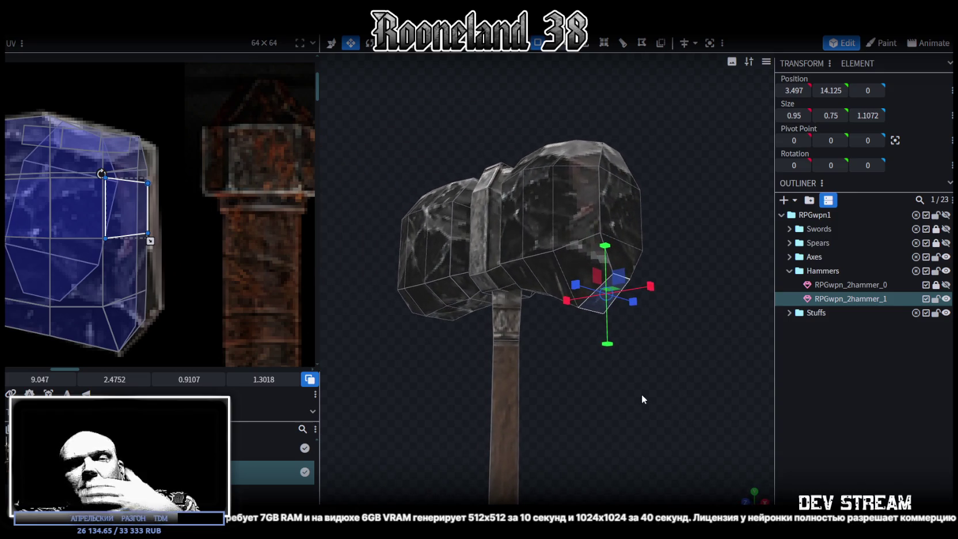
scroll(639, 409, up, 2)
mouse_move(656, 425)
mouse_down()
mouse_move(608, 426)
mouse_move(619, 435)
mouse_up()
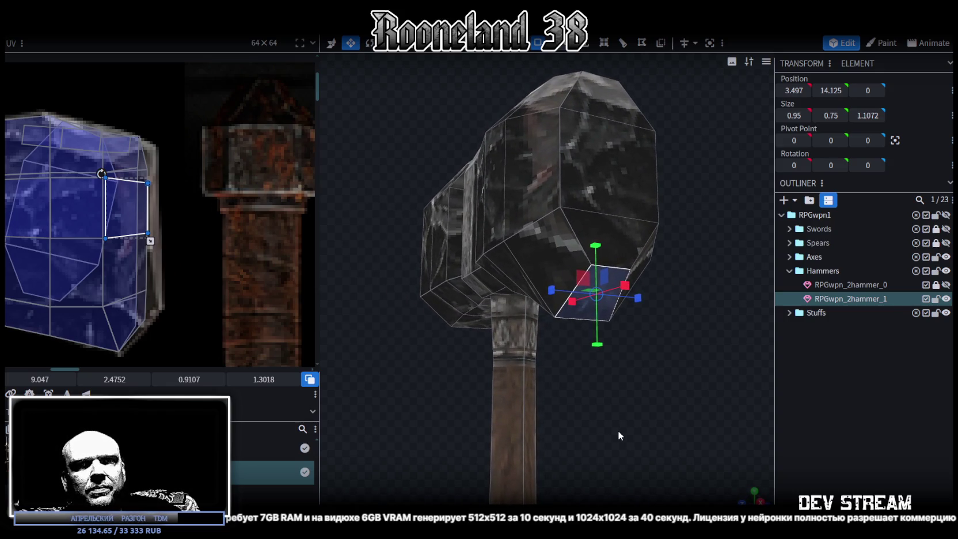
drag(617, 431, 619, 431)
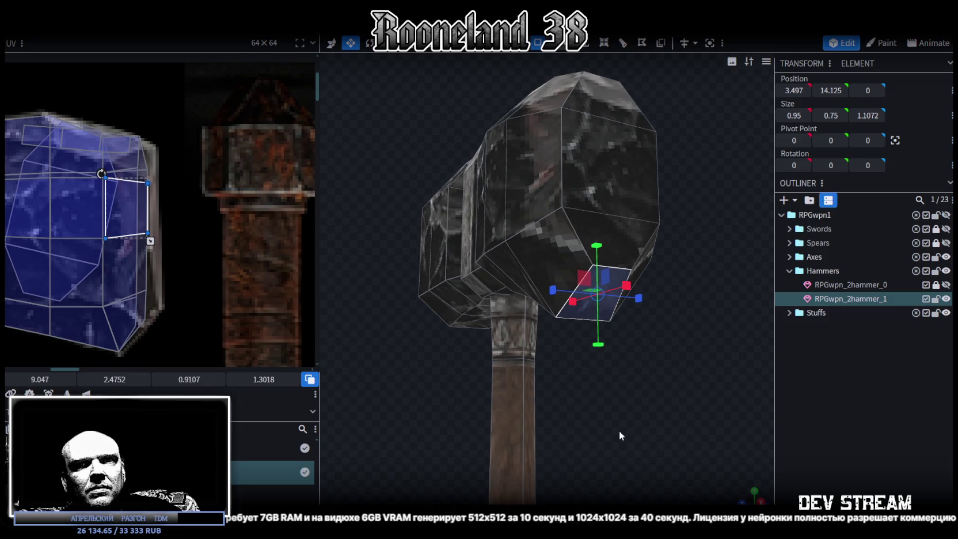
mouse_move(620, 431)
mouse_down()
mouse_move(631, 465)
mouse_move(678, 419)
mouse_move(629, 385)
mouse_move(598, 346)
mouse_up()
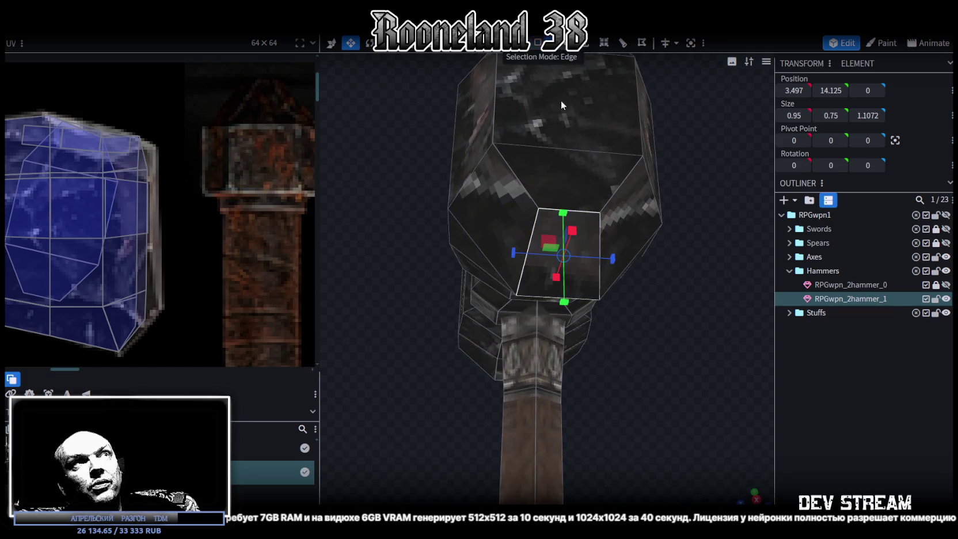
Cut the collar face's depth to Size Z 0.6868 and raise it to Y 13.85
click(587, 297)
drag(661, 356, 650, 362)
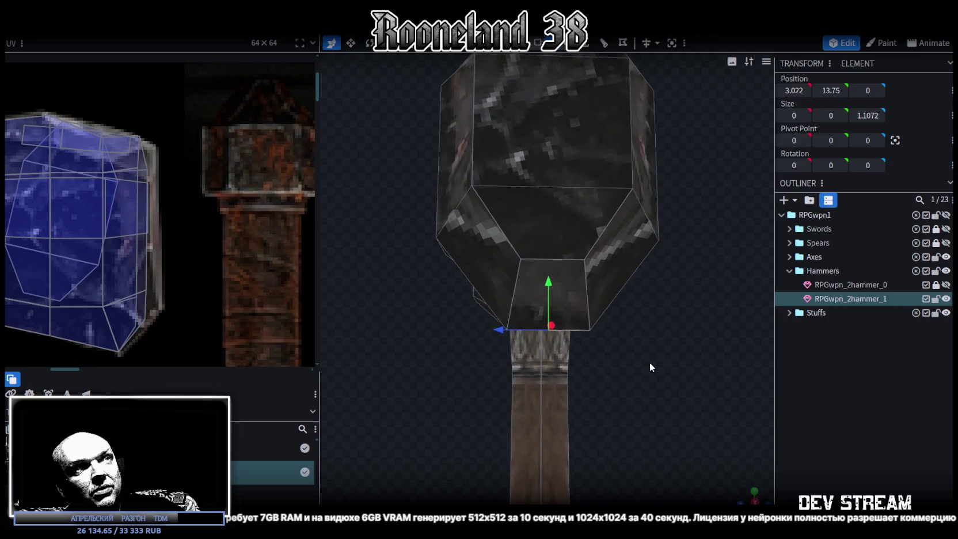
key(r)
mouse_move(633, 365)
mouse_down()
mouse_move(697, 361)
mouse_move(662, 362)
mouse_up()
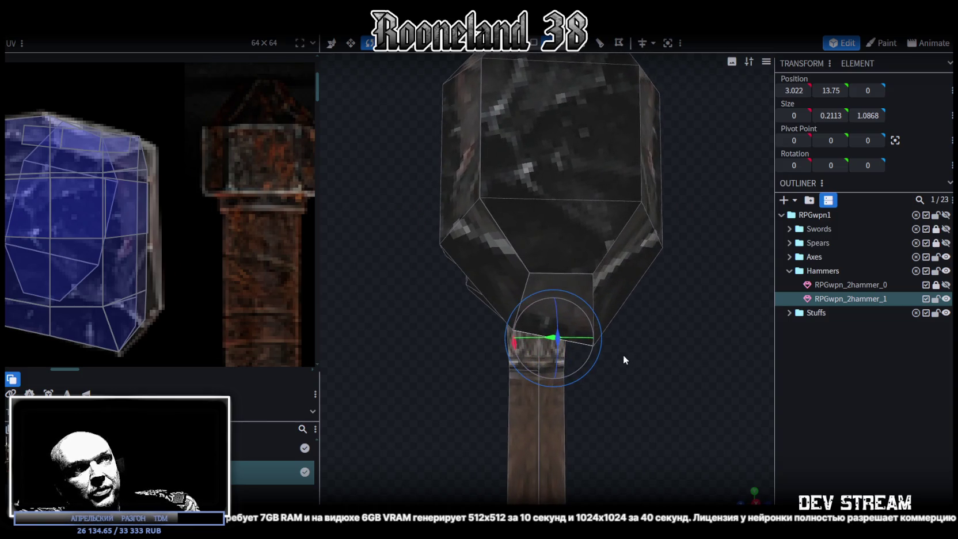
key(s)
drag(603, 339, 587, 335)
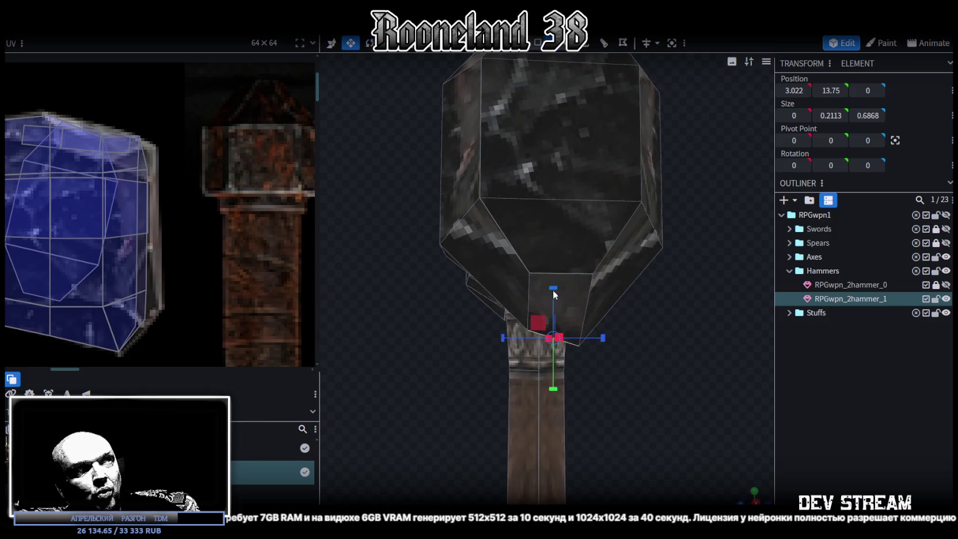
key(v)
mouse_move(555, 293)
mouse_down()
mouse_move(554, 274)
mouse_move(566, 344)
mouse_move(669, 387)
mouse_move(521, 323)
mouse_move(554, 291)
mouse_up()
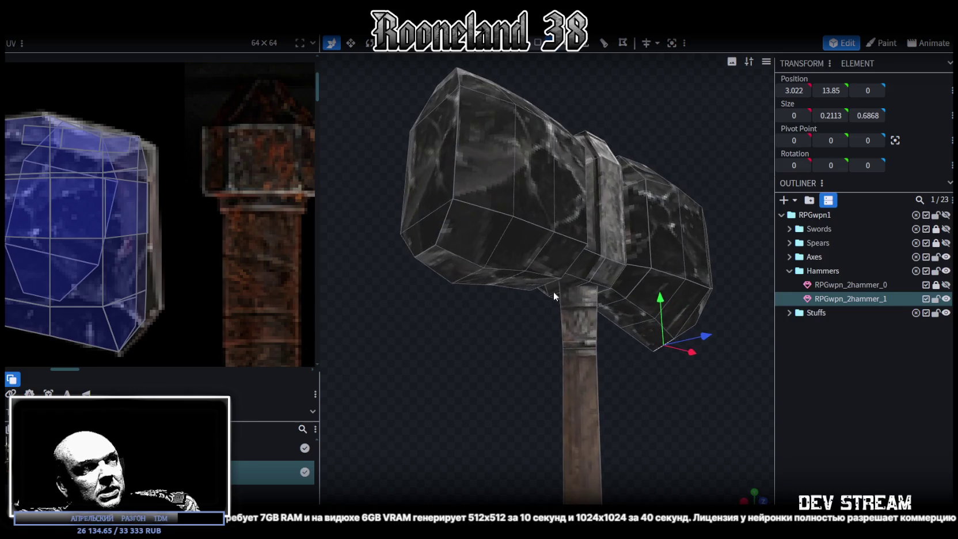
Lower a corner vertex and move a top edge and vertex to reshape the head's top
click(473, 284)
drag(473, 247, 474, 251)
mouse_move(633, 94)
mouse_down()
mouse_move(641, 159)
mouse_move(608, 151)
mouse_up()
click(524, 134)
mouse_move(518, 77)
mouse_down()
mouse_move(518, 94)
mouse_move(387, 136)
mouse_move(437, 140)
mouse_up()
click(425, 175)
drag(422, 135, 422, 154)
mouse_move(436, 191)
mouse_down()
mouse_move(469, 177)
mouse_move(518, 340)
mouse_move(466, 371)
mouse_move(422, 374)
mouse_up()
Pull a corner vertex on the head's side inward along Z
mouse_move(656, 116)
mouse_down()
mouse_move(551, 151)
mouse_move(602, 184)
mouse_move(675, 190)
mouse_move(613, 224)
mouse_move(616, 207)
mouse_move(498, 289)
mouse_move(448, 270)
mouse_up()
click(596, 233)
mouse_move(611, 230)
mouse_down()
mouse_move(624, 195)
mouse_move(589, 164)
mouse_move(456, 253)
mouse_move(579, 247)
mouse_move(446, 195)
mouse_move(446, 181)
mouse_move(675, 337)
mouse_move(503, 168)
mouse_move(491, 178)
mouse_move(587, 255)
mouse_move(528, 307)
mouse_move(606, 296)
mouse_move(599, 266)
mouse_move(623, 190)
mouse_move(563, 194)
mouse_up()
click(472, 251)
click(536, 218)
mouse_move(574, 242)
mouse_down()
mouse_move(628, 251)
mouse_move(634, 272)
mouse_move(588, 207)
mouse_move(551, 266)
mouse_move(566, 236)
mouse_move(664, 226)
mouse_up()
scroll(534, 249, up, 5)
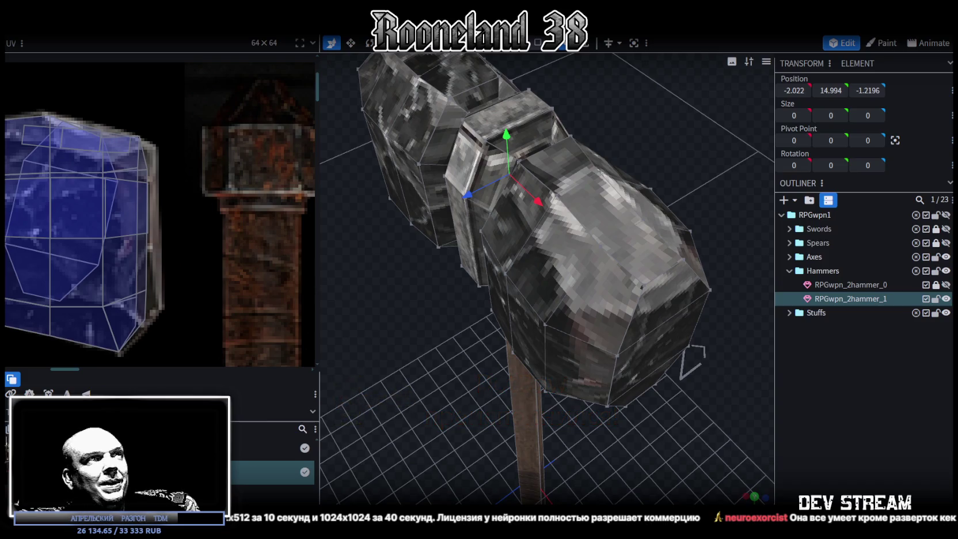
Move two vertices on the head's end inward along Z by 0.1
mouse_move(457, 352)
mouse_down()
mouse_move(382, 337)
mouse_move(397, 324)
mouse_up()
click(462, 215)
mouse_move(424, 260)
mouse_down()
mouse_move(437, 326)
mouse_move(559, 388)
mouse_move(634, 358)
mouse_move(570, 347)
mouse_move(454, 228)
mouse_up()
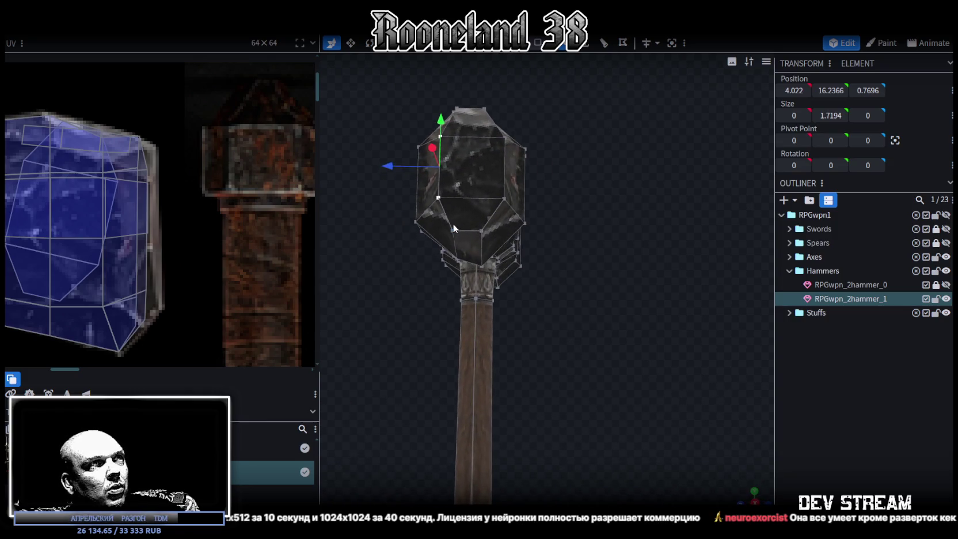
click(481, 230)
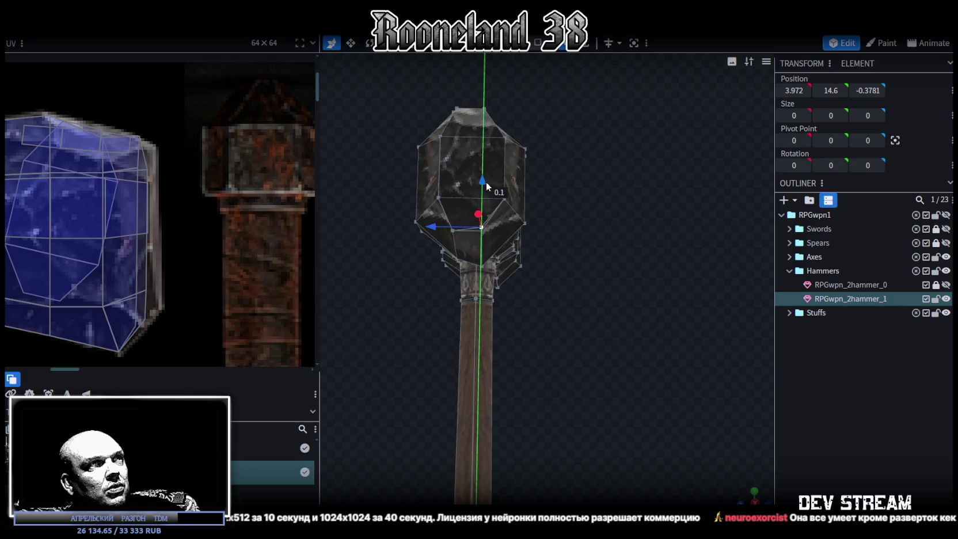
drag(452, 233, 411, 230)
mouse_move(385, 320)
mouse_down()
mouse_move(479, 384)
mouse_move(596, 398)
mouse_move(654, 390)
mouse_move(591, 307)
mouse_move(596, 341)
mouse_move(571, 318)
mouse_move(484, 392)
mouse_up()
Raise and nudge a lower end vertex and its mirrored counterpart so both sides match
click(551, 292)
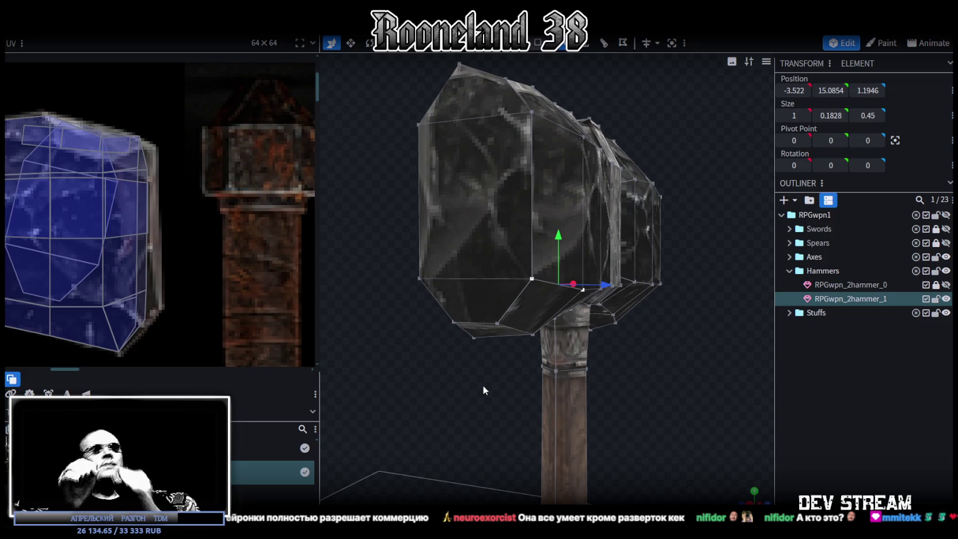
drag(496, 320, 511, 250)
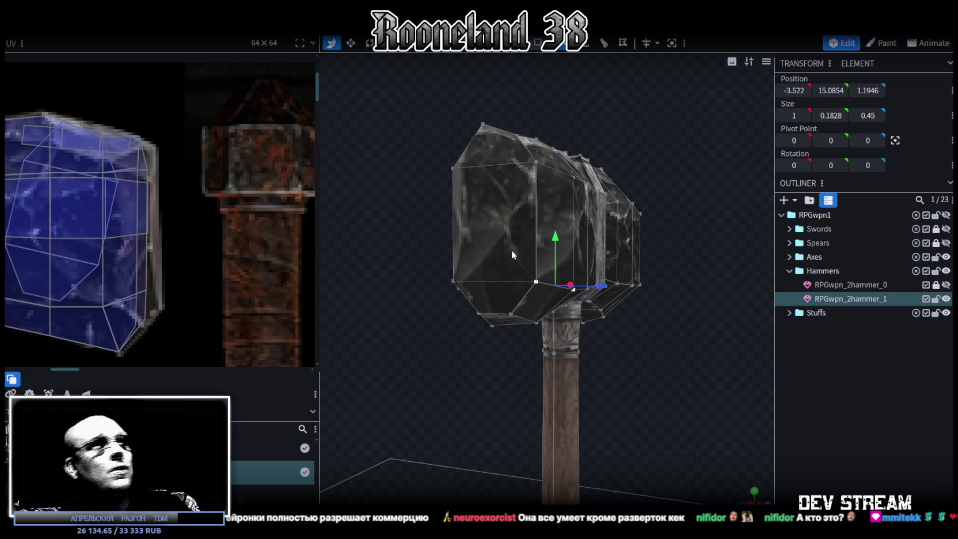
mouse_move(554, 116)
mouse_down()
mouse_move(543, 148)
mouse_move(572, 152)
mouse_move(561, 138)
mouse_move(556, 202)
mouse_up()
click(556, 200)
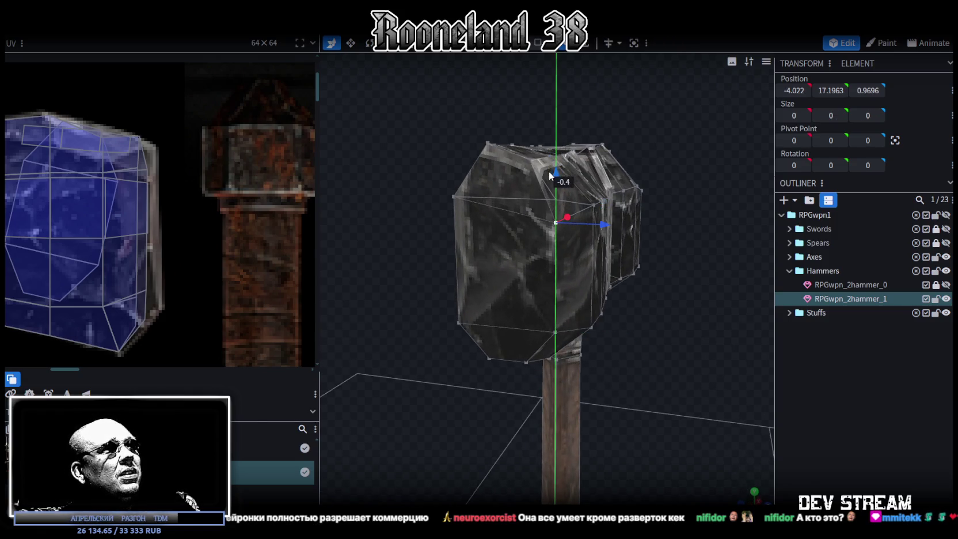
click(556, 332)
drag(551, 282, 550, 271)
mouse_move(599, 320)
mouse_down()
mouse_move(646, 387)
mouse_move(653, 383)
mouse_up()
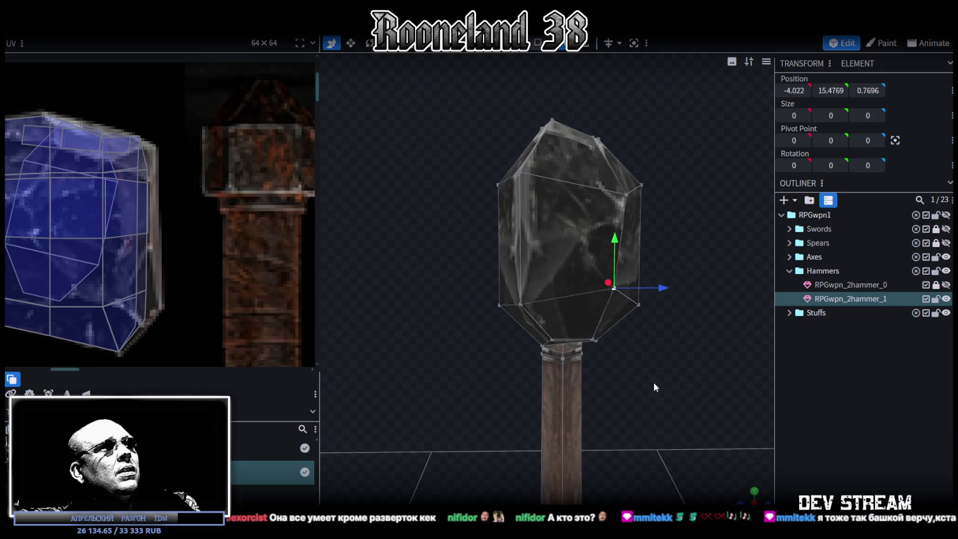
click(526, 307)
drag(577, 303, 576, 301)
drag(531, 256, 528, 248)
mouse_move(663, 305)
mouse_down()
mouse_move(692, 324)
mouse_move(564, 330)
mouse_move(393, 312)
mouse_up()
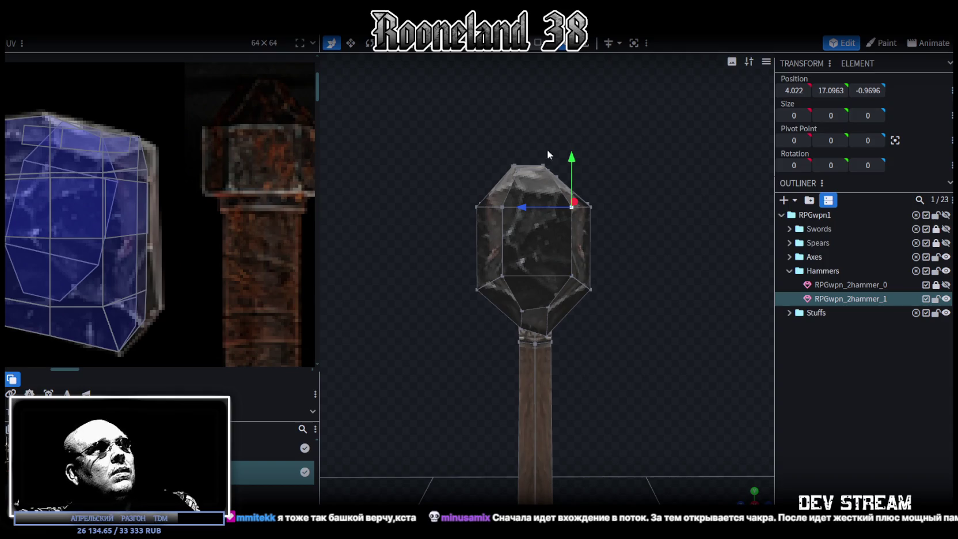
Tilt the first head's end face -10°, shrink its depth to 1.6114 and center it at Z 0
click(542, 237)
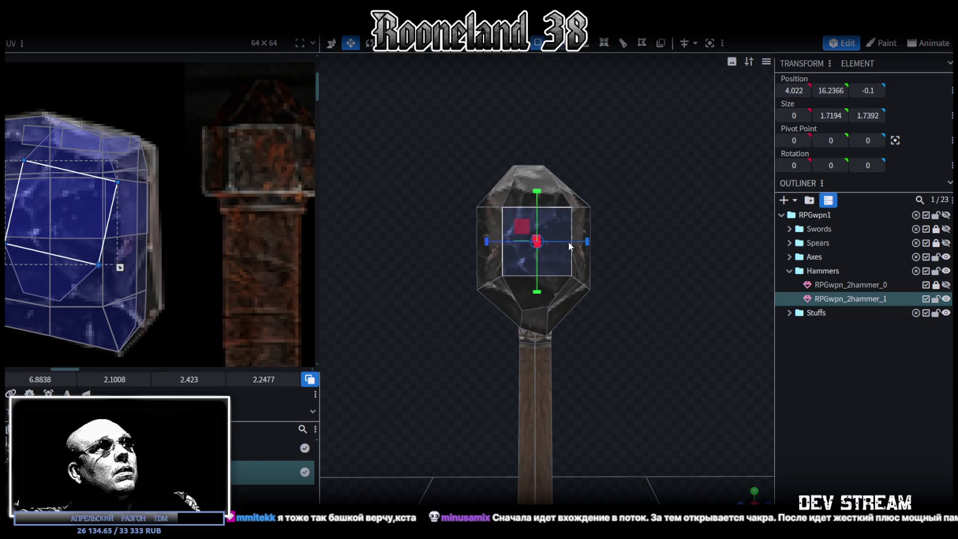
key(r)
mouse_move(618, 266)
mouse_down()
mouse_move(627, 313)
mouse_move(616, 311)
mouse_up()
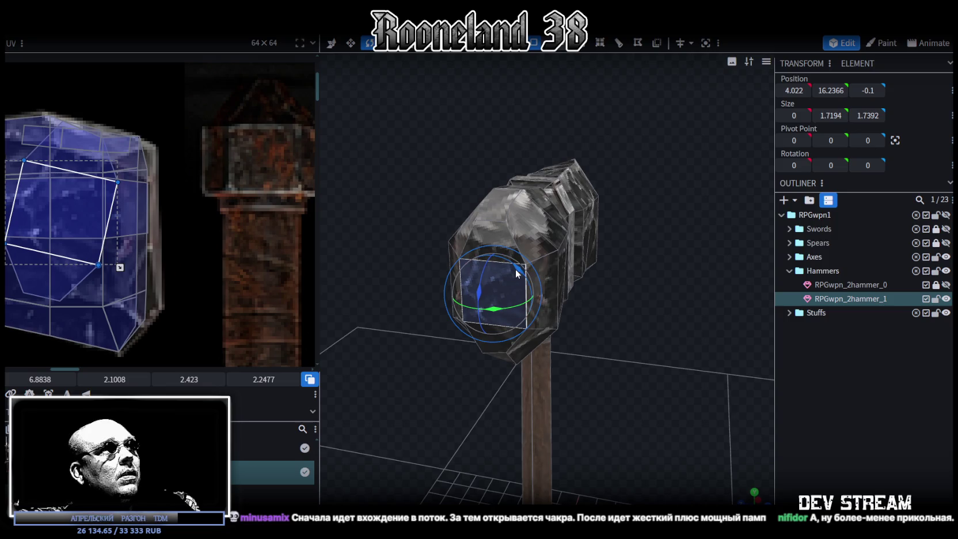
mouse_move(515, 269)
mouse_down()
mouse_move(515, 279)
mouse_move(634, 324)
mouse_up()
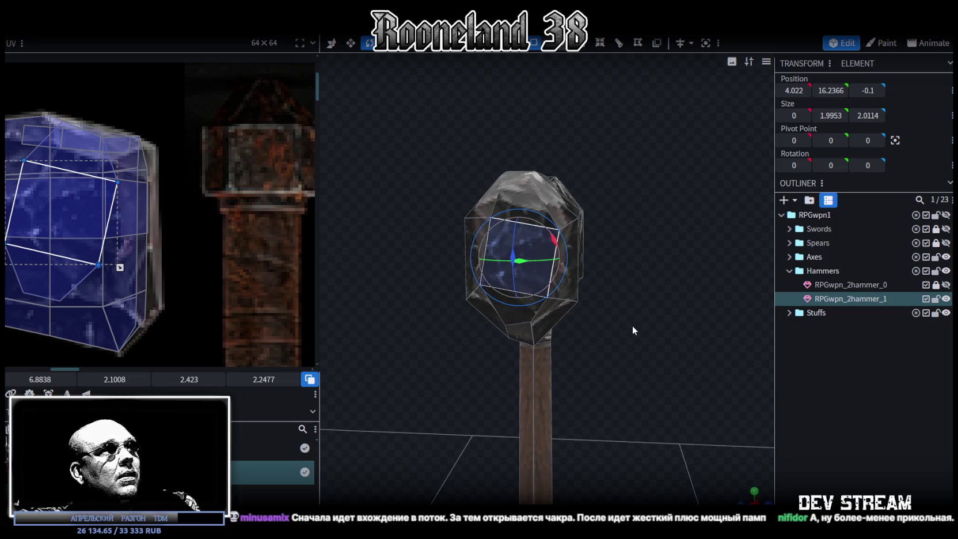
key(v)
mouse_move(563, 257)
mouse_down()
mouse_move(600, 288)
mouse_move(628, 287)
mouse_up()
key(v)
drag(507, 242, 503, 261)
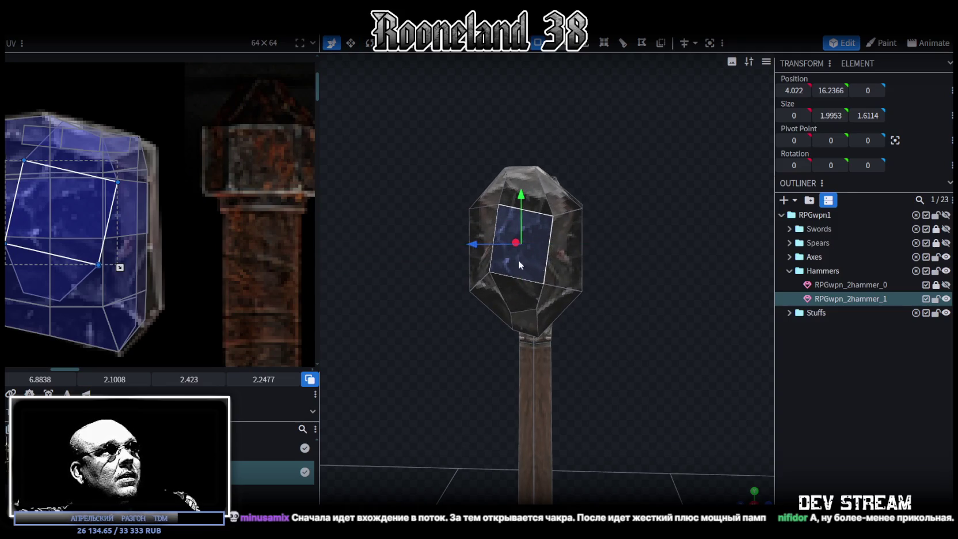
mouse_move(627, 316)
mouse_down()
mouse_move(520, 307)
mouse_move(492, 233)
mouse_move(503, 244)
mouse_move(476, 248)
mouse_up()
Push that end face outward along X from a flat side view
key(r)
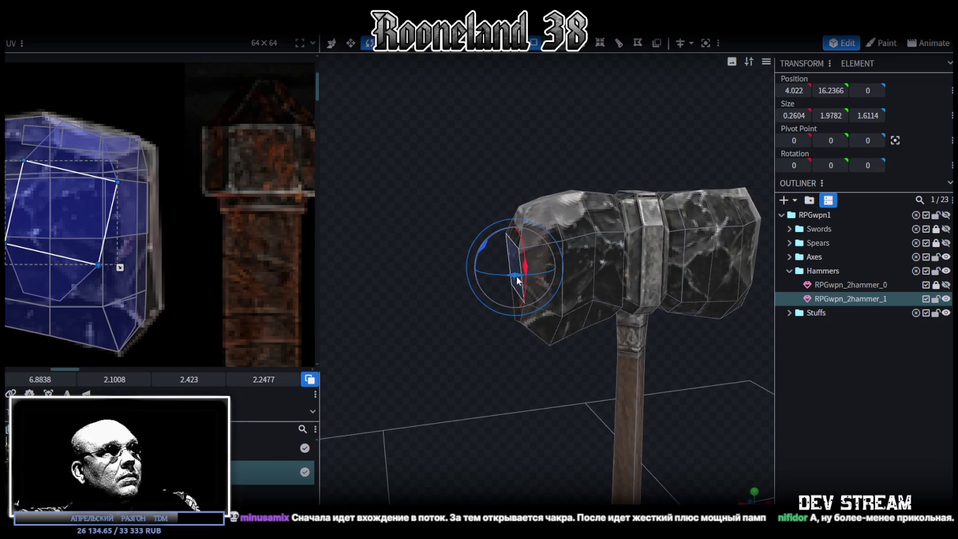
key(KP_1)
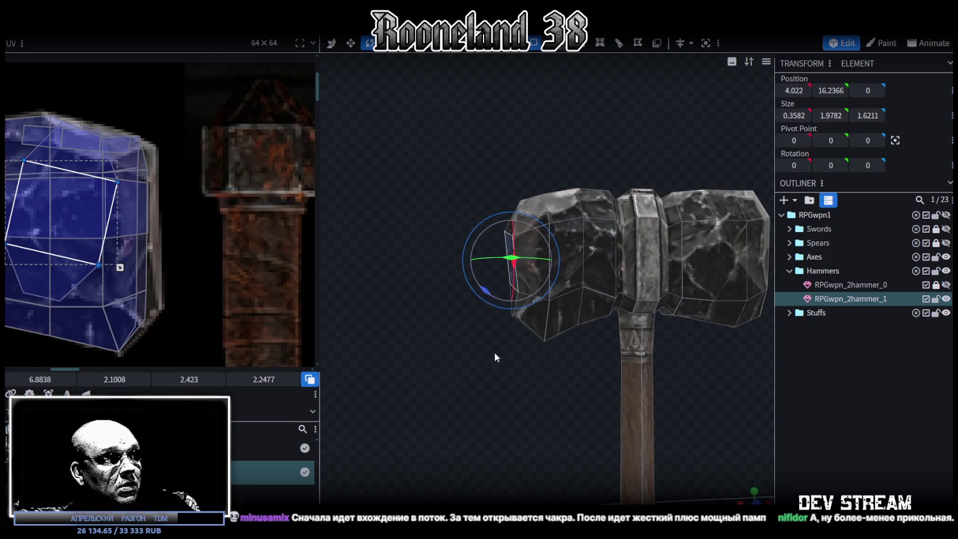
key(v)
drag(469, 262, 461, 258)
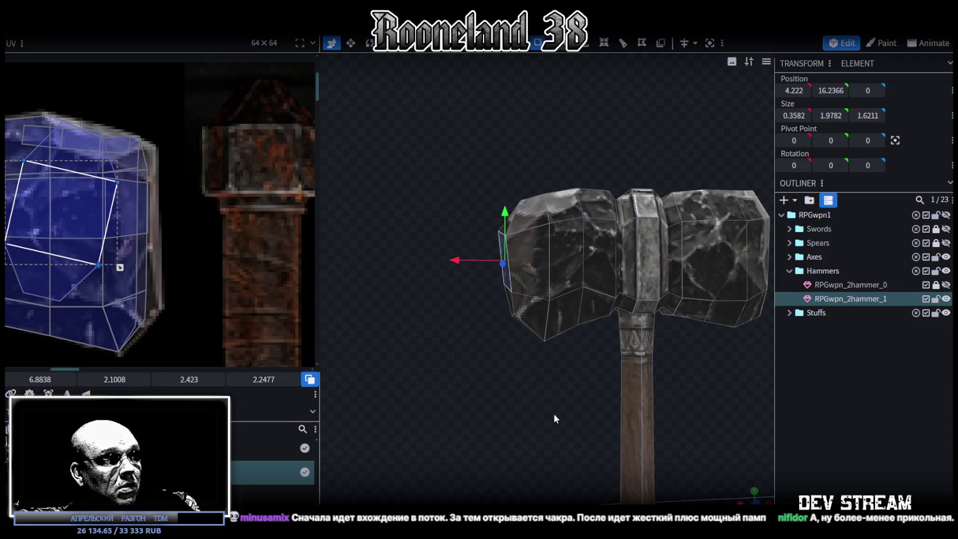
mouse_move(554, 414)
mouse_down()
mouse_move(521, 370)
mouse_move(586, 346)
mouse_move(617, 266)
mouse_move(693, 282)
mouse_move(671, 329)
mouse_up()
Tilt the other head's end face -7.5°, push it outward along X and lower it slightly
click(619, 267)
key(r)
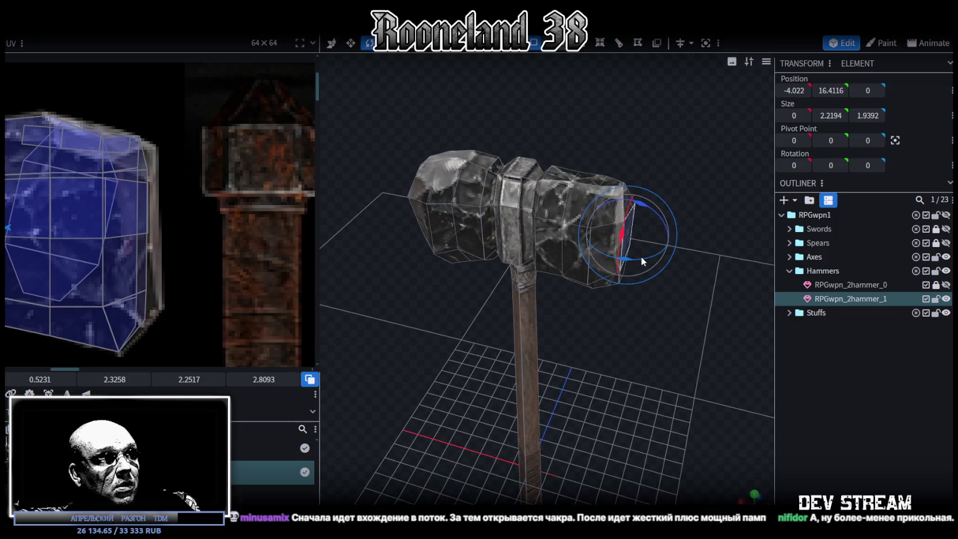
mouse_move(629, 263)
mouse_down()
mouse_move(637, 204)
mouse_move(684, 321)
mouse_move(662, 232)
mouse_up()
key(v)
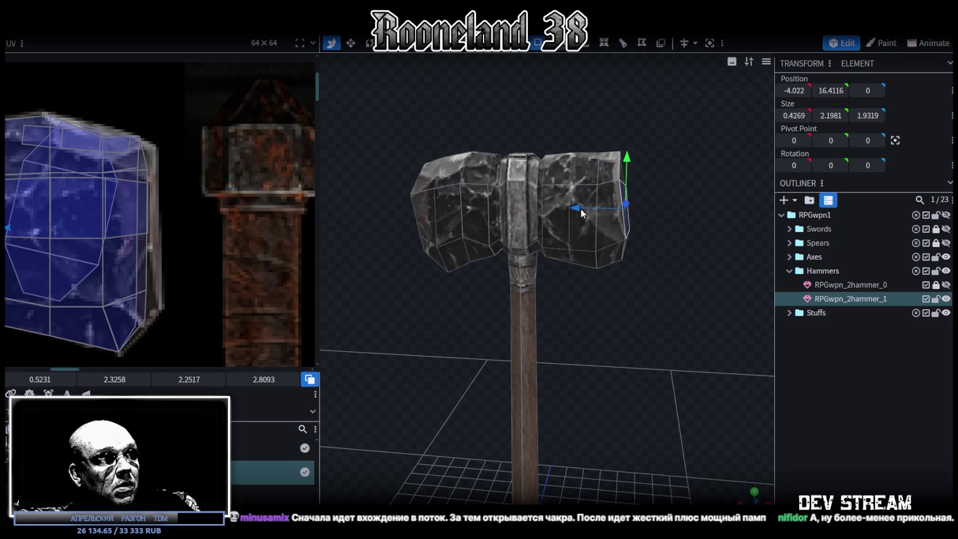
drag(581, 212, 588, 209)
mouse_move(651, 294)
mouse_down()
mouse_move(664, 290)
mouse_move(611, 314)
mouse_move(602, 207)
mouse_up()
drag(646, 342, 661, 207)
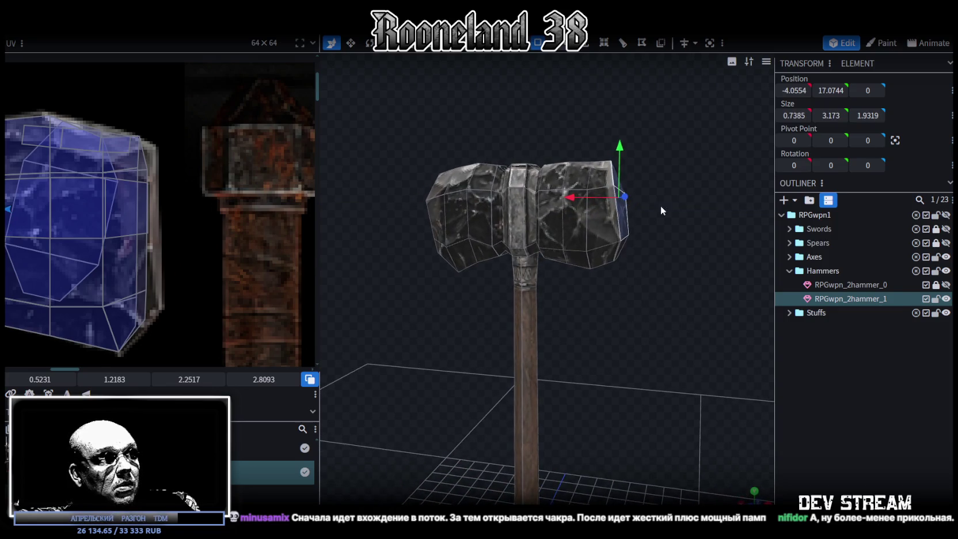
drag(619, 146, 620, 158)
drag(639, 242, 677, 278)
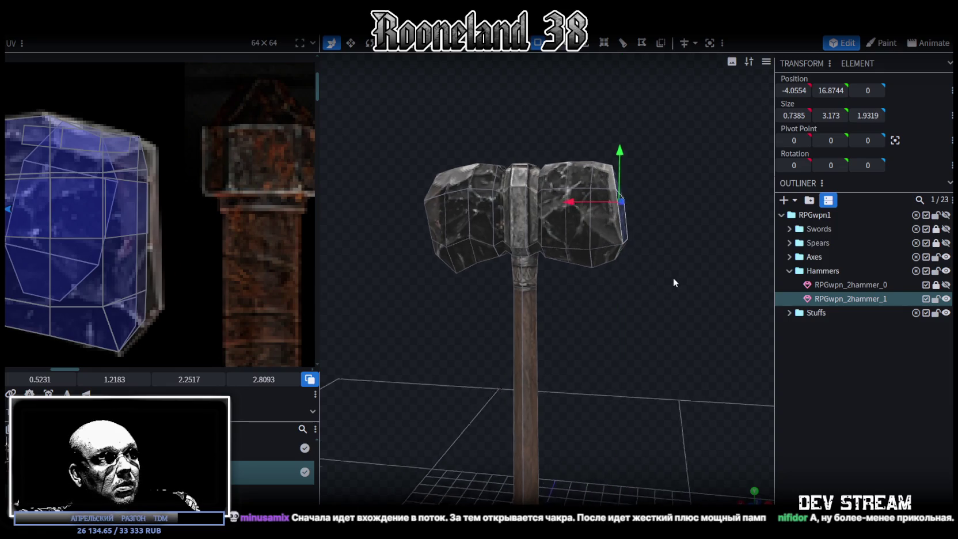
click(826, 407)
mouse_move(666, 339)
mouse_down()
mouse_move(418, 348)
mouse_move(353, 320)
mouse_move(539, 359)
mouse_move(653, 342)
mouse_move(719, 380)
mouse_move(483, 376)
mouse_move(683, 317)
mouse_move(687, 270)
mouse_up()
click(610, 246)
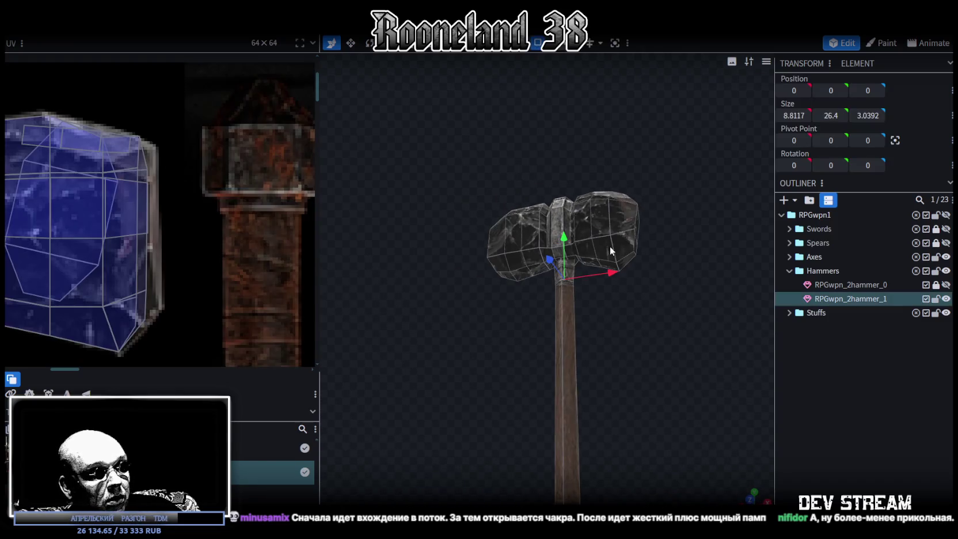
Inspect the head's lower-left corner vertex from several angles
scroll(668, 339, up, 4)
mouse_move(668, 339)
mouse_down()
mouse_move(562, 316)
mouse_move(436, 326)
mouse_move(421, 296)
mouse_move(552, 92)
mouse_up()
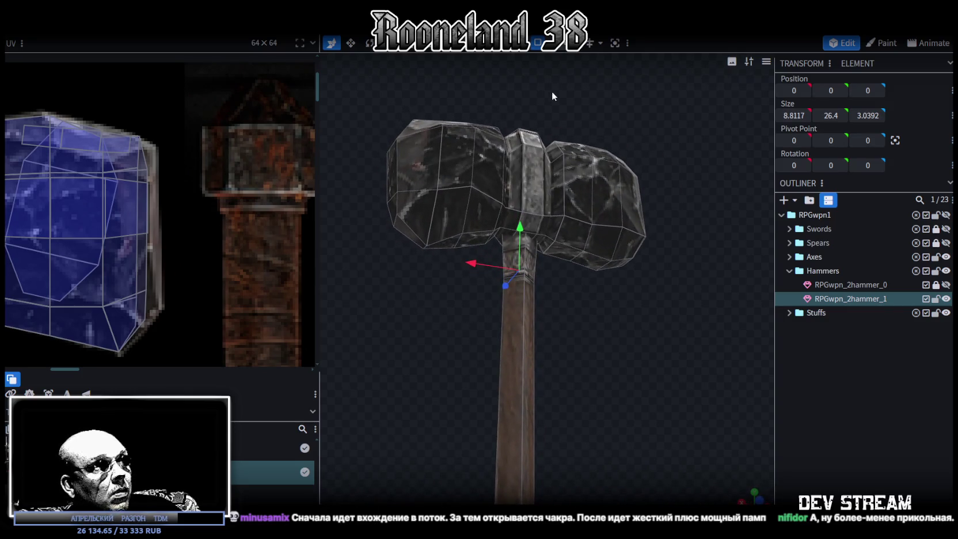
click(428, 237)
mouse_move(412, 321)
mouse_down()
mouse_move(389, 363)
mouse_move(402, 374)
mouse_move(492, 360)
mouse_move(662, 366)
mouse_up()
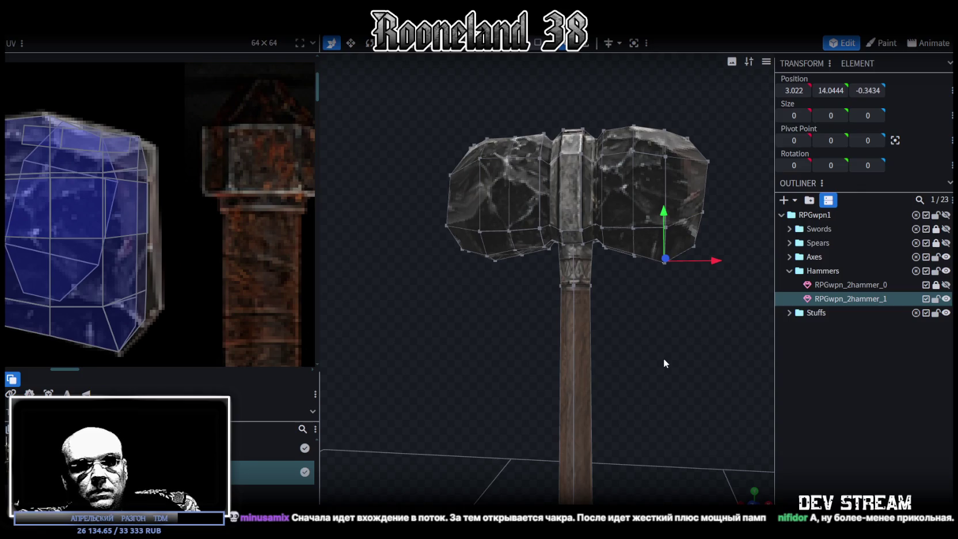
mouse_move(662, 358)
mouse_down()
mouse_move(685, 366)
mouse_move(681, 357)
mouse_move(638, 382)
mouse_move(681, 350)
mouse_move(544, 328)
mouse_up()
Save RPGweapon.bbmodel and zoom the UV editor out to the whole texture sheet
key(ctrl+s)
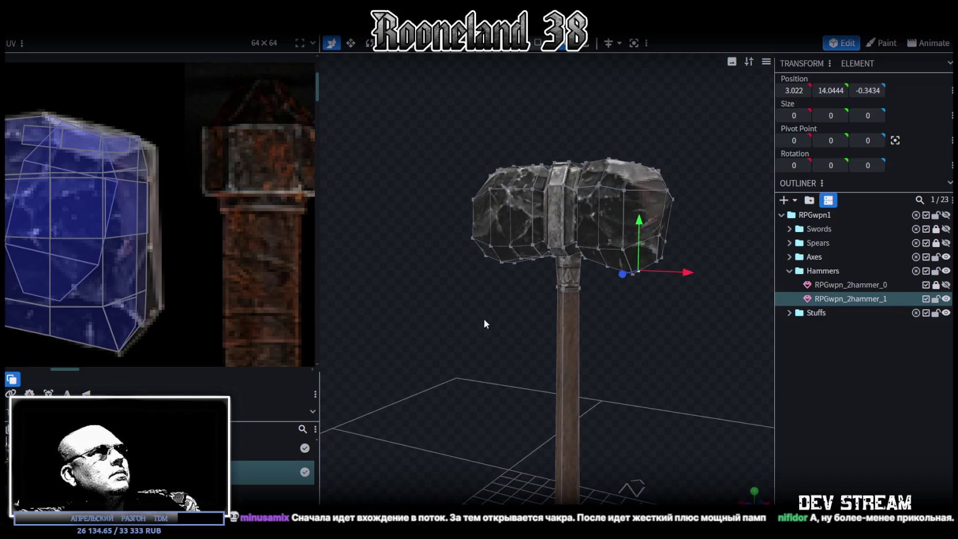
scroll(253, 286, down, 3)
scroll(253, 286, down, 2)
scroll(256, 288, down, 2)
scroll(278, 317, down, 1)
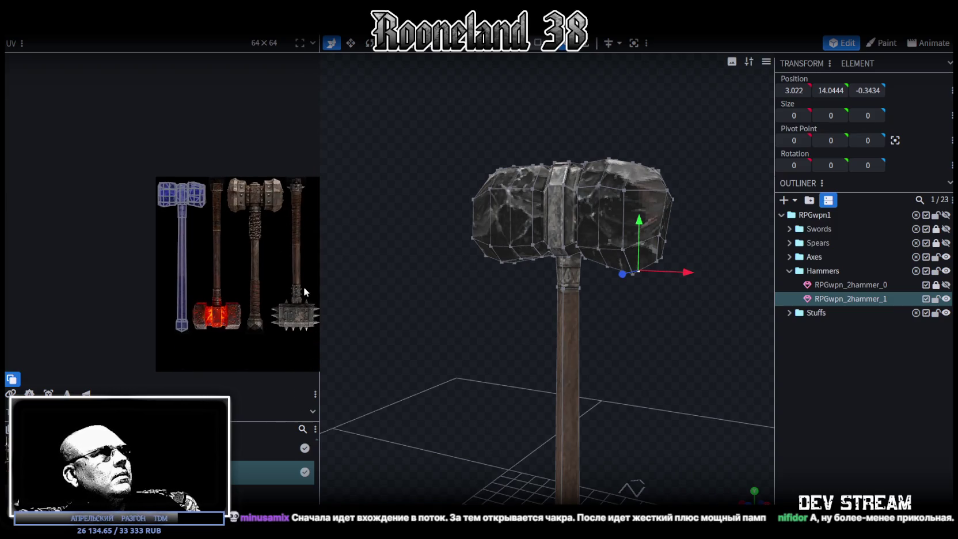
middle_drag(288, 281, 251, 267)
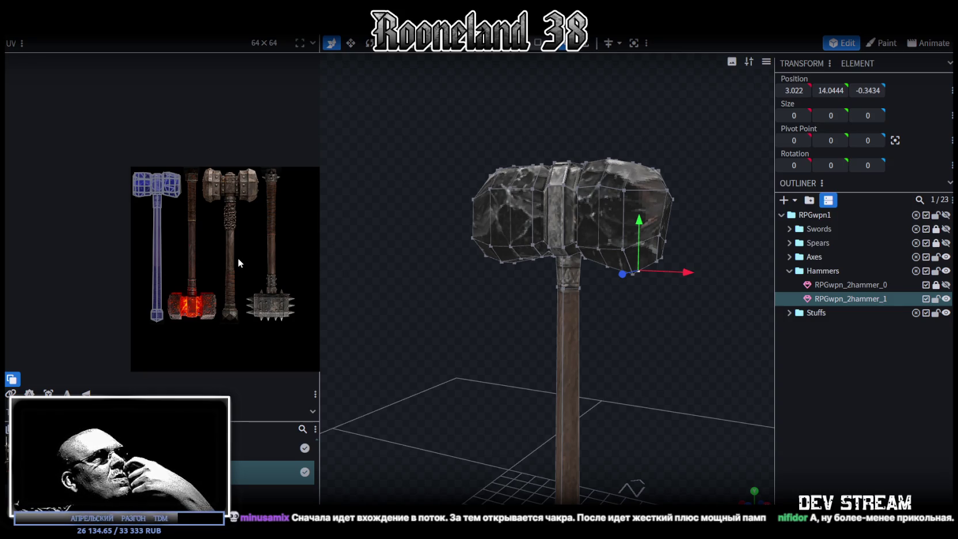
drag(623, 374, 563, 349)
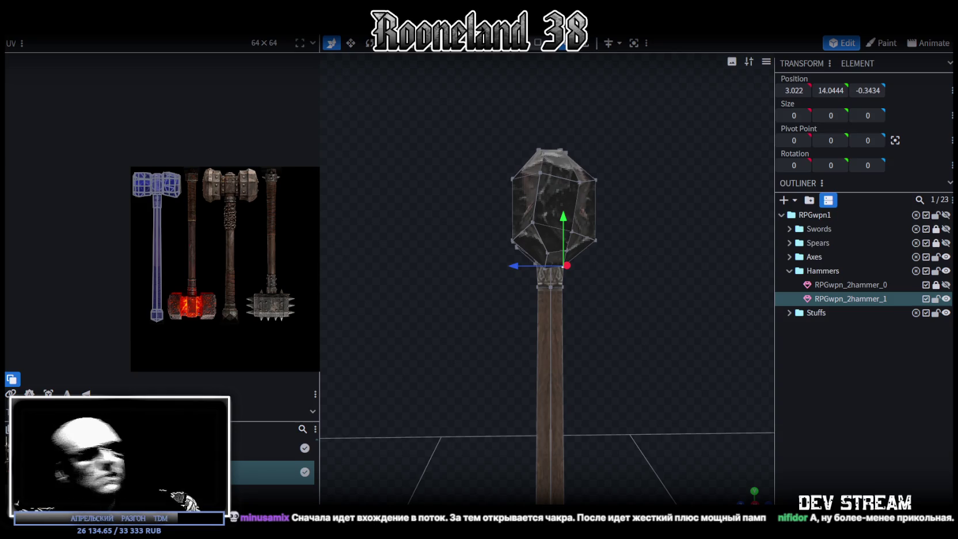
scroll(616, 258, up, 2)
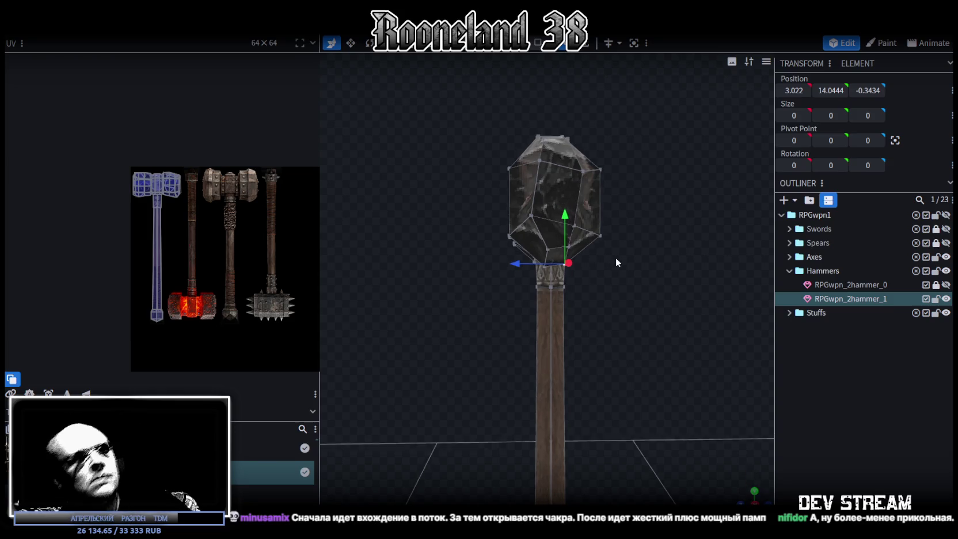
mouse_move(676, 267)
mouse_down()
mouse_move(622, 283)
mouse_move(562, 262)
mouse_up()
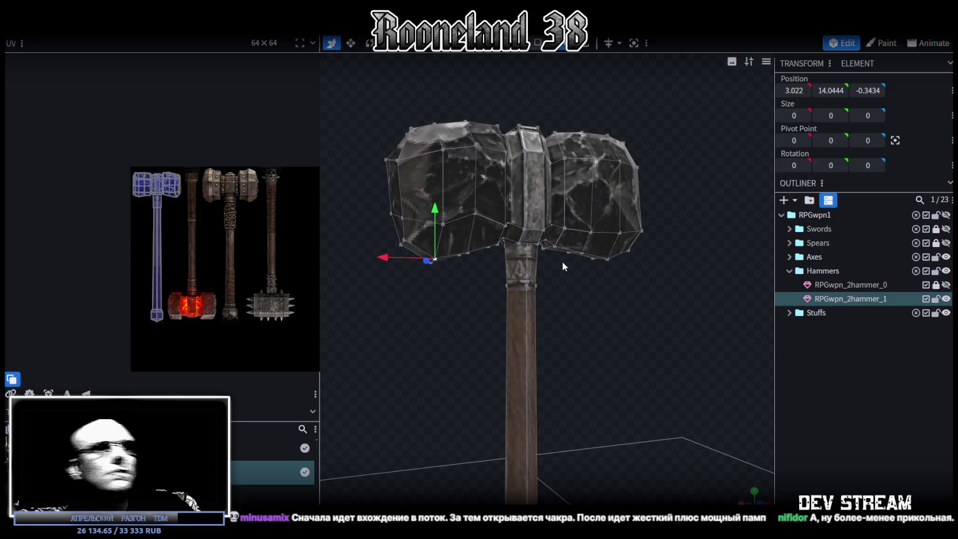
Lock and hide RPGwpn_2hammer_1, and show and unlock RPGwpn_2hammer_0
click(936, 299)
click(946, 299)
click(946, 284)
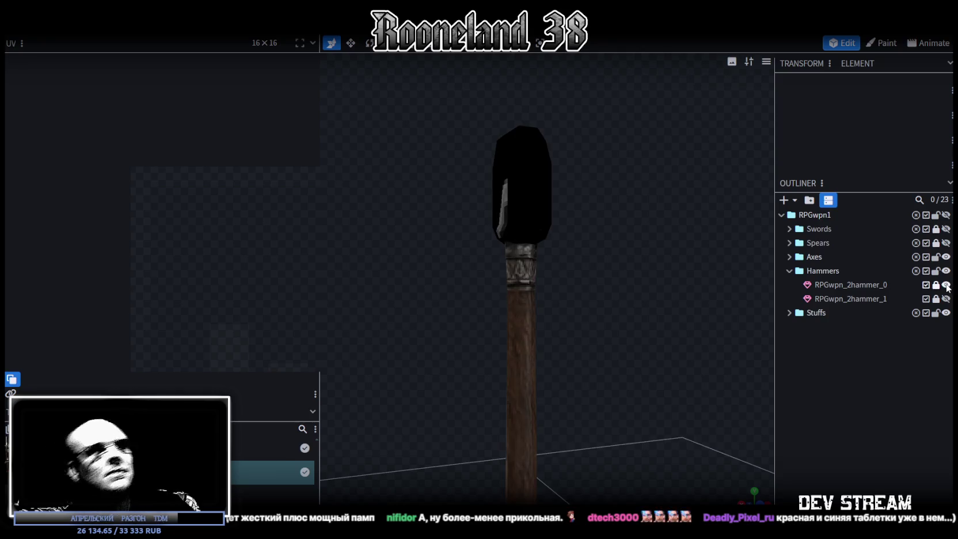
click(936, 285)
Duplicate RPGwpn_2hammer_0, hide the original, and rename the copy RPGwpn_2hammer_2
click(855, 283)
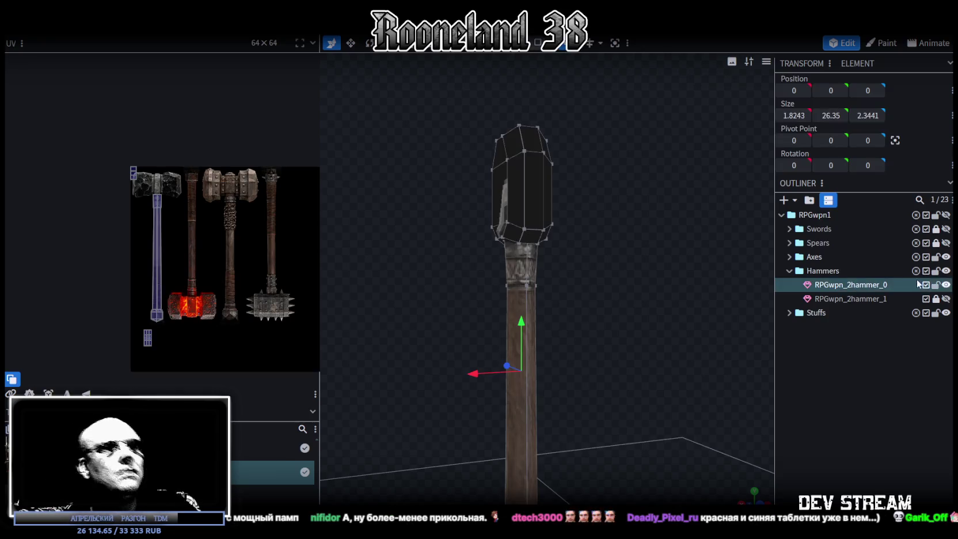
key(ctrl+d)
click(935, 285)
click(946, 285)
drag(902, 304, 879, 315)
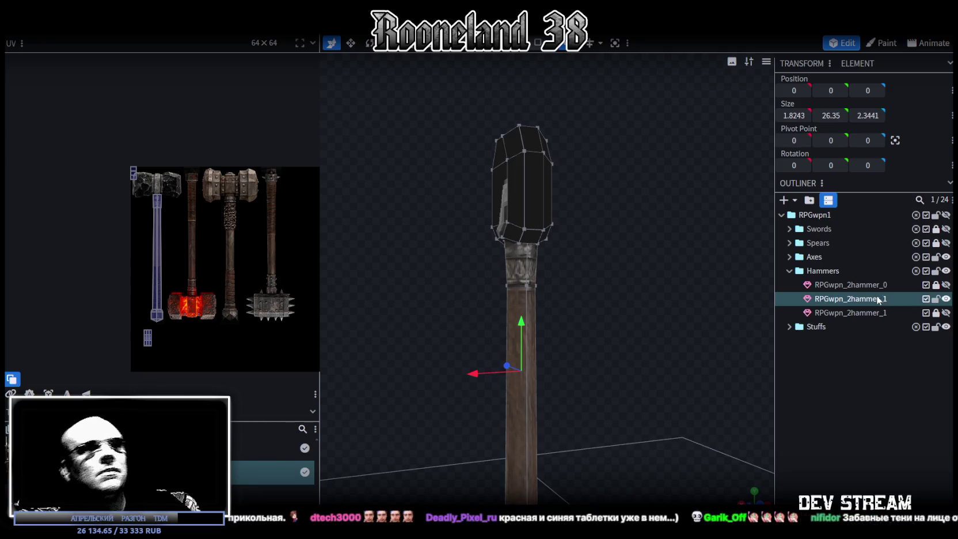
double_click(886, 313)
text(2)
key(Return)
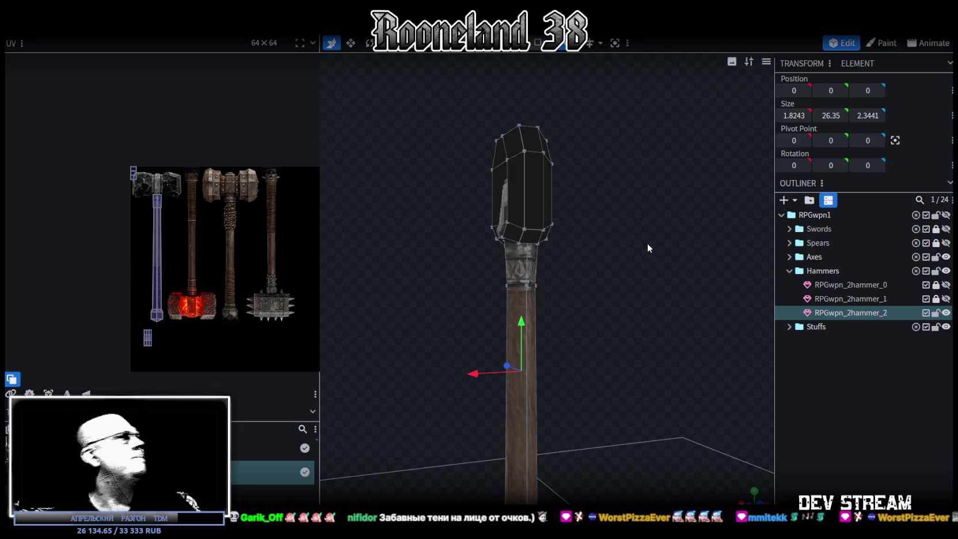
Orbit and zoom in on the new hammer's octagonal head
mouse_move(631, 249)
mouse_down()
mouse_move(605, 300)
mouse_move(662, 295)
mouse_move(631, 322)
mouse_up()
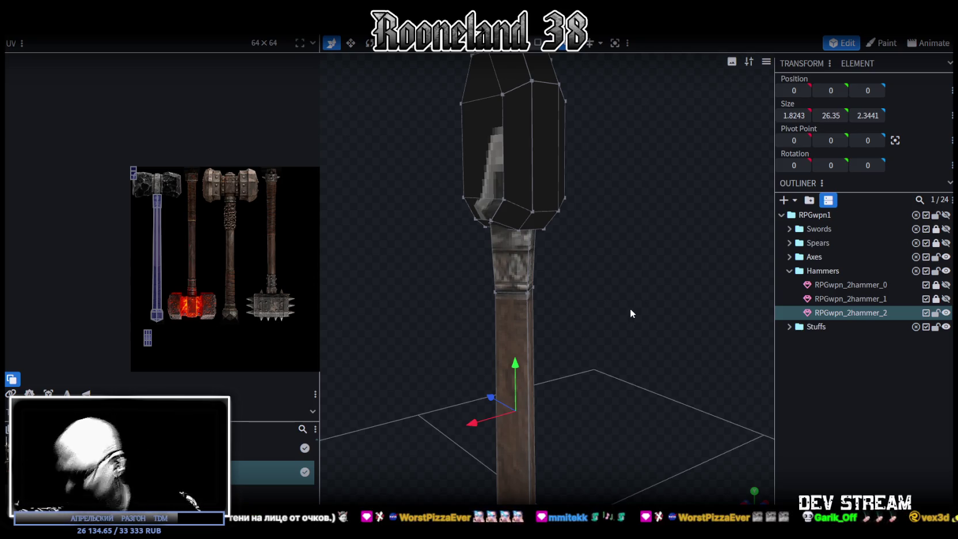
drag(635, 297, 672, 254)
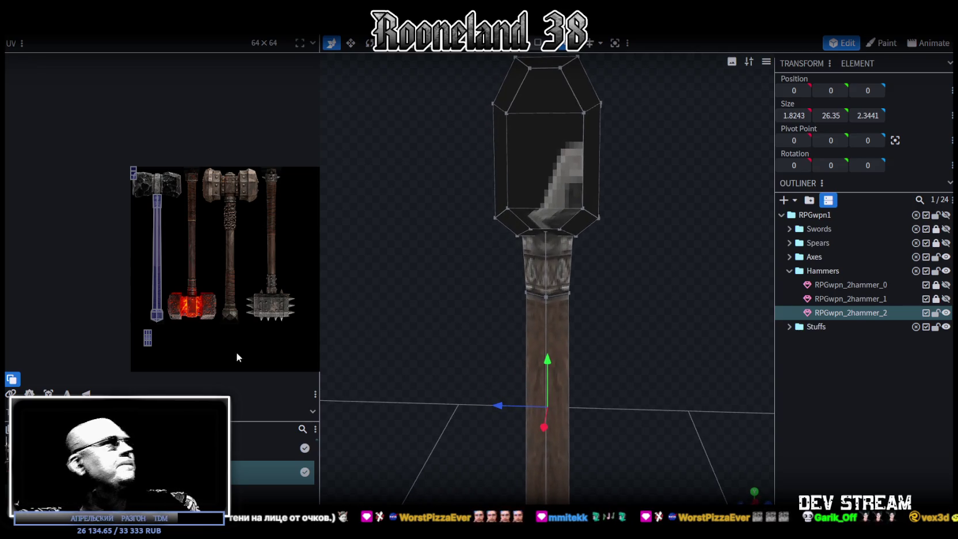
scroll(183, 325, up, 5)
scroll(201, 276, up, 1)
scroll(208, 255, up, 1)
scroll(455, 334, down, 1)
mouse_move(442, 352)
mouse_down()
mouse_move(486, 364)
mouse_move(580, 354)
mouse_move(615, 325)
mouse_move(638, 245)
mouse_move(617, 271)
mouse_move(593, 276)
mouse_move(635, 272)
mouse_move(644, 286)
mouse_move(562, 319)
mouse_move(609, 323)
mouse_move(600, 209)
mouse_up()
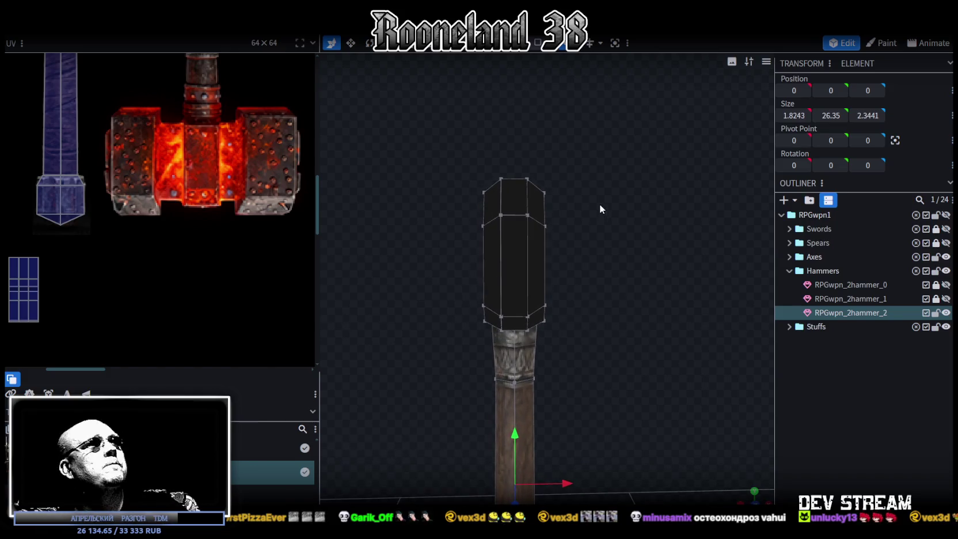
Widen the hammer head by pulling its left face out to Size X 1.2546
click(574, 184)
mouse_move(629, 354)
mouse_down()
mouse_move(590, 362)
mouse_move(664, 363)
mouse_move(634, 356)
mouse_move(606, 227)
mouse_up()
click(593, 352)
mouse_move(584, 192)
mouse_down()
mouse_move(538, 307)
mouse_move(593, 286)
mouse_up()
click(566, 299)
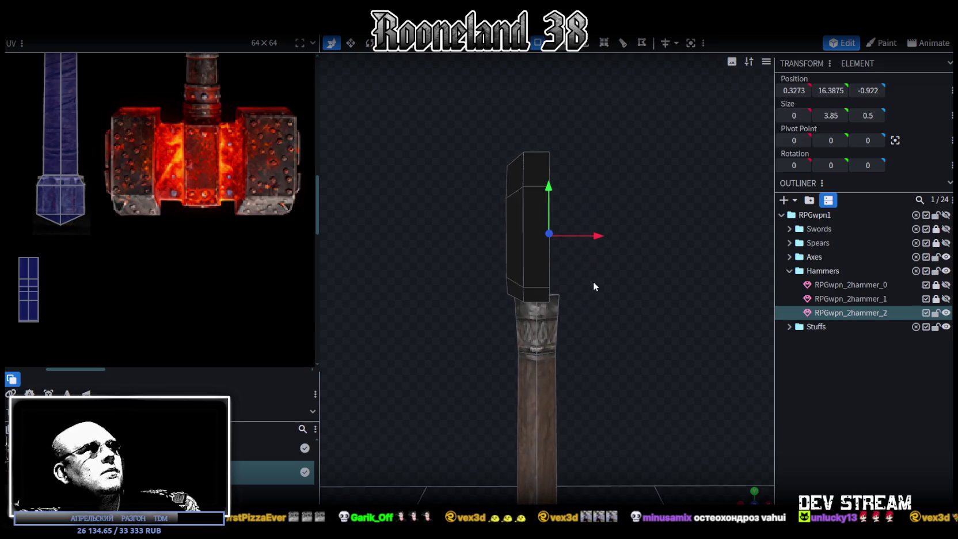
mouse_move(469, 146)
mouse_down()
mouse_move(508, 301)
mouse_move(479, 326)
mouse_move(650, 268)
mouse_move(599, 265)
mouse_move(472, 121)
mouse_move(593, 289)
mouse_move(569, 356)
mouse_up()
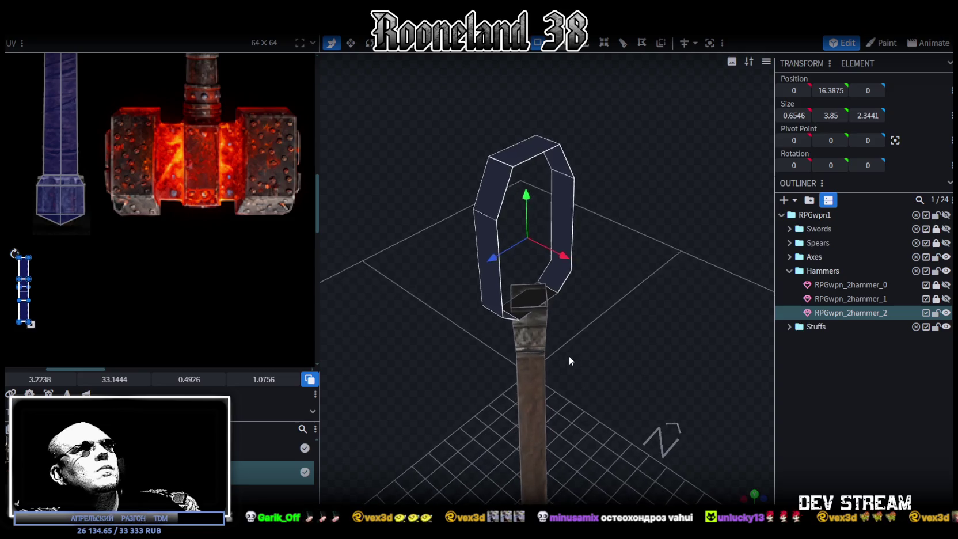
key(KP_1)
key(v)
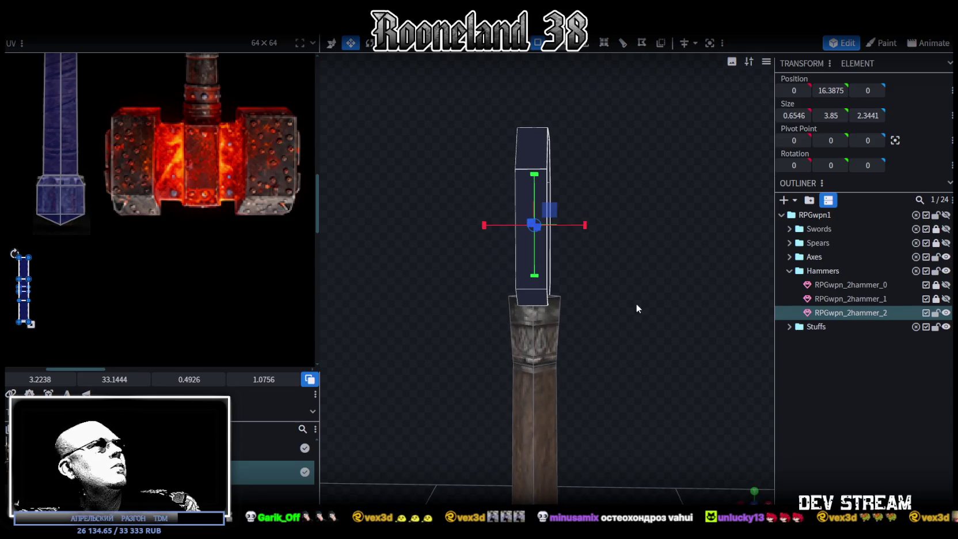
drag(574, 232, 596, 226)
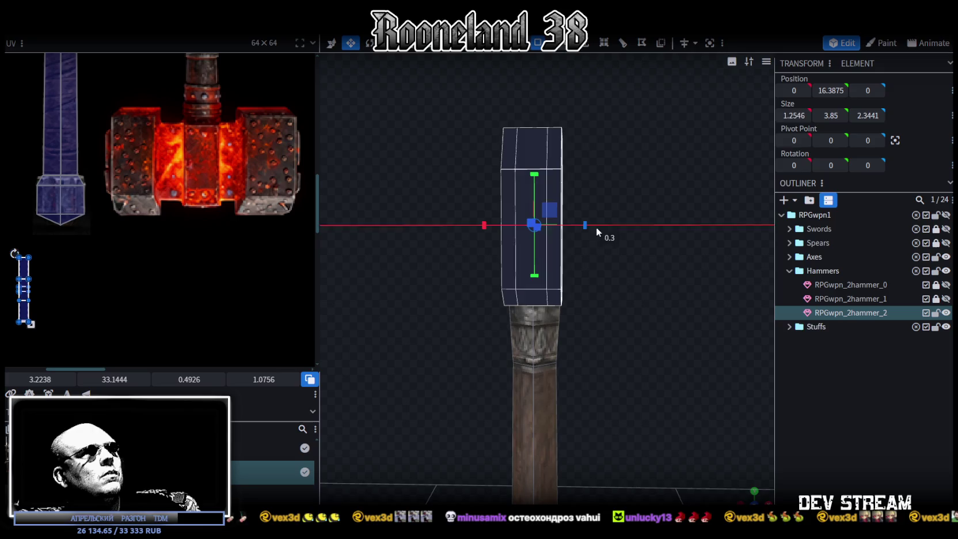
Stretch the head's top-right side panel across the full depth to Size Z 2.3441
mouse_move(619, 306)
mouse_down()
mouse_move(605, 334)
mouse_move(617, 311)
mouse_up()
click(579, 200)
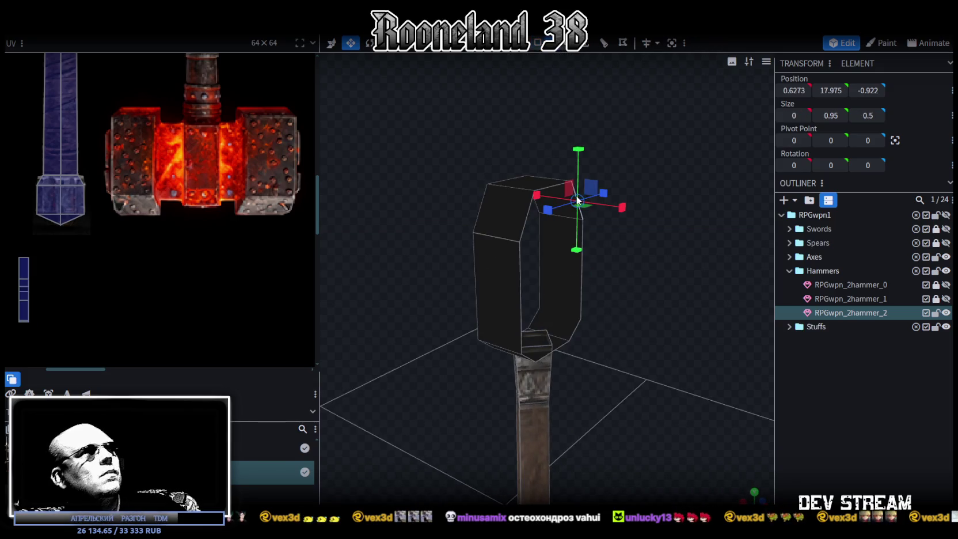
key(f)
mouse_move(536, 223)
mouse_down()
mouse_move(636, 248)
mouse_move(643, 265)
mouse_move(615, 286)
mouse_up()
click(568, 300)
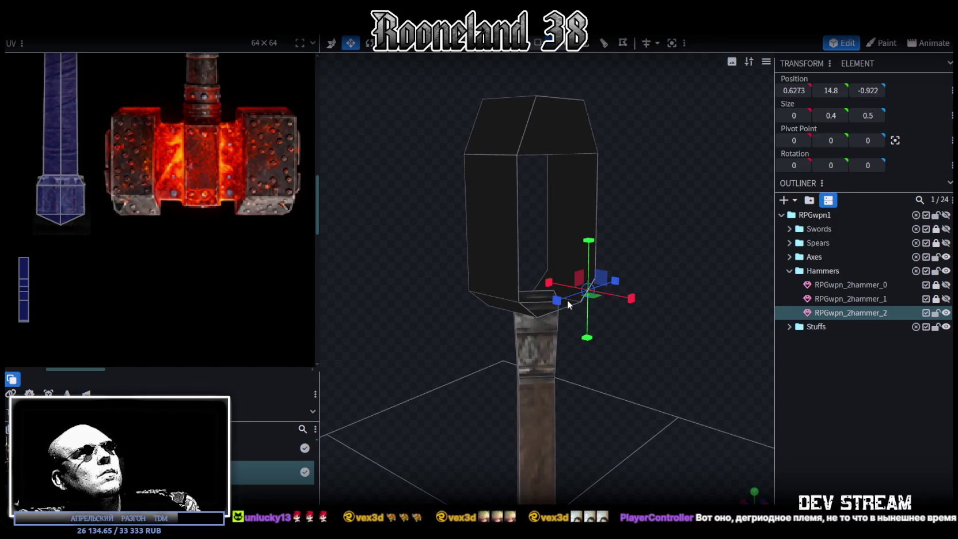
mouse_move(525, 314)
mouse_down()
mouse_move(657, 235)
mouse_move(599, 203)
mouse_up()
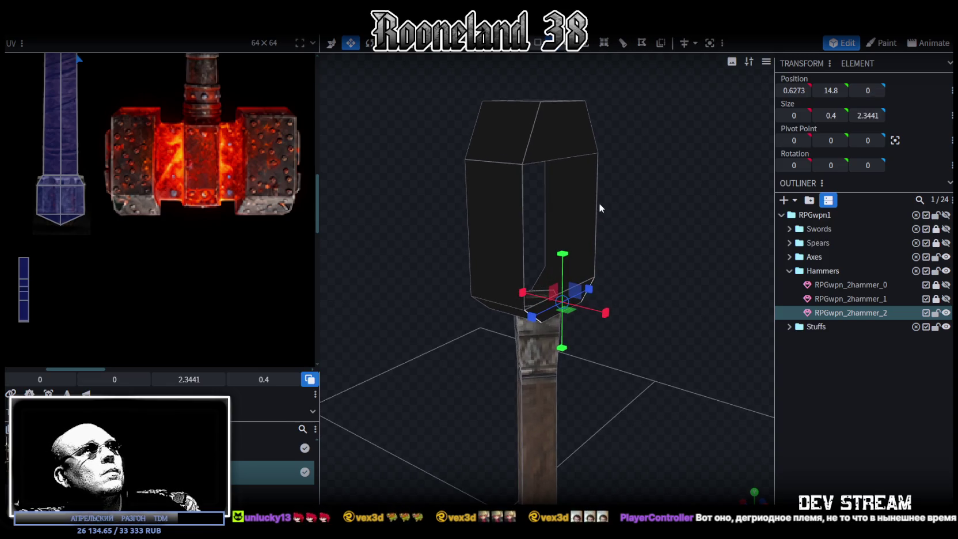
click(597, 204)
click(522, 219)
Check the head's top, lower, middle and left side pieces, ending in a straight side view
drag(414, 252, 539, 263)
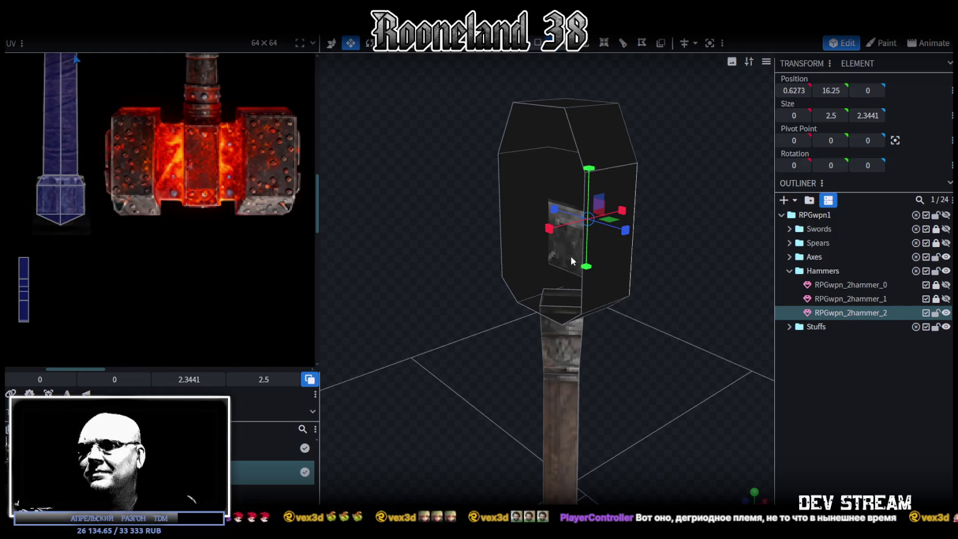
click(514, 123)
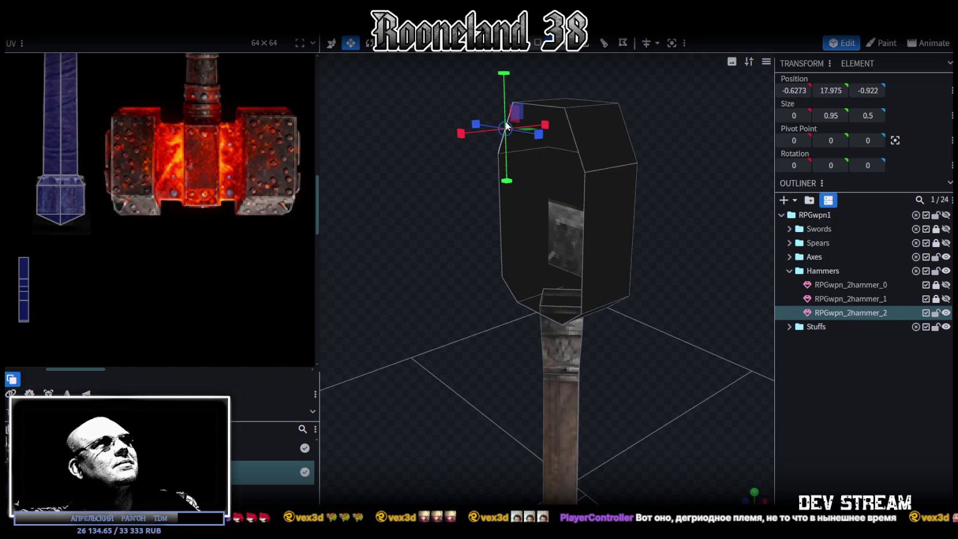
click(507, 290)
mouse_move(521, 286)
mouse_down()
mouse_move(659, 313)
mouse_move(570, 267)
mouse_up()
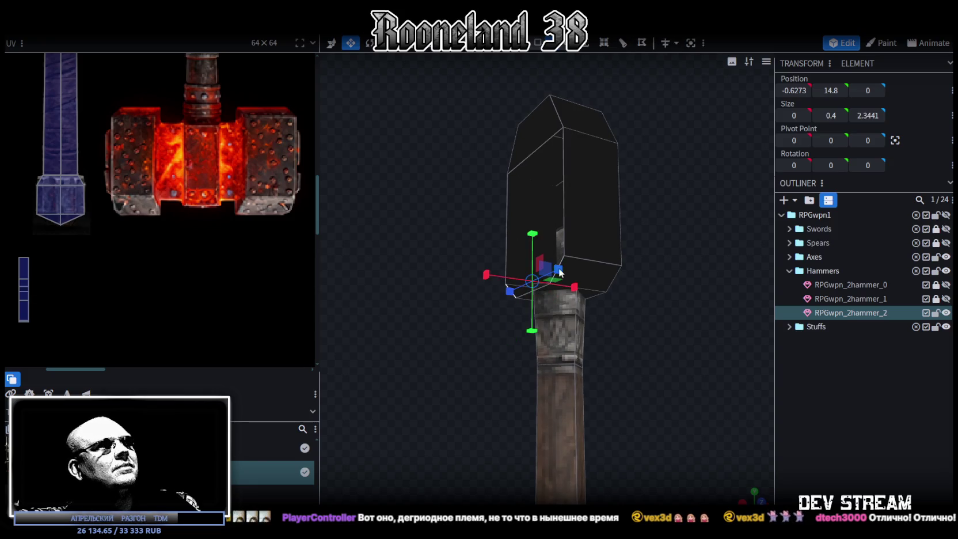
click(563, 211)
click(506, 225)
mouse_move(679, 200)
mouse_down()
mouse_move(627, 252)
mouse_move(635, 243)
mouse_move(571, 248)
mouse_move(636, 251)
mouse_move(633, 231)
mouse_move(572, 220)
mouse_up()
Place the selected face's UV on the middle hammer's handle in the texture
scroll(209, 153, down, 3)
middle_drag(209, 153, 194, 244)
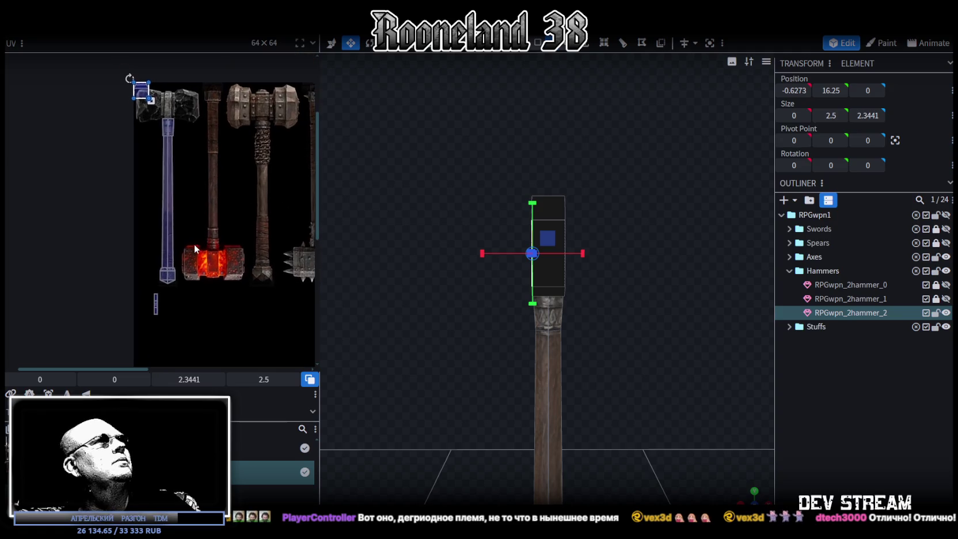
click(161, 137)
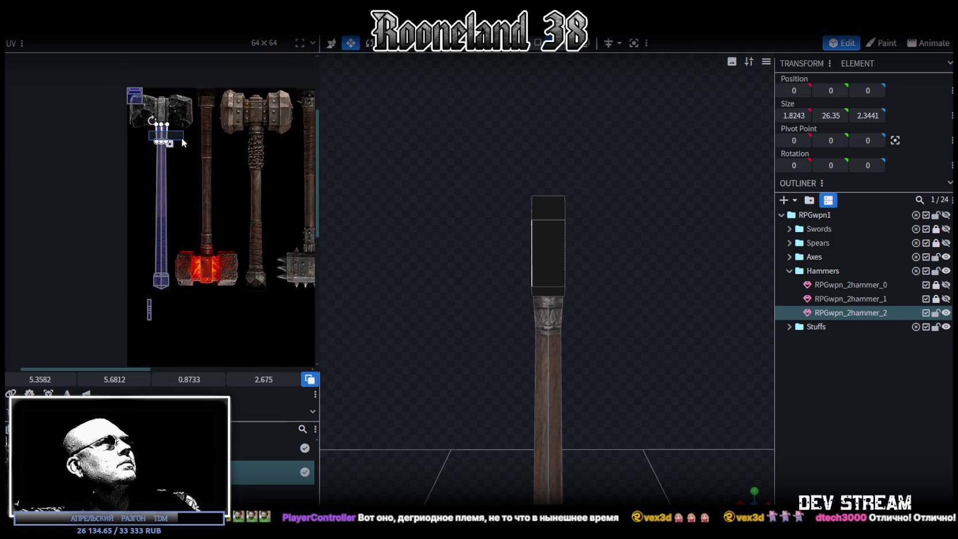
scroll(173, 143, up, 2)
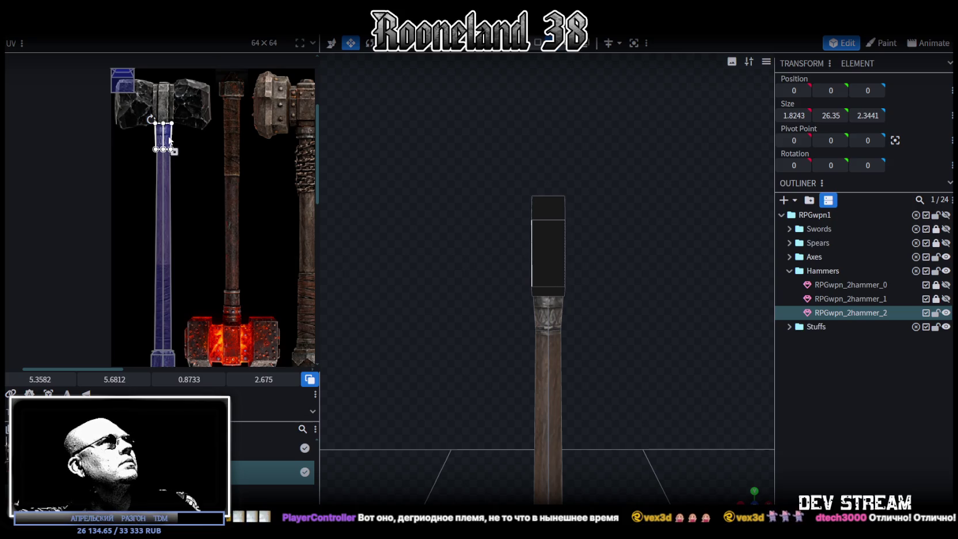
drag(169, 138, 238, 275)
scroll(247, 294, up, 2)
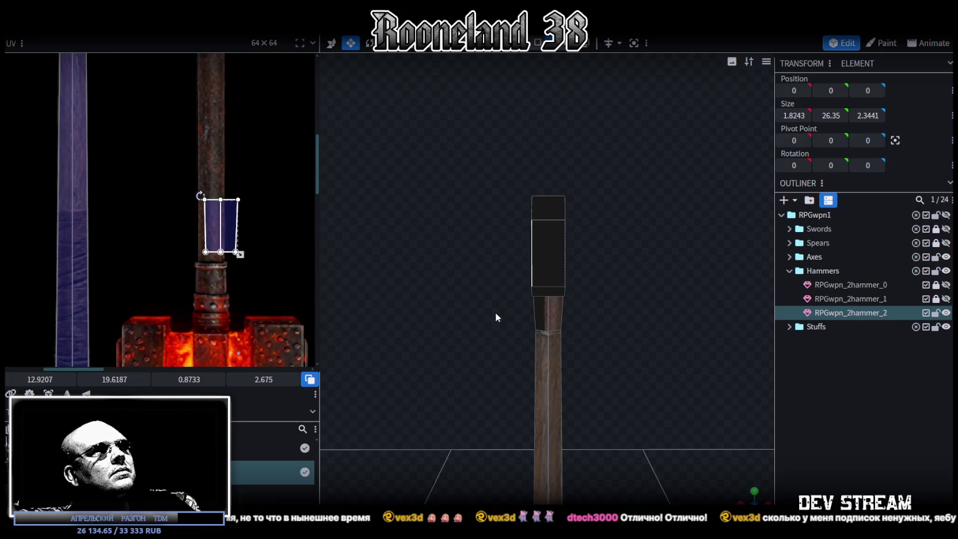
Raise the hammer head cube on the handle to Y 16.8875
drag(439, 344, 543, 335)
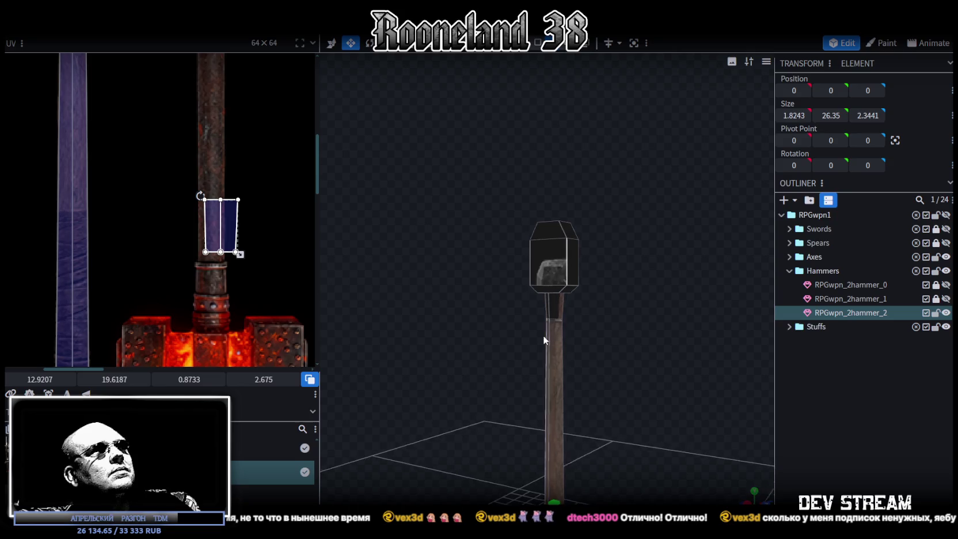
drag(467, 216, 640, 301)
drag(476, 171, 634, 305)
scroll(640, 297, up, 1)
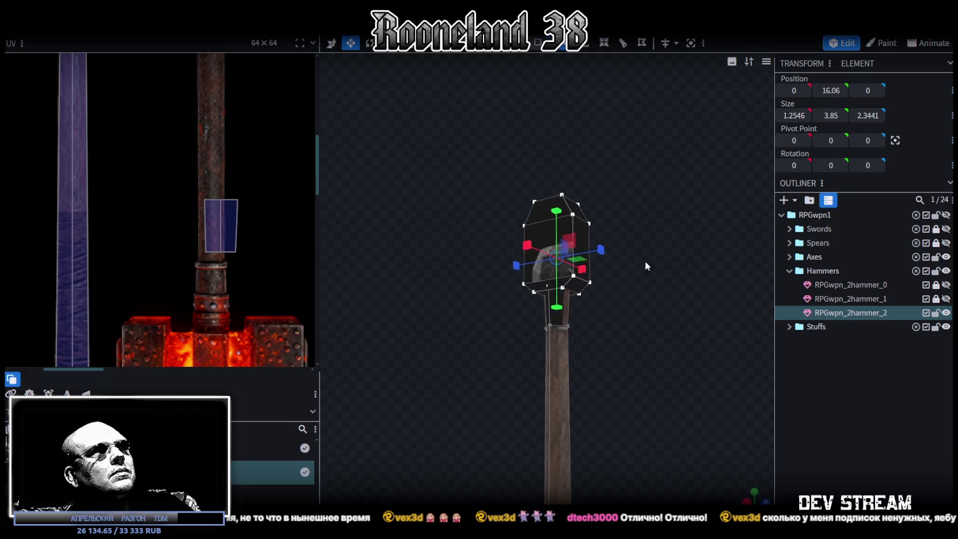
scroll(646, 259, up, 2)
scroll(609, 267, up, 2)
scroll(614, 273, up, 2)
key(v)
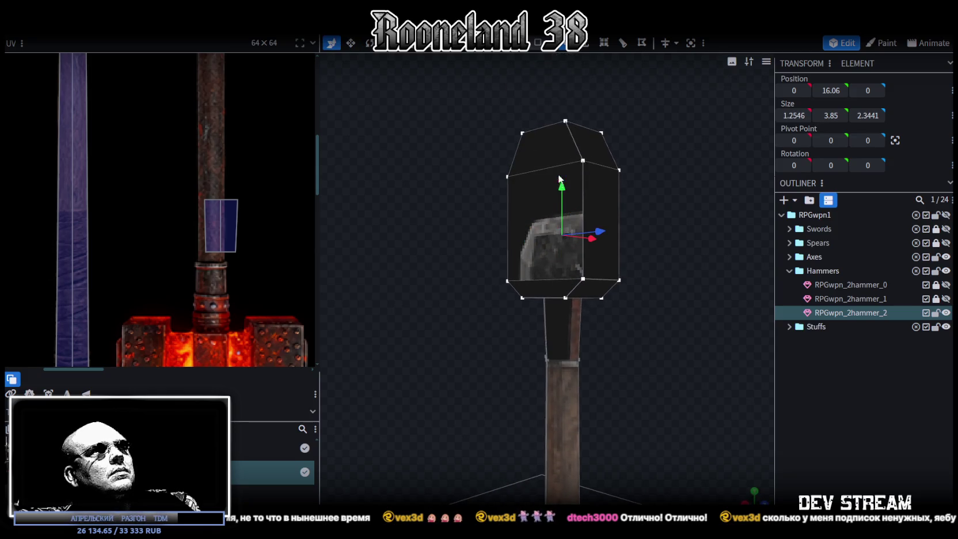
drag(565, 186, 566, 170)
mouse_move(544, 84)
mouse_down()
mouse_move(447, 80)
mouse_move(641, 256)
mouse_move(591, 253)
mouse_up()
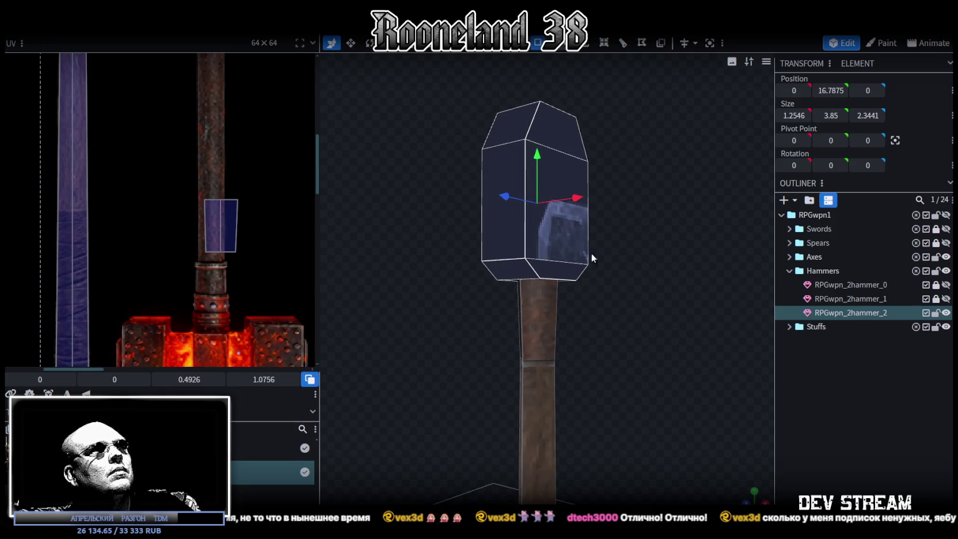
drag(537, 155, 531, 151)
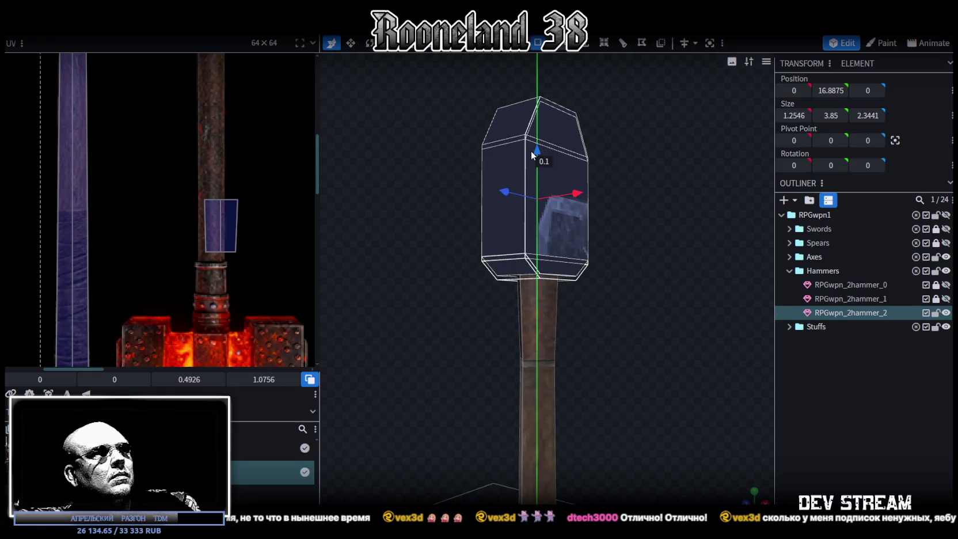
drag(624, 262, 598, 110)
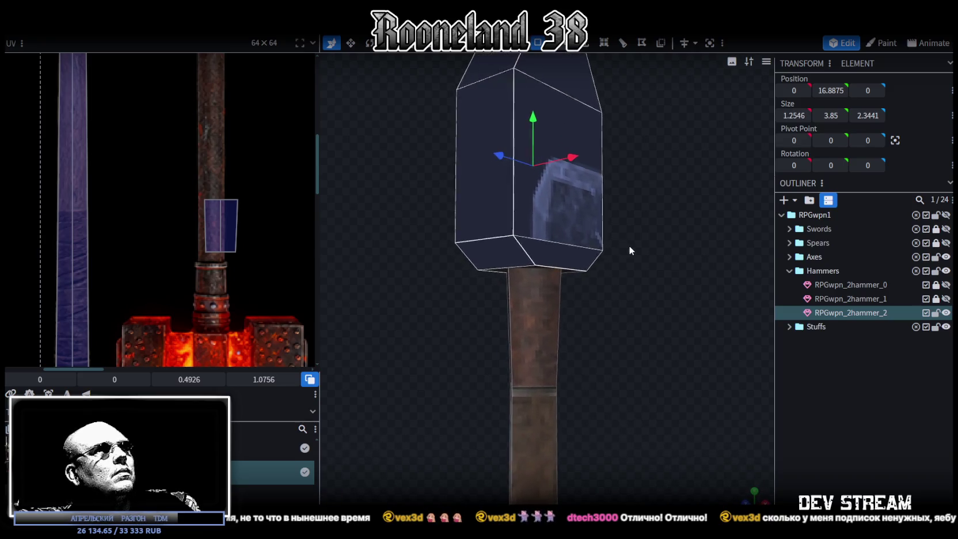
Select the head cube's bottom-edge vertices in vertex mode
click(567, 51)
drag(464, 332, 632, 265)
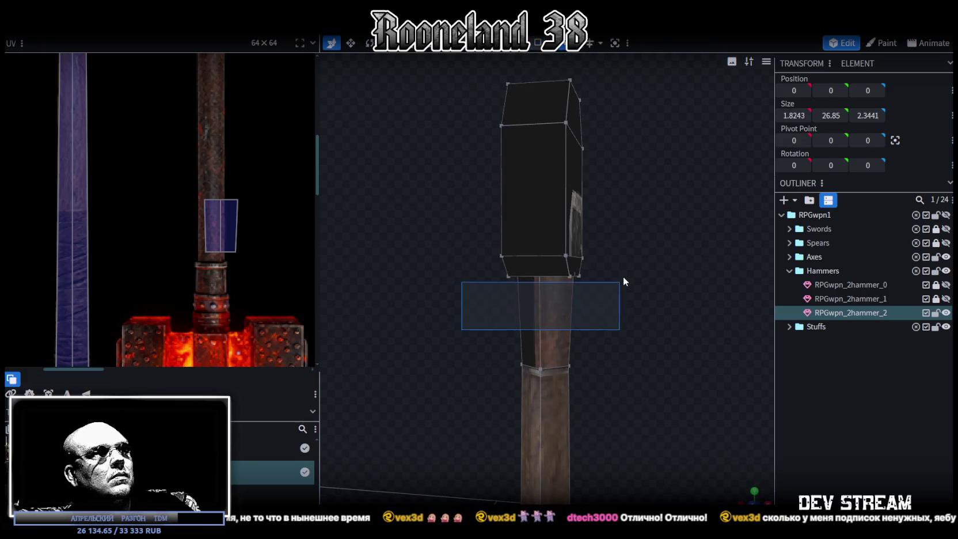
click(591, 333)
drag(583, 288, 631, 266)
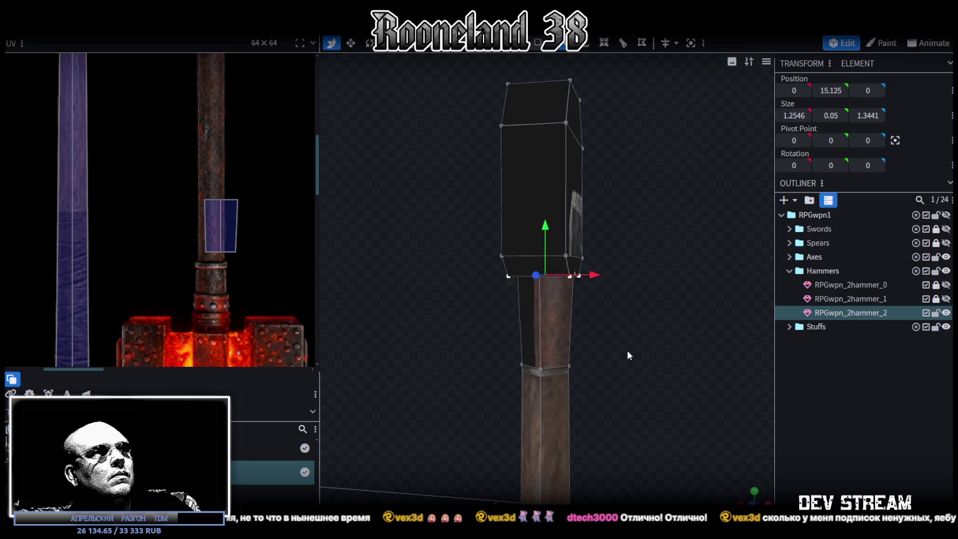
middle_drag(626, 348, 786, 359)
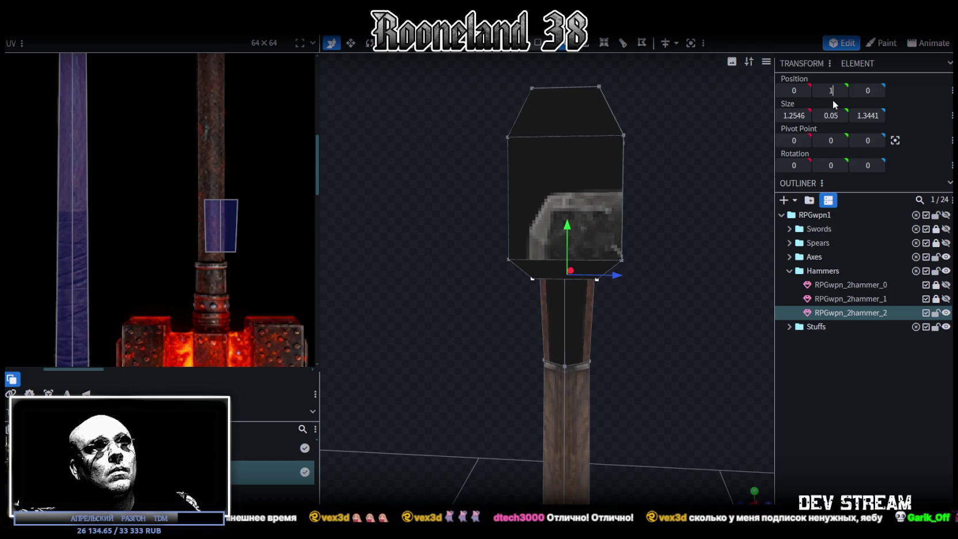
text(5)
Flatten the head's bottom vertex ring at height 15
key(Return)
scroll(444, 247, down, 1)
scroll(445, 248, down, 1)
scroll(500, 321, down, 1)
scroll(512, 305, down, 2)
mouse_move(514, 311)
mouse_down()
mouse_move(671, 322)
mouse_move(661, 299)
mouse_move(699, 323)
mouse_move(634, 288)
mouse_up()
scroll(174, 277, down, 1)
scroll(173, 254, down, 2)
scroll(172, 254, up, 1)
Map the collar UV onto the red band, sized 0.8509 × 3.6125 at 12.4181, 22.7874
drag(179, 235, 249, 263)
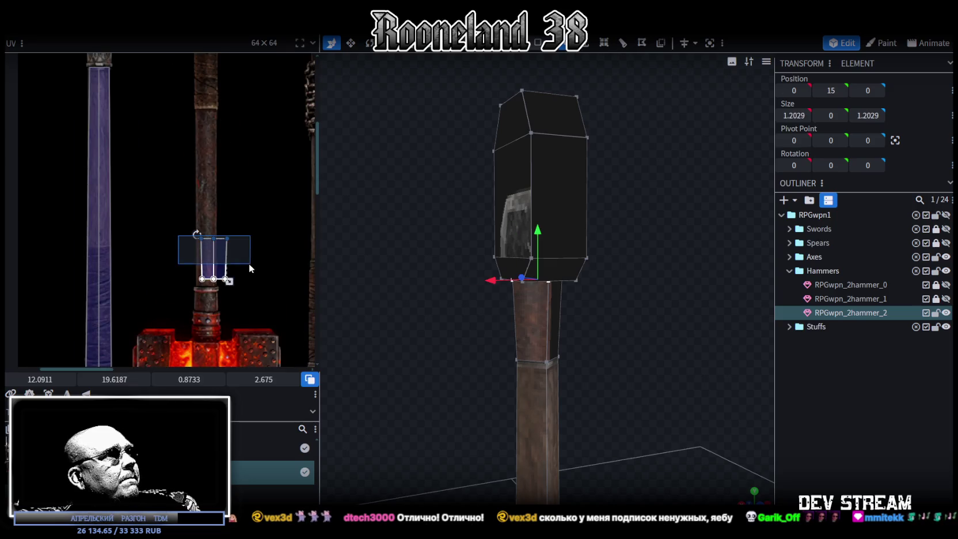
scroll(201, 250, up, 2)
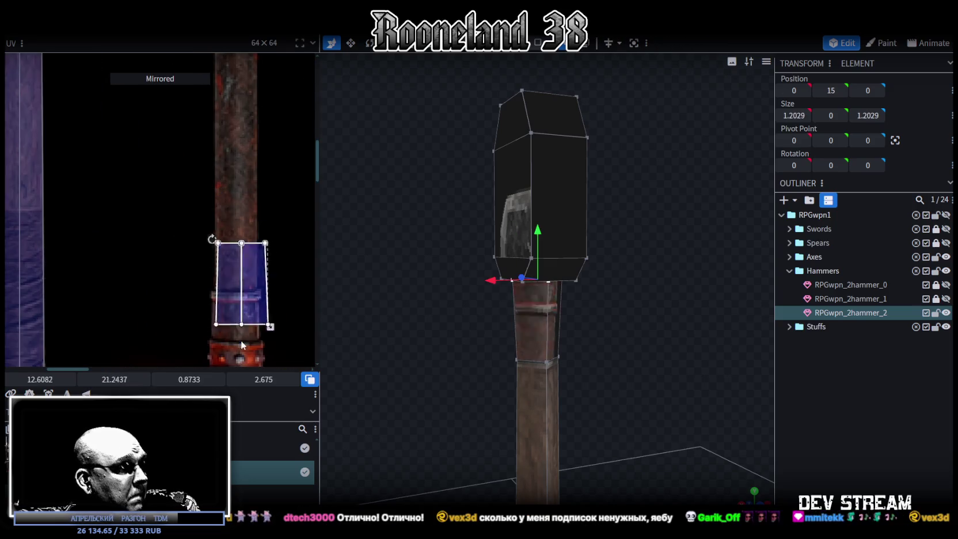
scroll(232, 262, up, 2)
drag(232, 262, 223, 249)
scroll(291, 278, down, 2)
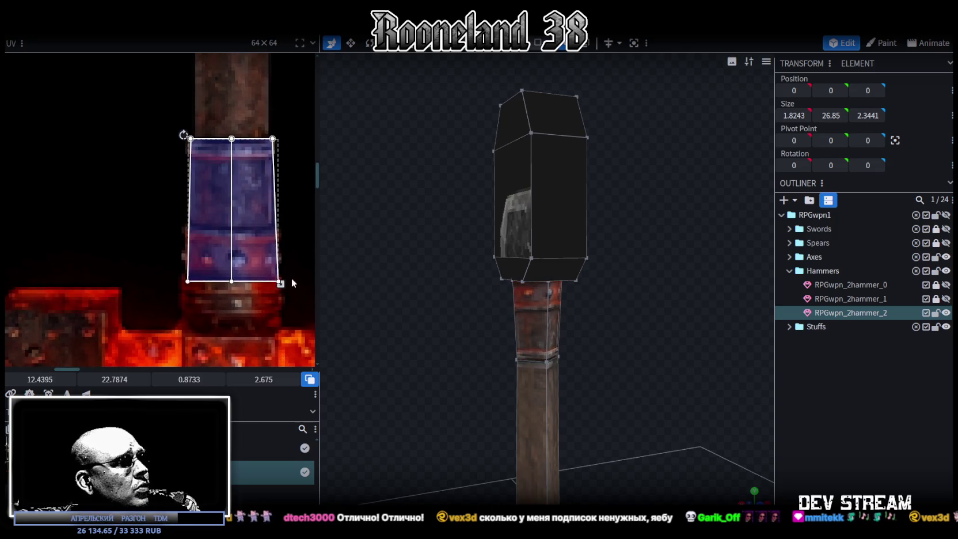
drag(281, 284, 278, 335)
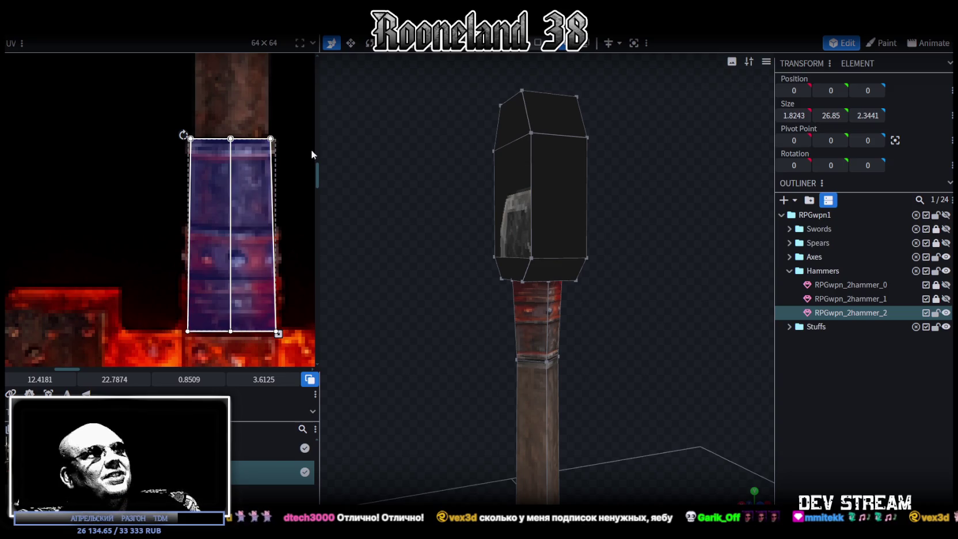
mouse_move(407, 183)
mouse_down()
mouse_move(419, 198)
mouse_move(466, 202)
mouse_move(458, 197)
mouse_up()
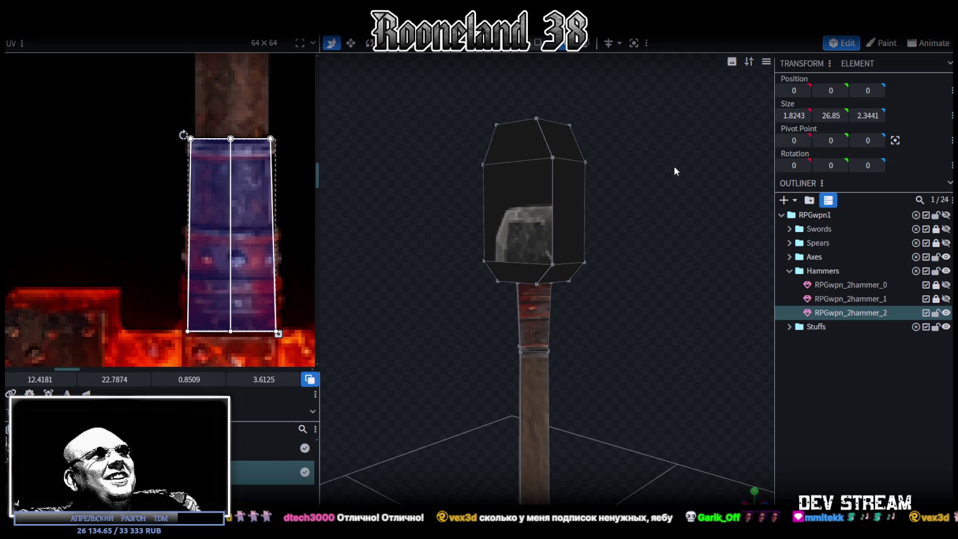
mouse_move(653, 199)
mouse_down()
mouse_move(550, 163)
mouse_move(506, 191)
mouse_move(514, 209)
mouse_up()
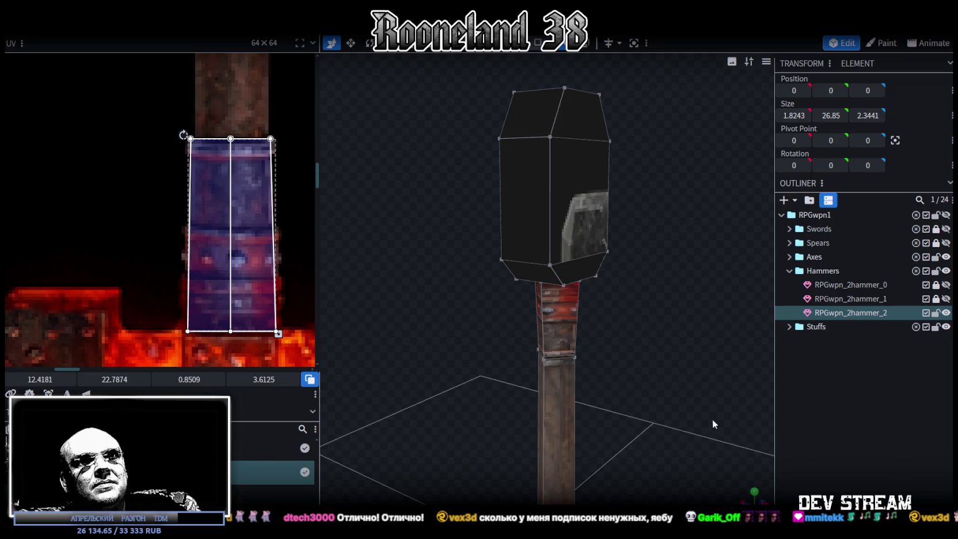
mouse_move(661, 374)
mouse_down()
mouse_move(706, 372)
mouse_move(655, 314)
mouse_move(691, 330)
mouse_move(509, 376)
mouse_move(668, 365)
mouse_up()
Flip the long handle's UV island vertically and move it onto the wooden handle strip
scroll(284, 225, down, 2)
scroll(284, 225, down, 3)
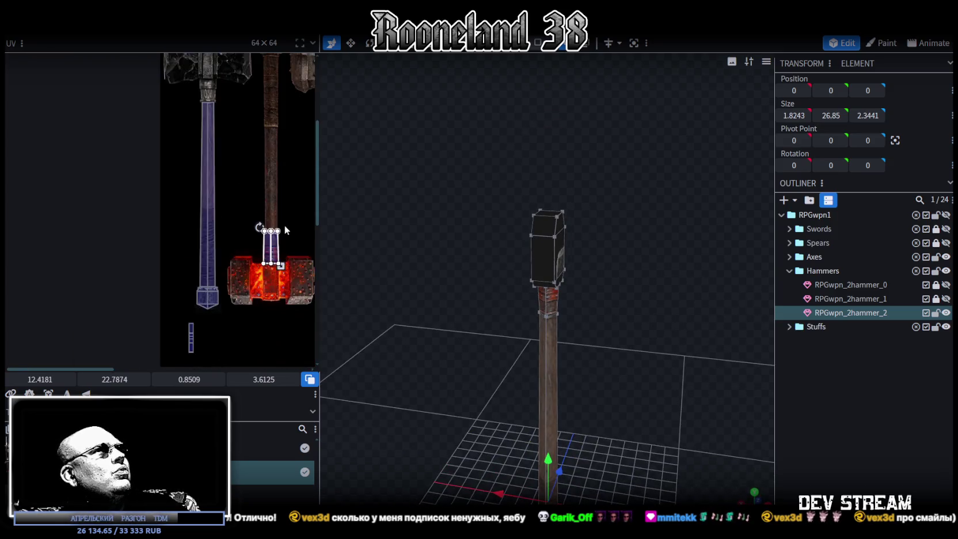
mouse_move(141, 186)
mouse_down()
mouse_move(179, 223)
mouse_move(225, 212)
mouse_up()
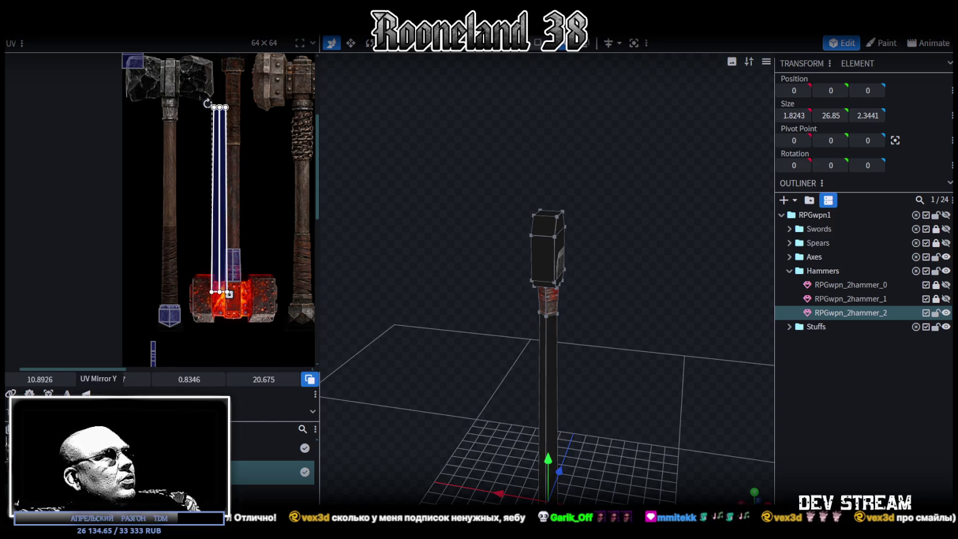
click(86, 394)
drag(214, 136, 222, 115)
scroll(229, 83, up, 3)
scroll(229, 83, up, 2)
scroll(190, 230, up, 2)
drag(208, 214, 199, 205)
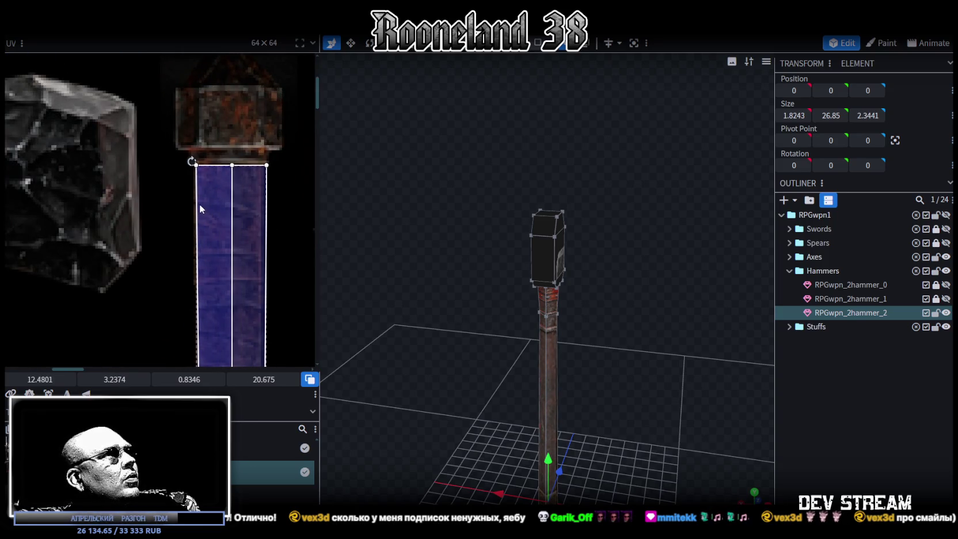
Resize the handle mapping to fit the wood, about 0.7732 × 19.5188
scroll(229, 275, down, 3)
scroll(238, 269, down, 2)
scroll(238, 269, up, 3)
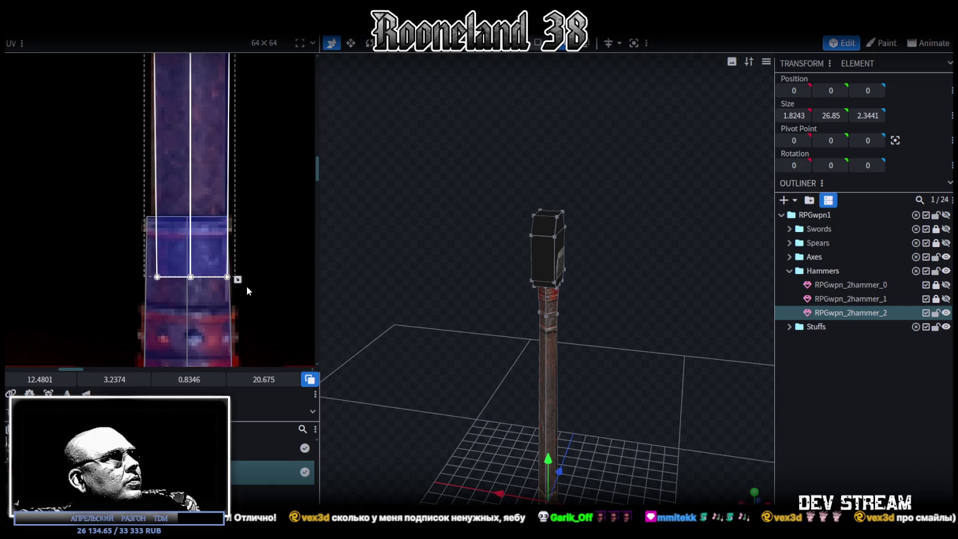
drag(236, 279, 225, 216)
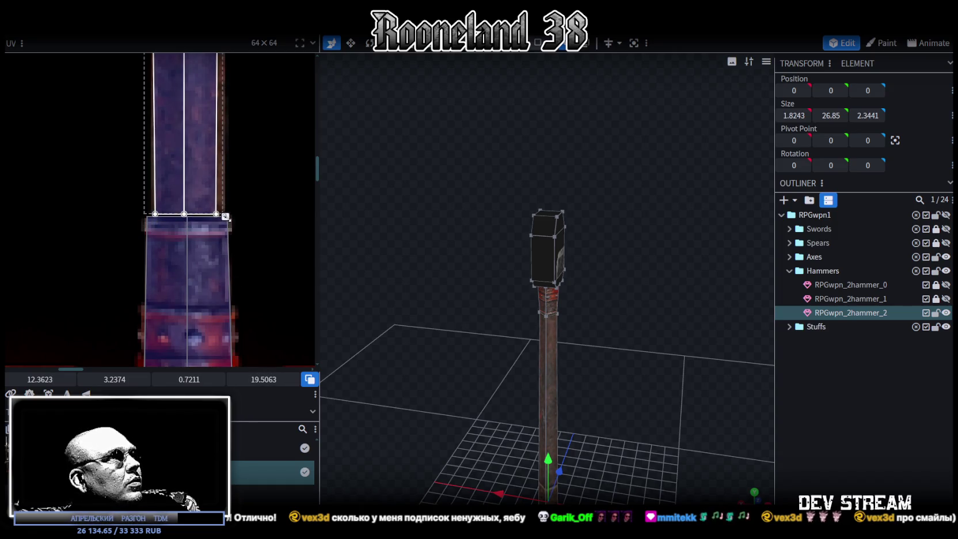
scroll(242, 161, up, 2)
scroll(249, 156, up, 2)
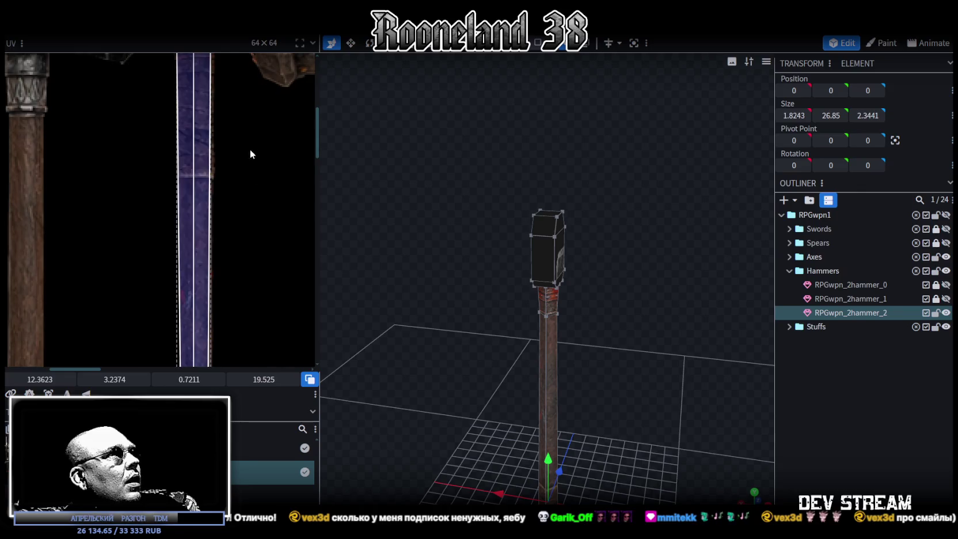
scroll(242, 161, up, 2)
scroll(222, 176, up, 2)
scroll(244, 302, down, 3)
scroll(242, 288, down, 3)
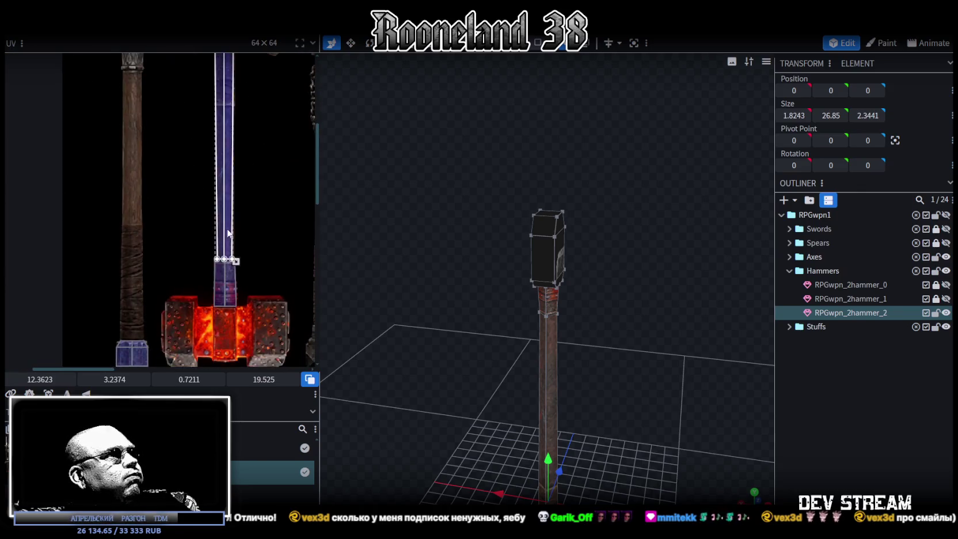
scroll(228, 258, up, 3)
scroll(221, 309, down, 2)
drag(217, 300, 228, 300)
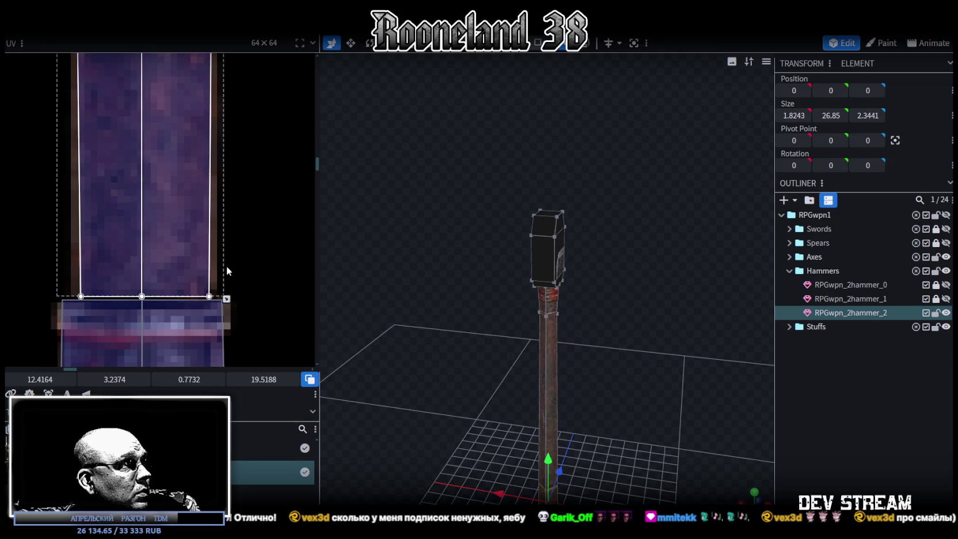
scroll(243, 188, down, 2)
scroll(208, 273, down, 2)
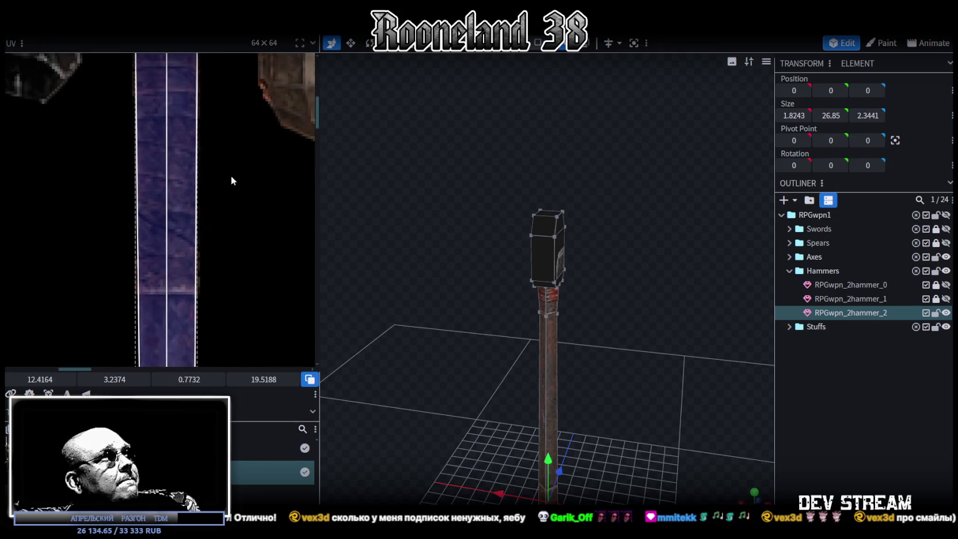
scroll(230, 181, down, 1)
scroll(186, 200, up, 5)
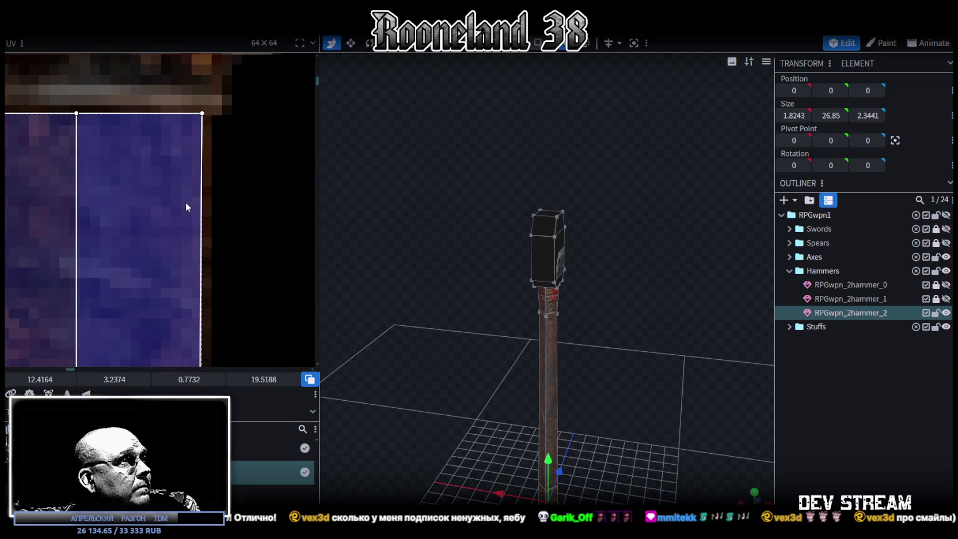
scroll(185, 202, down, 3)
Orbit below the hammer to bring the handle's bottom cap into view
mouse_move(610, 344)
mouse_down()
mouse_move(572, 319)
mouse_move(619, 264)
mouse_move(602, 288)
mouse_up()
scroll(130, 182, down, 3)
mouse_move(470, 334)
mouse_down()
mouse_move(560, 380)
mouse_move(572, 313)
mouse_up()
scroll(571, 242, up, 2)
scroll(571, 227, up, 2)
mouse_move(570, 223)
mouse_down()
mouse_move(545, 278)
mouse_move(577, 252)
mouse_move(609, 79)
mouse_up()
Pull the pommel's bottom centre vertex down to Y -8.4 to form a tip
click(537, 44)
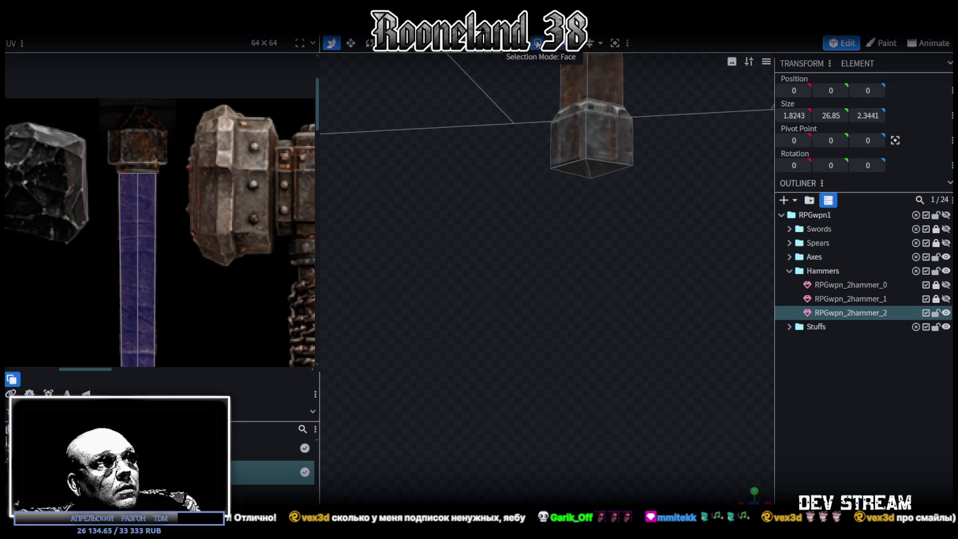
click(590, 177)
mouse_move(598, 173)
mouse_down()
mouse_move(574, 206)
mouse_move(624, 165)
mouse_move(537, 303)
mouse_move(575, 229)
mouse_move(539, 254)
mouse_move(509, 55)
mouse_up()
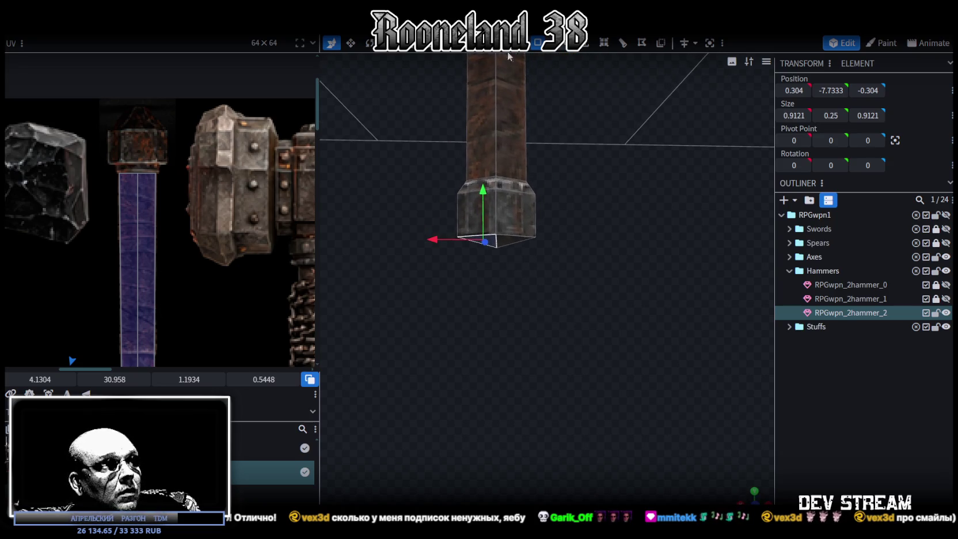
click(564, 46)
click(495, 249)
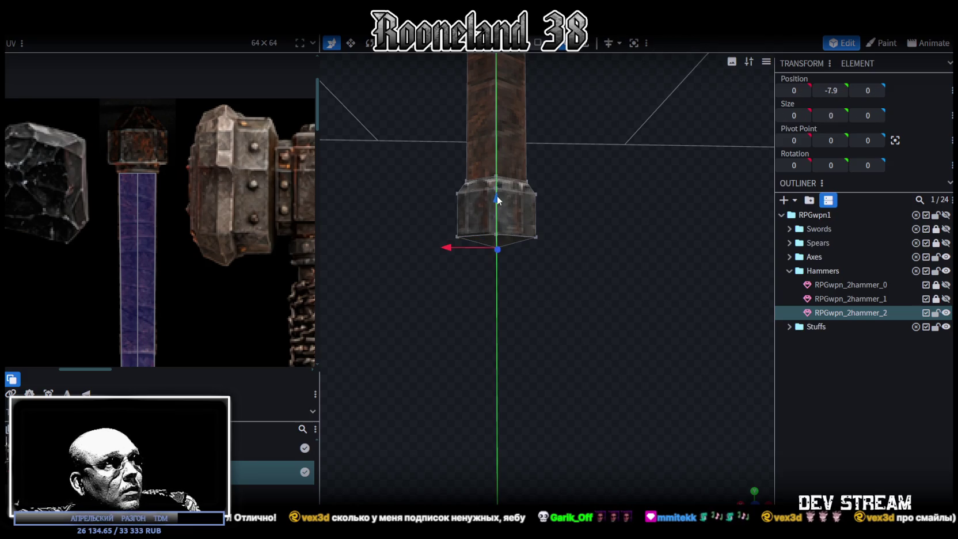
drag(497, 218, 497, 218)
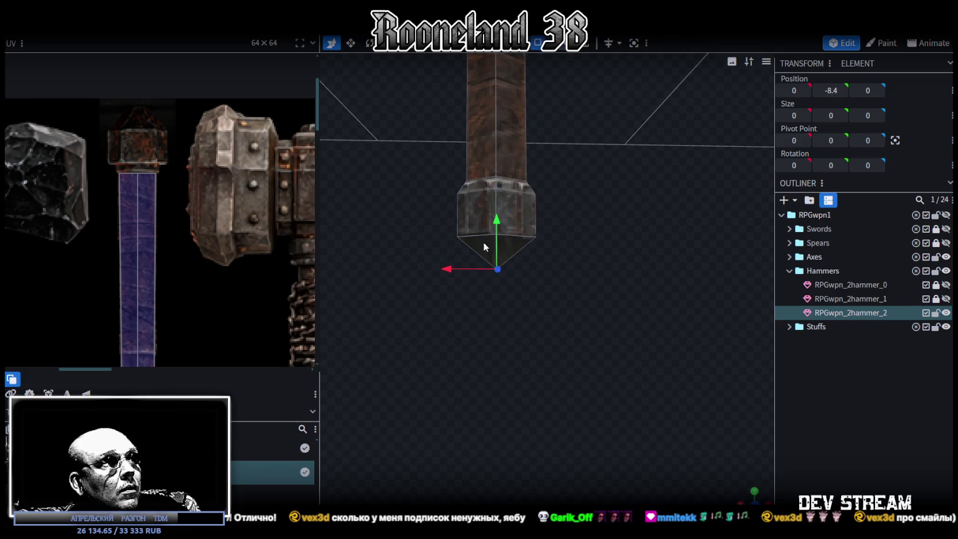
Project the pommel's UV from the front view and place it at 14.5367, 10.7442 on the texture
drag(428, 334, 562, 190)
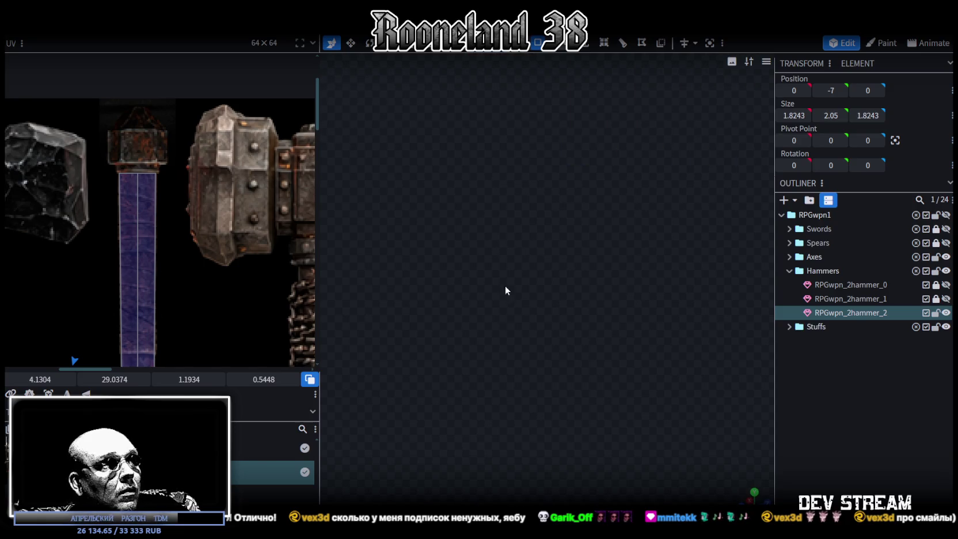
mouse_move(506, 286)
mouse_down()
mouse_move(664, 272)
mouse_move(581, 292)
mouse_move(575, 302)
mouse_move(631, 374)
mouse_up()
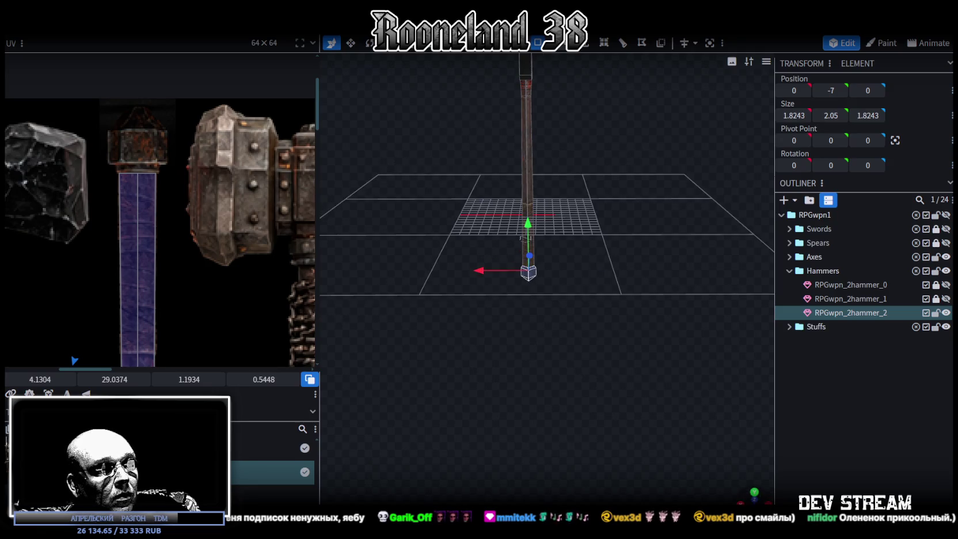
key(KP_1)
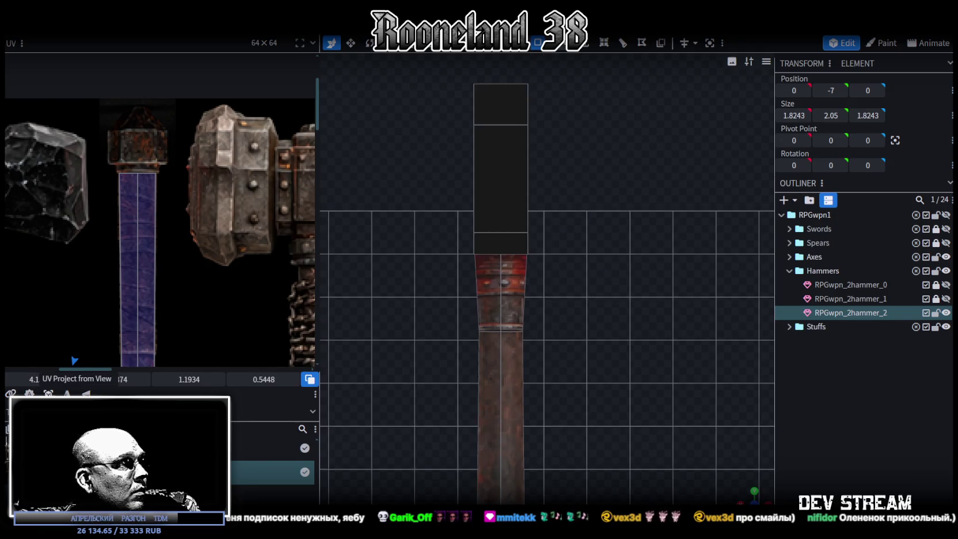
scroll(31, 282, down, 5)
scroll(149, 251, up, 2)
scroll(150, 251, up, 3)
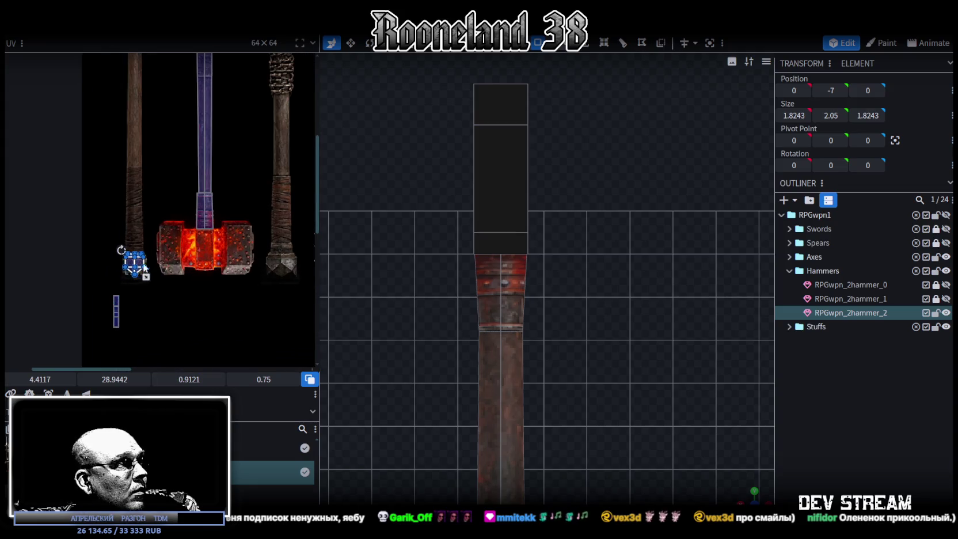
drag(148, 263, 155, 213)
scroll(236, 269, up, 2)
scroll(236, 344, up, 3)
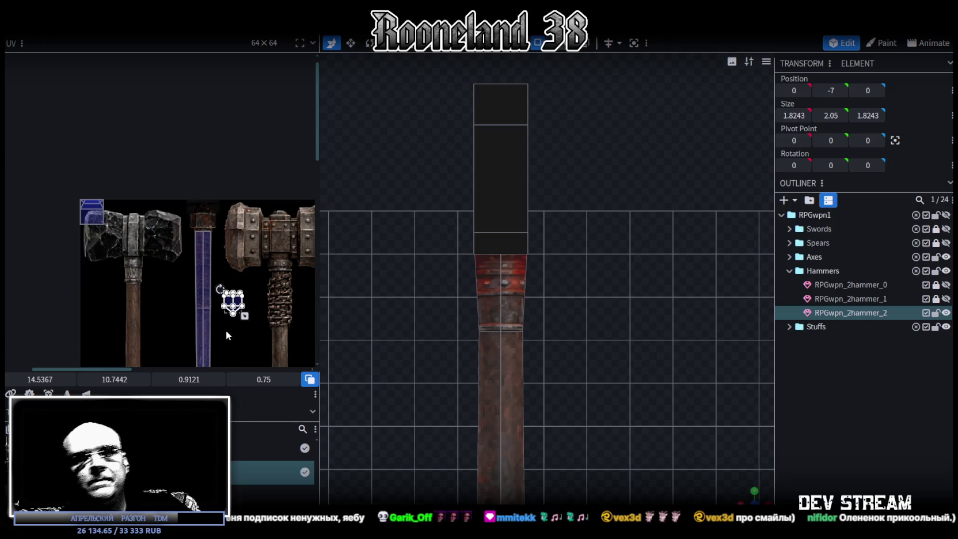
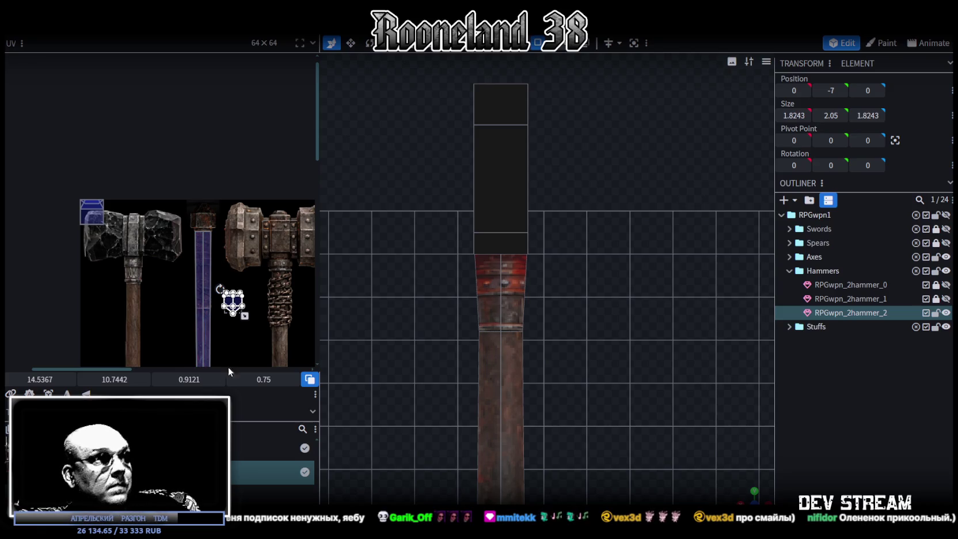
Mirror the pommel face's UV and move it onto the rusty handle-end area
click(85, 393)
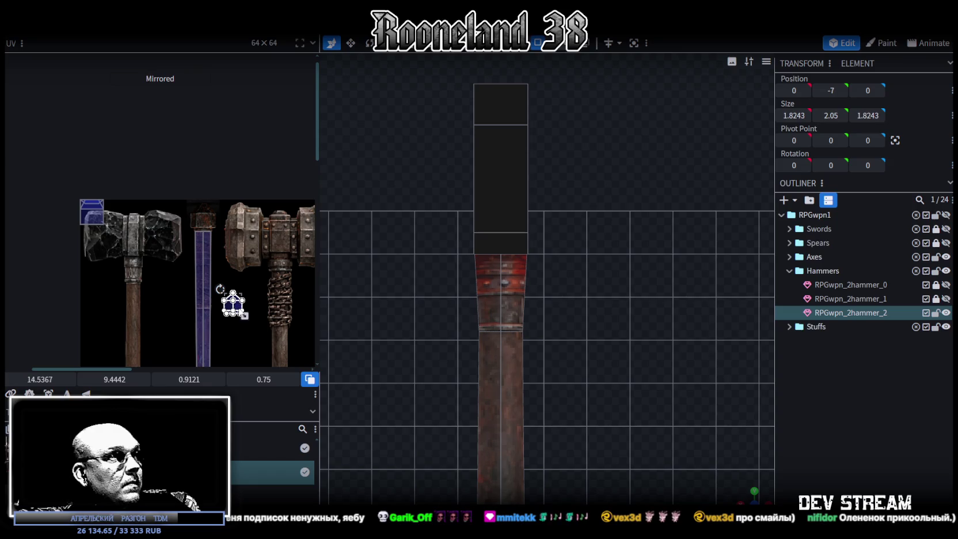
drag(232, 302, 201, 219)
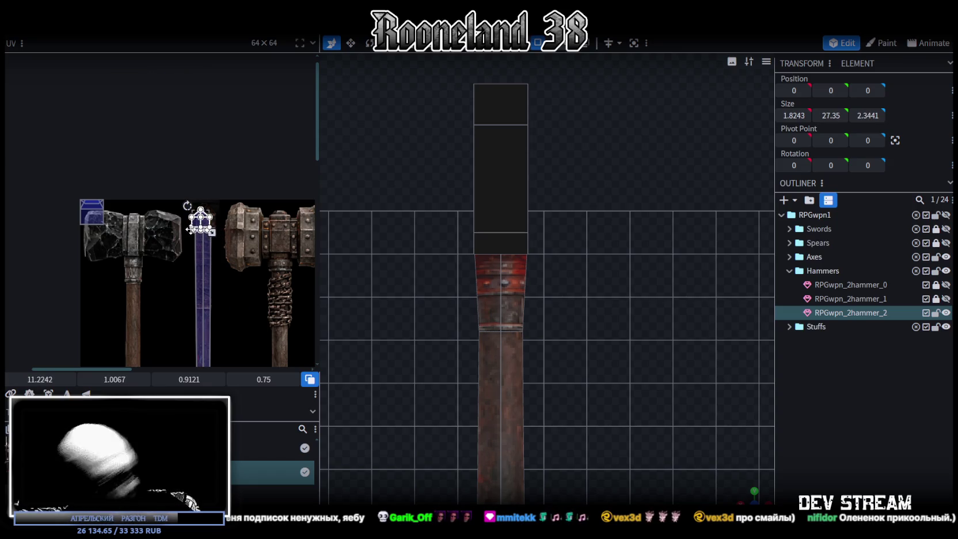
scroll(200, 201, up, 1)
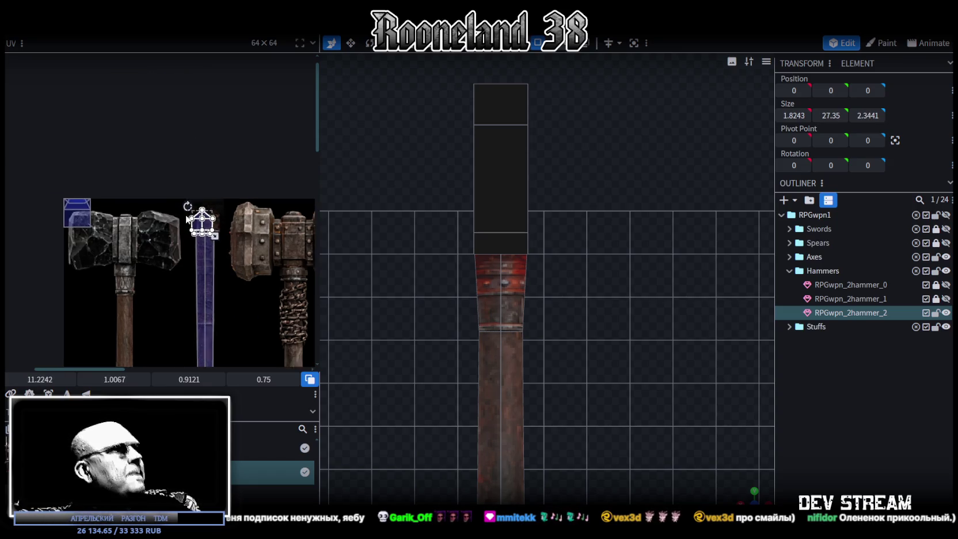
scroll(195, 219, up, 2)
scroll(192, 224, up, 2)
scroll(189, 218, up, 1)
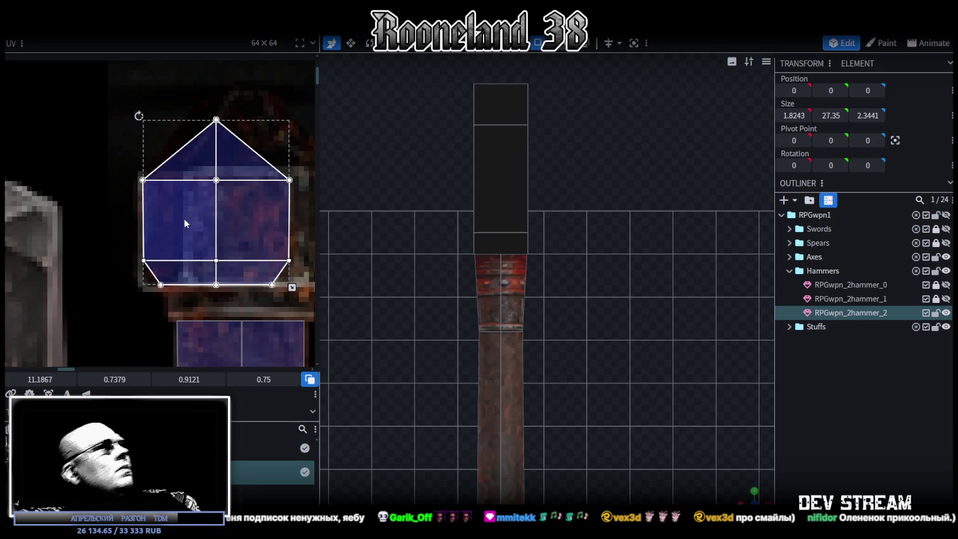
scroll(183, 219, down, 2)
scroll(196, 228, up, 1)
scroll(228, 224, up, 1)
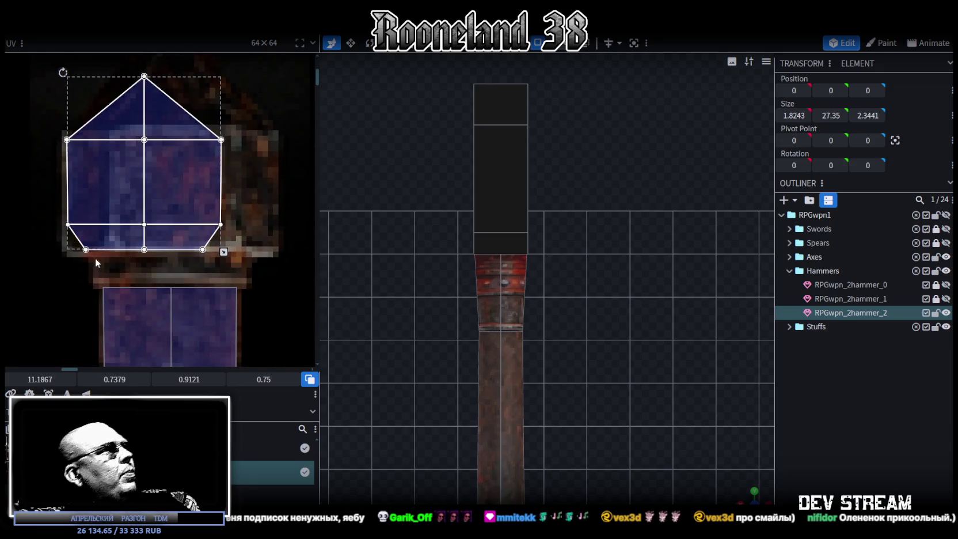
Place the bottom trapezoid UV face under the upper face and widen it slightly
click(107, 236)
drag(108, 234, 132, 268)
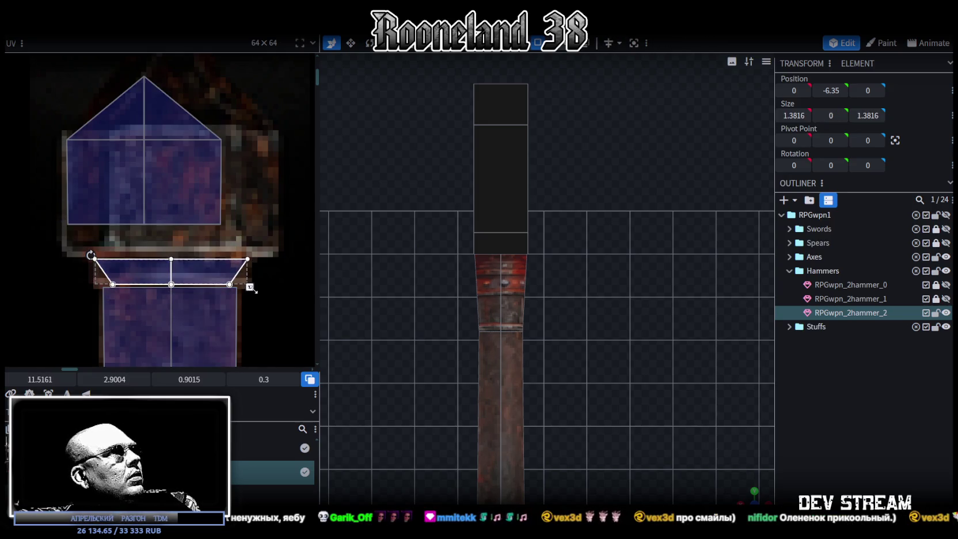
drag(250, 288, 254, 287)
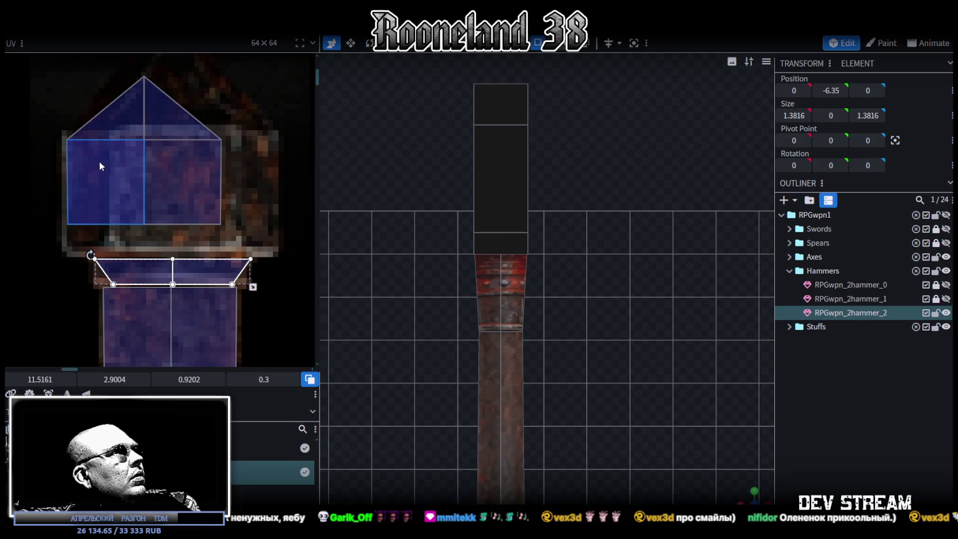
Move the roof and rectangle UV faces up-left together and enlarge them over the handle end
click(103, 124)
scroll(243, 214, up, 2)
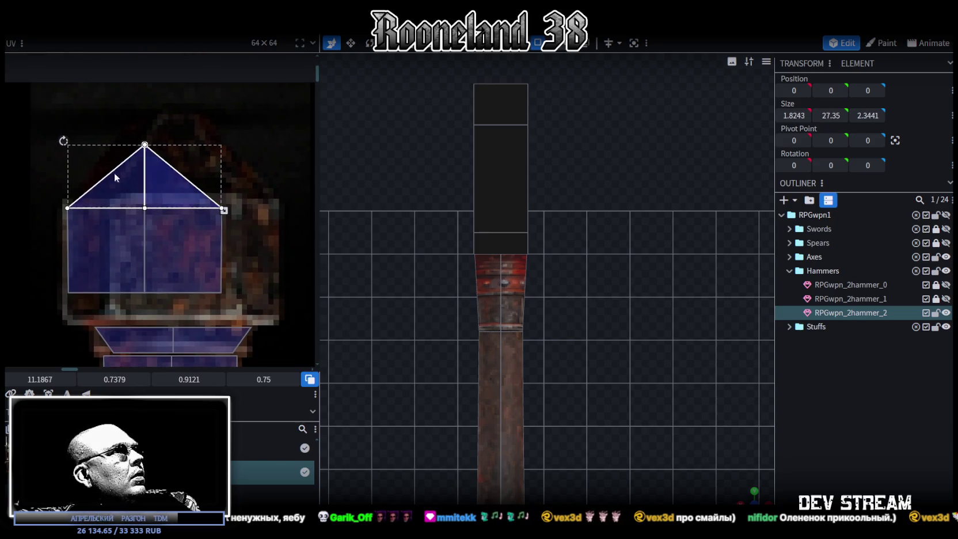
mouse_move(67, 188)
mouse_down()
mouse_move(181, 268)
mouse_move(174, 240)
mouse_up()
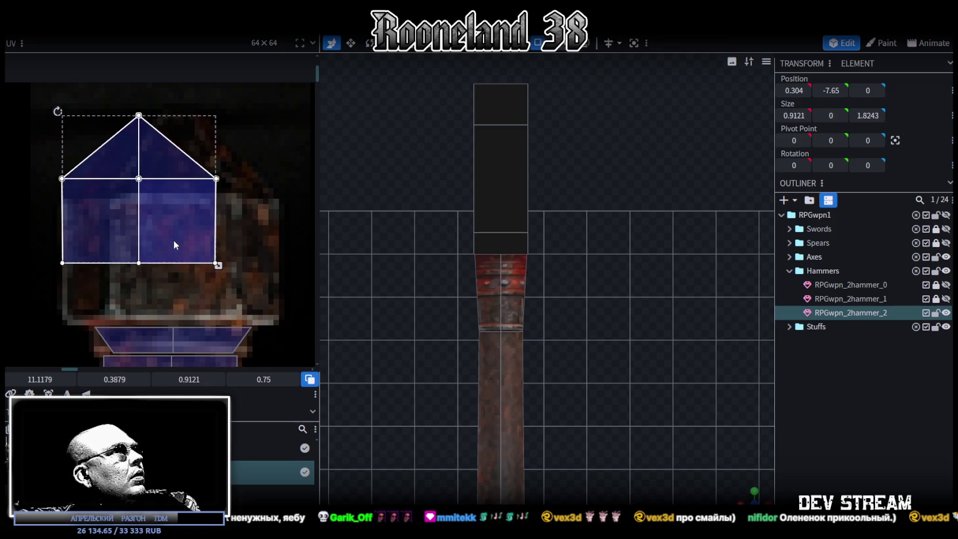
middle_drag(243, 292, 220, 242)
drag(205, 233, 269, 289)
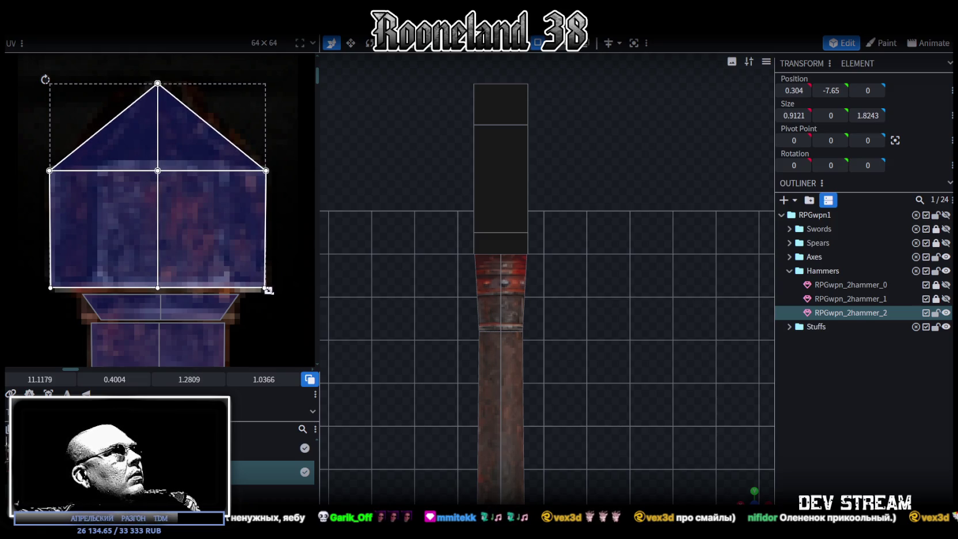
drag(269, 290, 271, 293)
middle_drag(259, 261, 300, 328)
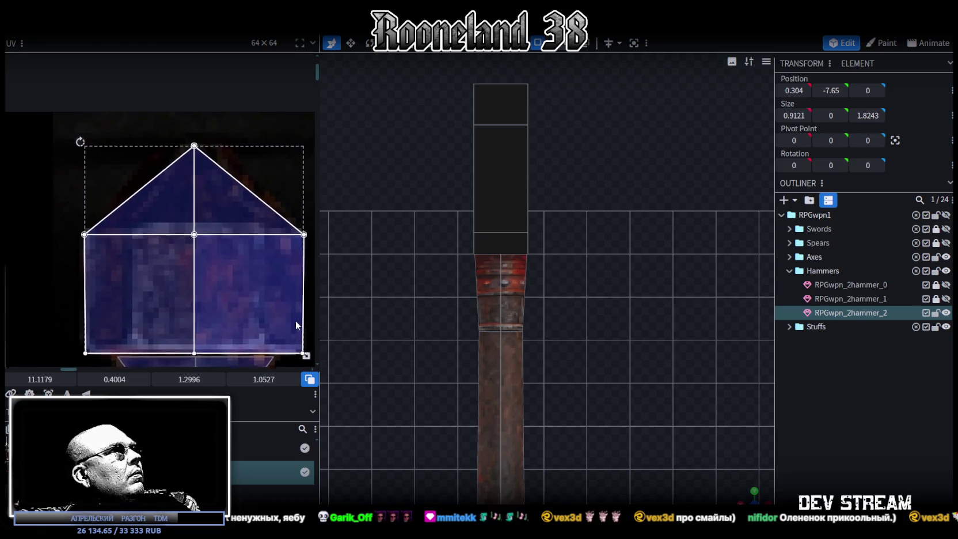
Shorten the cap's lower UV faces slightly and check the textured handle bottom
click(279, 245)
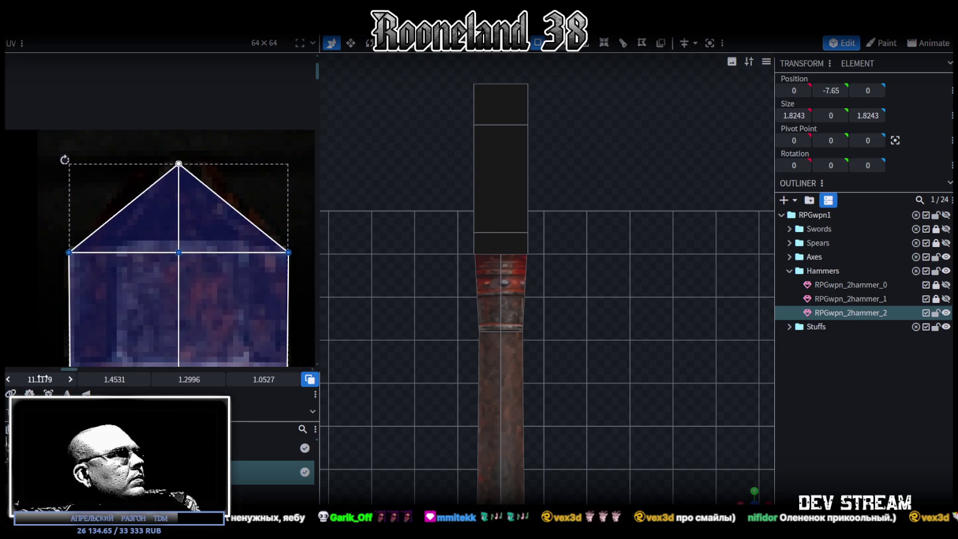
drag(114, 379, 99, 379)
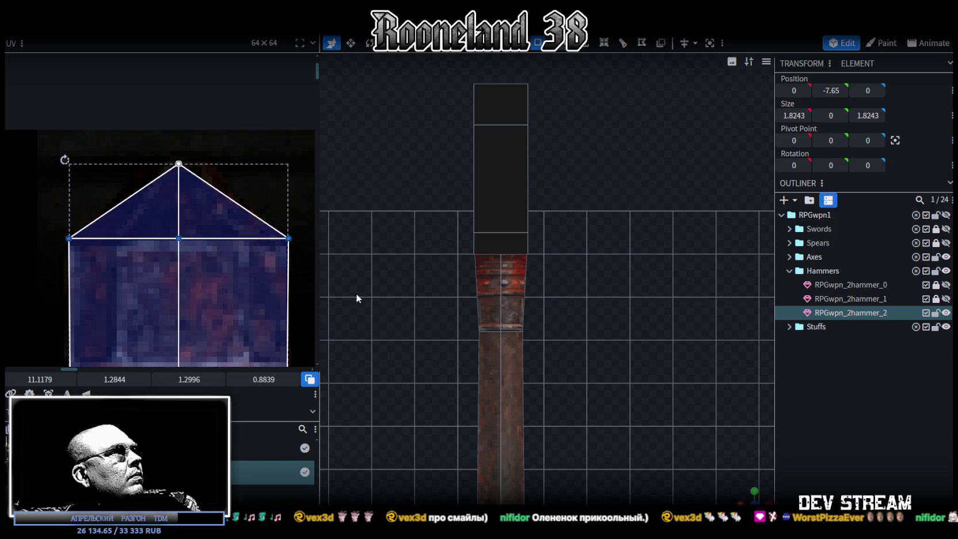
scroll(619, 423, down, 2)
scroll(593, 432, down, 3)
right_drag(593, 432, 569, 192)
scroll(529, 443, up, 2)
click(819, 400)
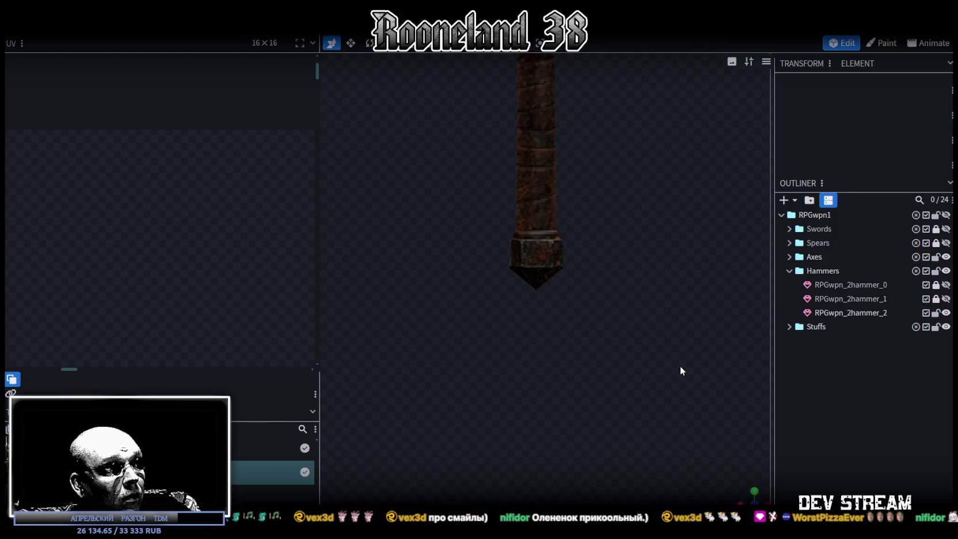
Select the hammer-head block and its UV faces on the 64×64 hammer texture
mouse_move(745, 494)
mouse_down()
mouse_move(650, 404)
mouse_move(610, 408)
mouse_move(589, 346)
mouse_move(587, 215)
mouse_up()
click(545, 184)
mouse_move(545, 185)
mouse_down()
mouse_move(603, 398)
mouse_move(599, 296)
mouse_move(546, 138)
mouse_move(540, 236)
mouse_up()
click(546, 138)
scroll(170, 255, down, 2)
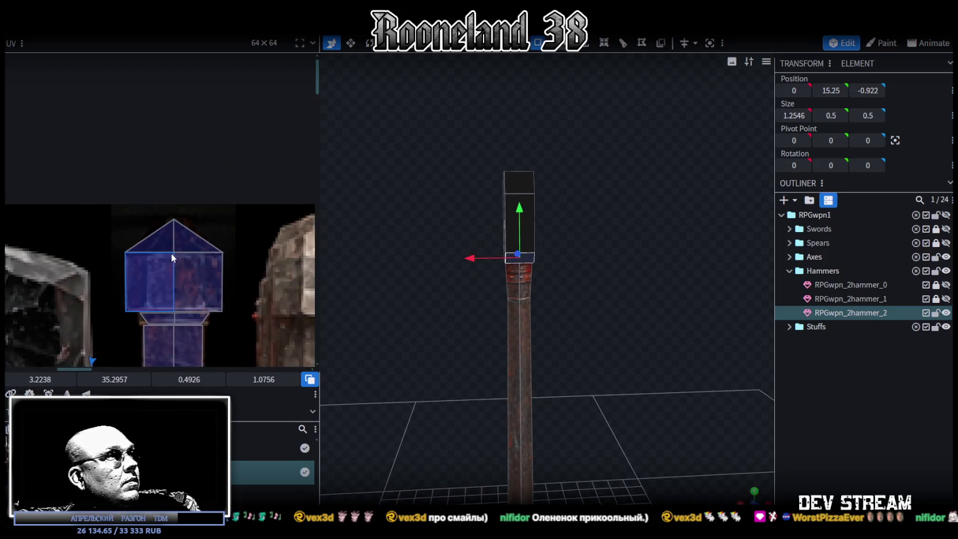
scroll(170, 255, down, 2)
scroll(232, 172, down, 2)
scroll(236, 181, down, 1)
middle_drag(236, 182, 252, 247)
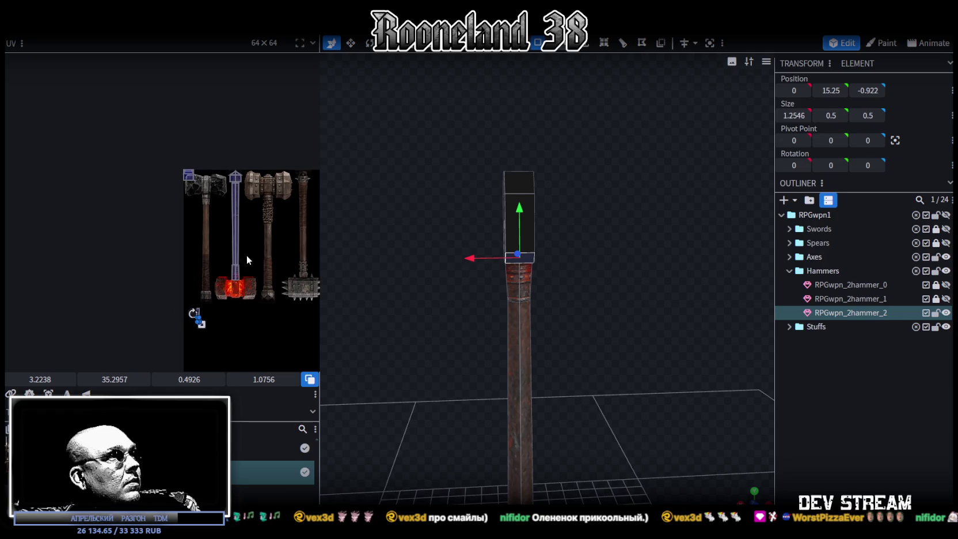
drag(213, 338, 164, 122)
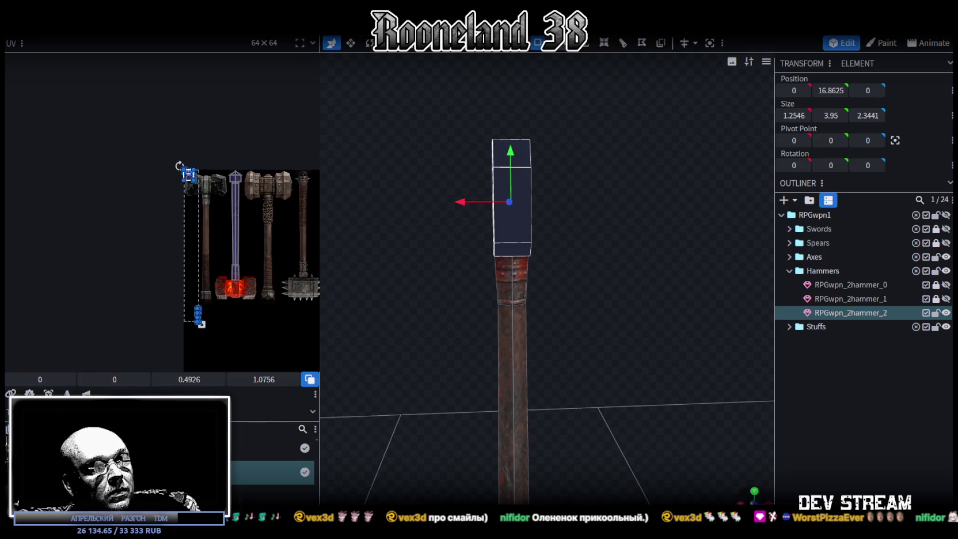
Project the head's UVs from the side view and enlarge them over the red head centre
key(KP_1)
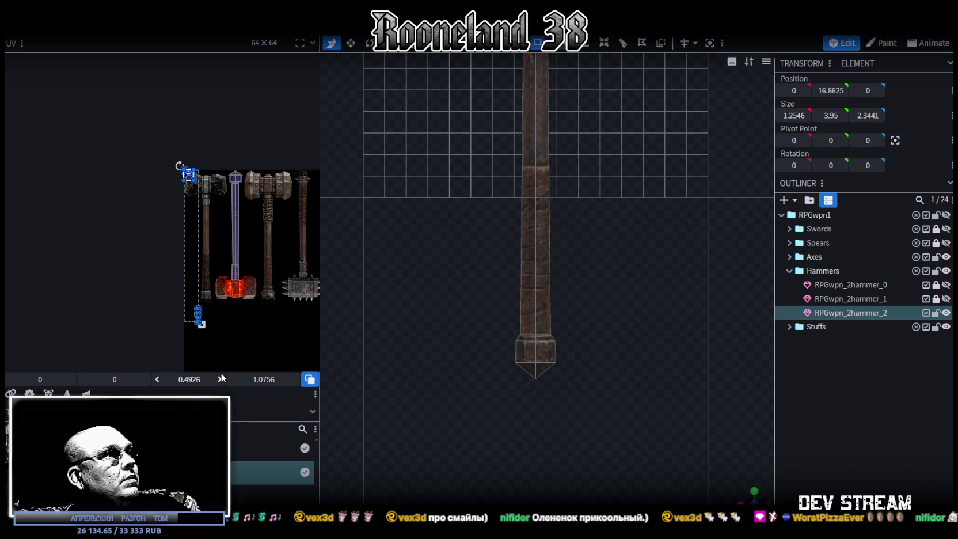
click(48, 395)
drag(274, 183, 265, 213)
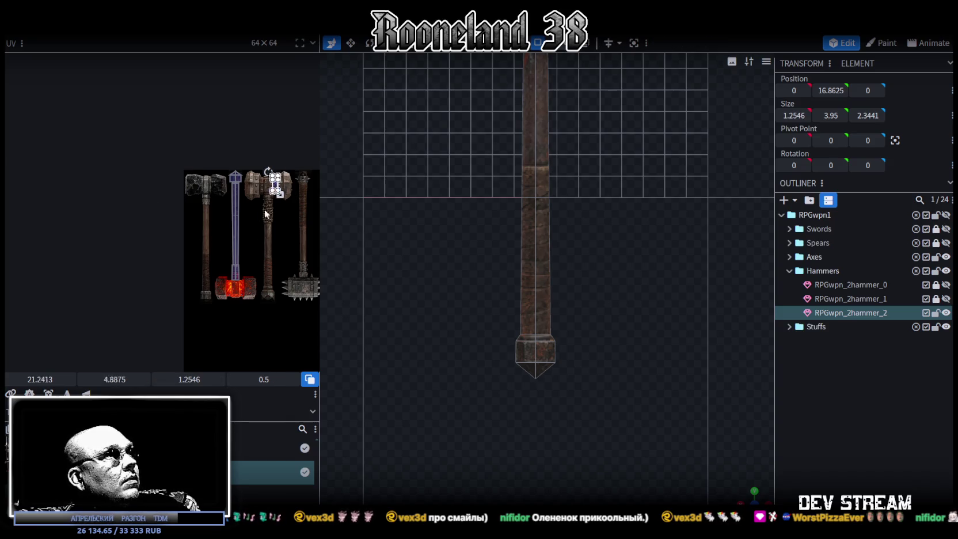
drag(233, 314, 223, 337)
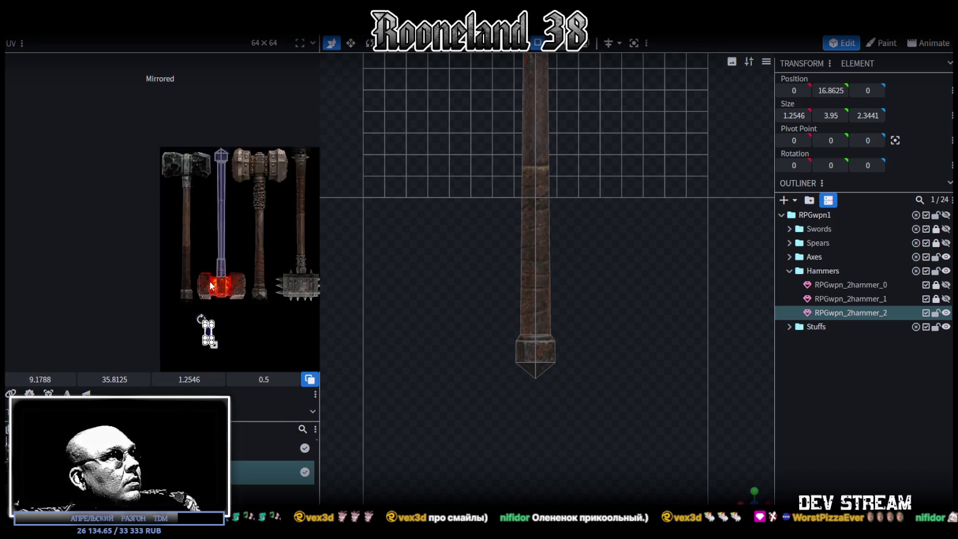
scroll(241, 327, up, 3)
scroll(253, 202, up, 2)
drag(171, 258, 202, 225)
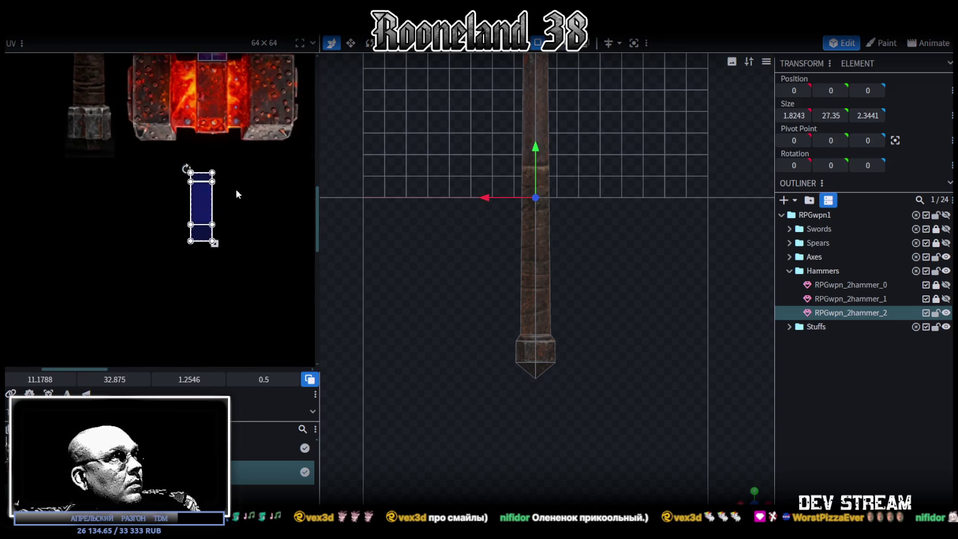
scroll(214, 301, up, 2)
drag(199, 338, 208, 178)
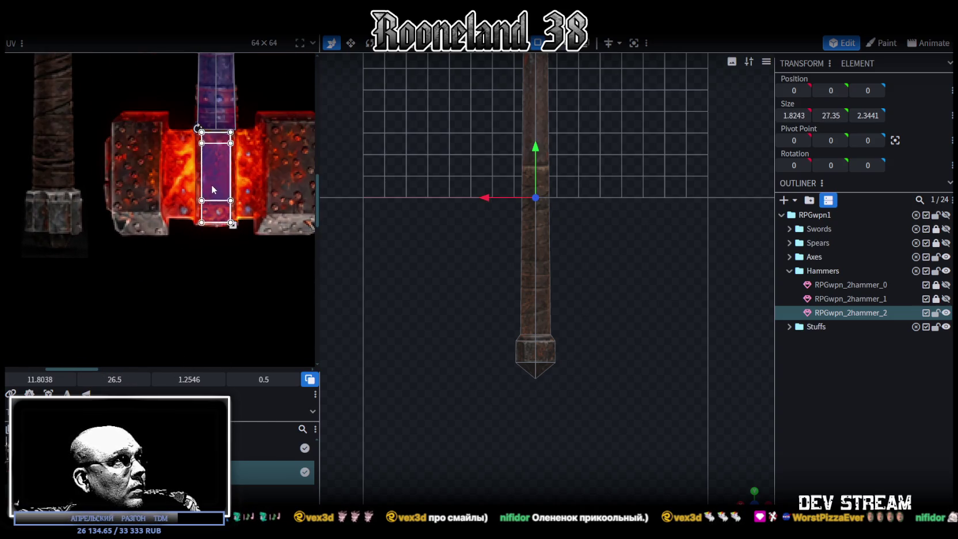
scroll(233, 218, up, 2)
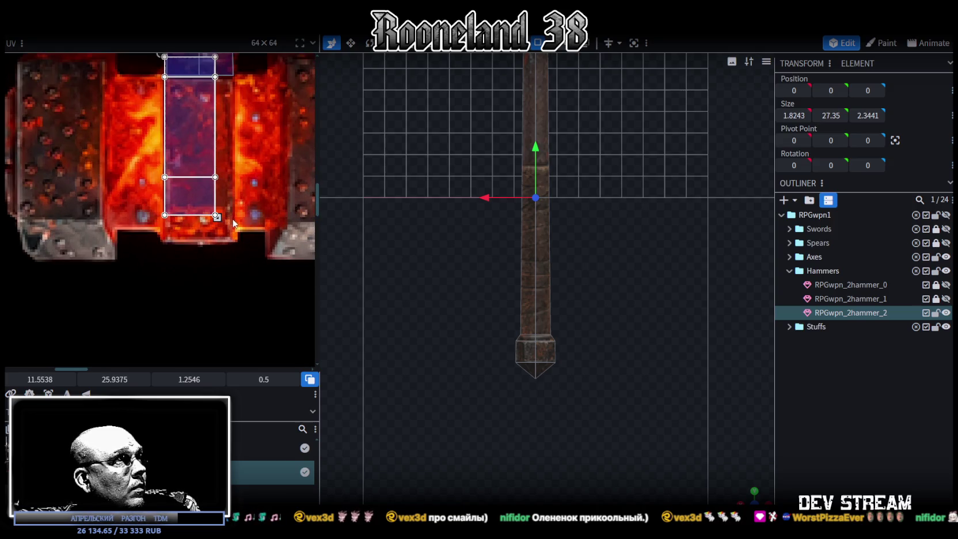
drag(217, 217, 234, 243)
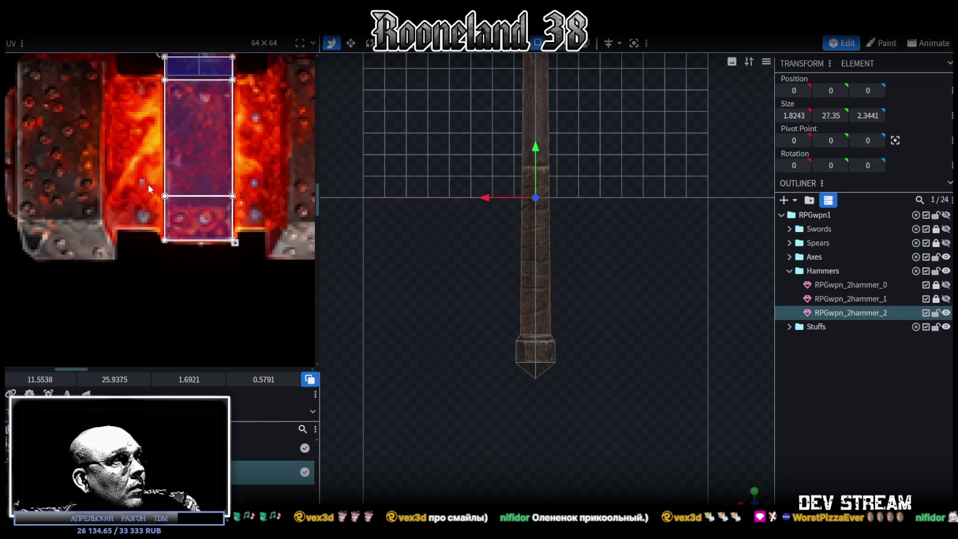
Lower the UV block's middle edge slightly and pick the small top strip face
click(221, 196)
drag(222, 196, 221, 201)
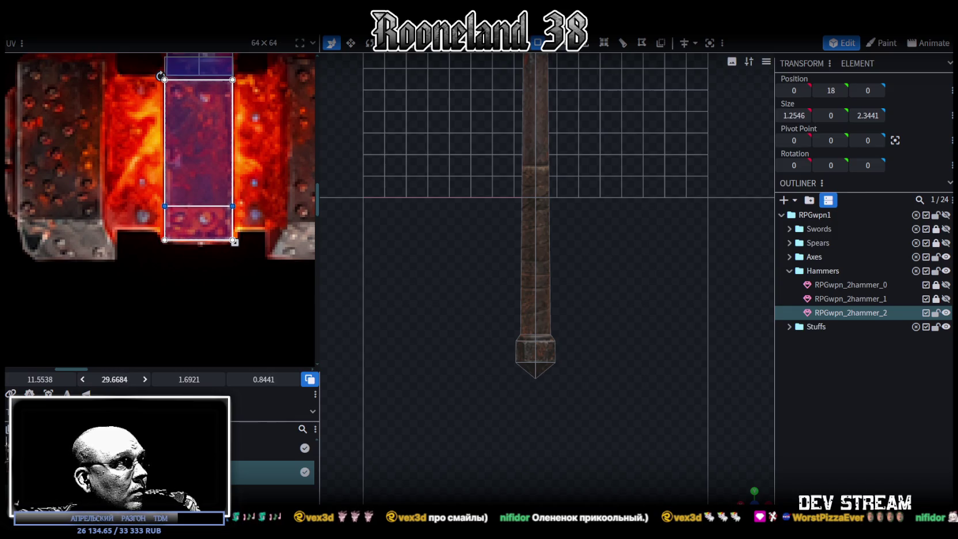
scroll(236, 250, up, 2)
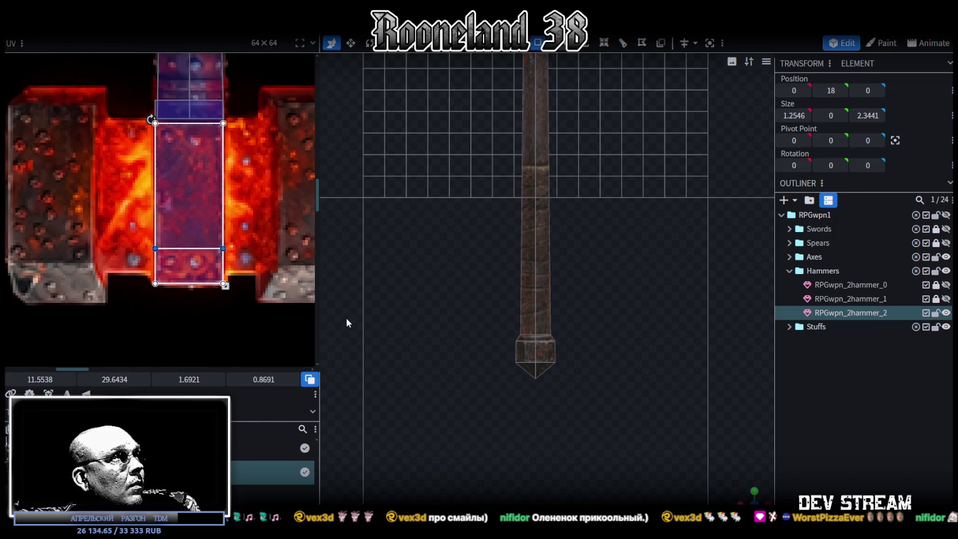
click(190, 101)
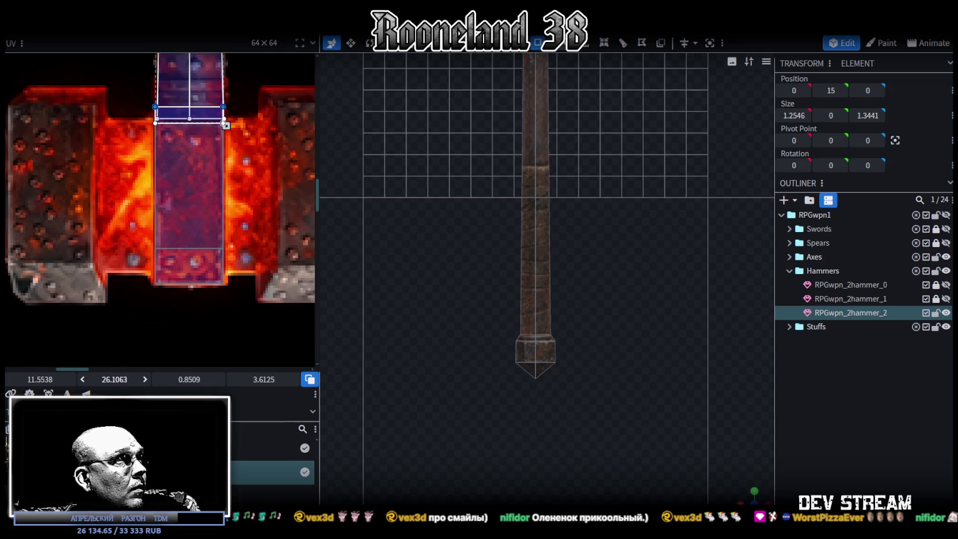
Orbit around the deselected hammer to inspect it, then select the head's top face
drag(758, 501, 593, 318)
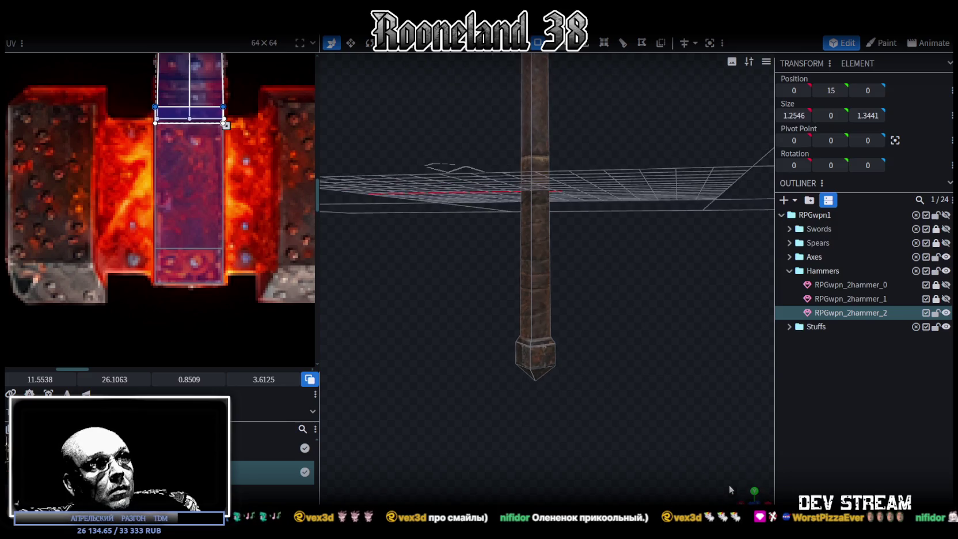
scroll(604, 303, up, 4)
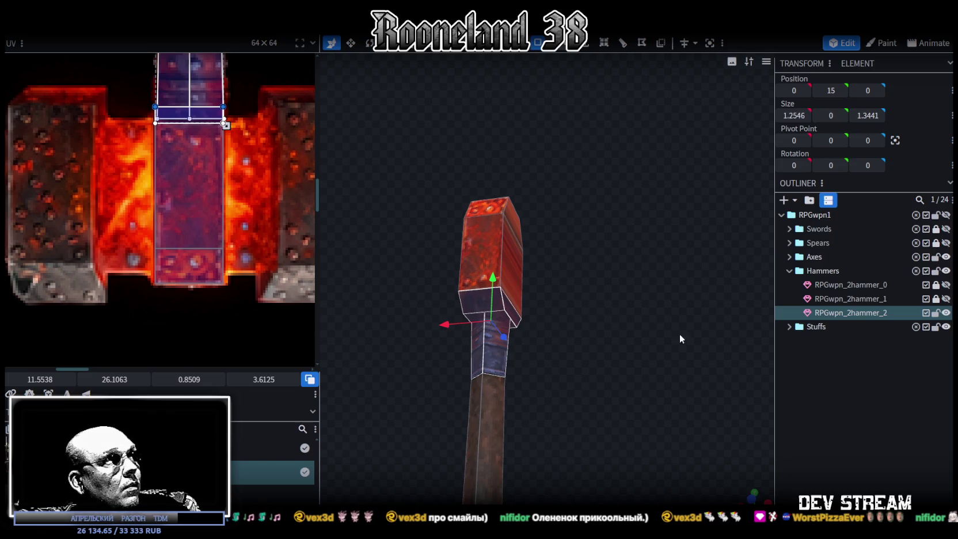
click(870, 400)
drag(647, 329, 662, 313)
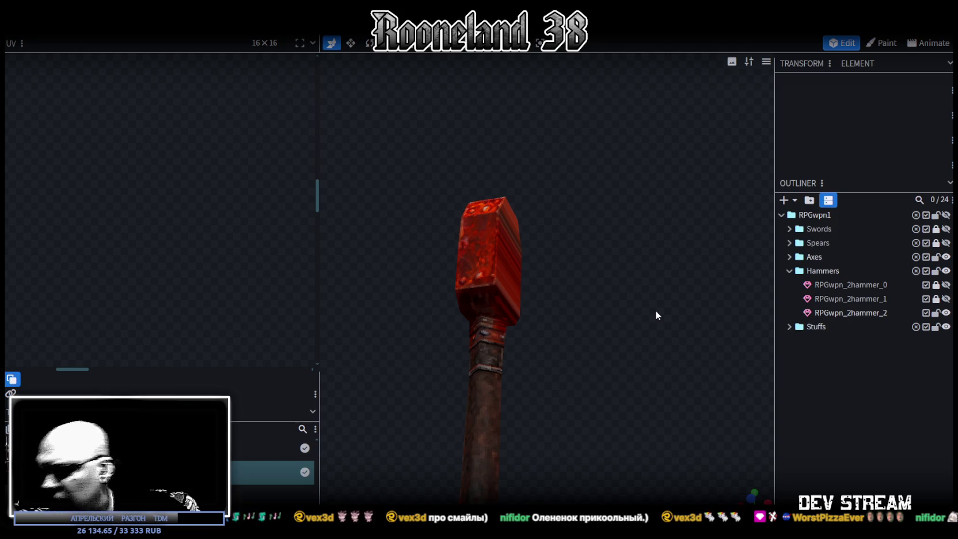
mouse_move(629, 295)
mouse_down()
mouse_move(531, 325)
mouse_move(501, 253)
mouse_up()
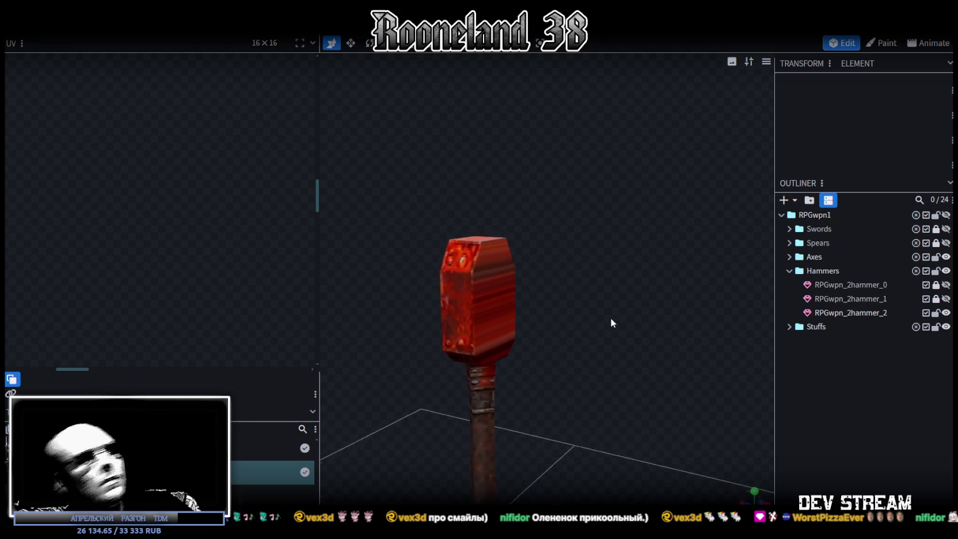
click(501, 252)
click(501, 251)
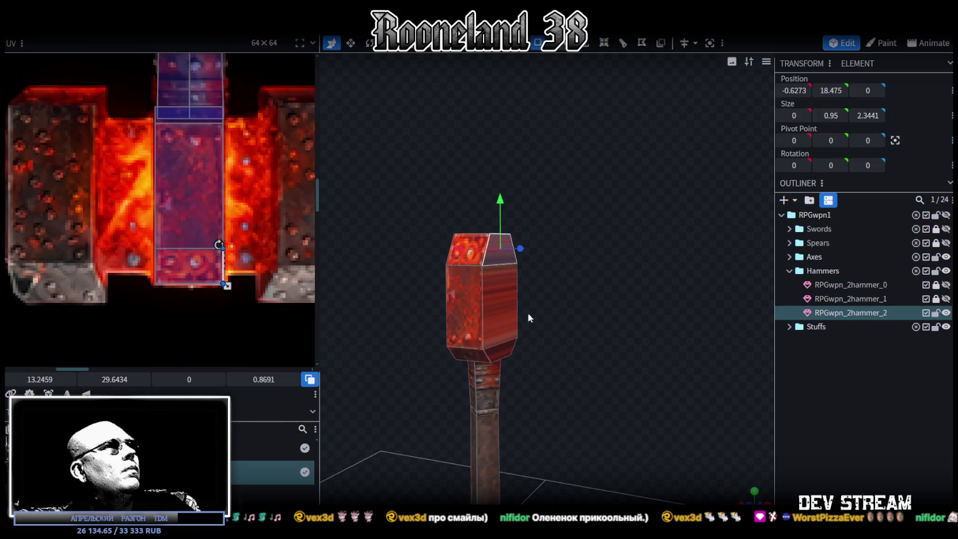
mouse_move(556, 283)
mouse_down()
mouse_move(584, 281)
mouse_move(527, 283)
mouse_move(647, 268)
mouse_up()
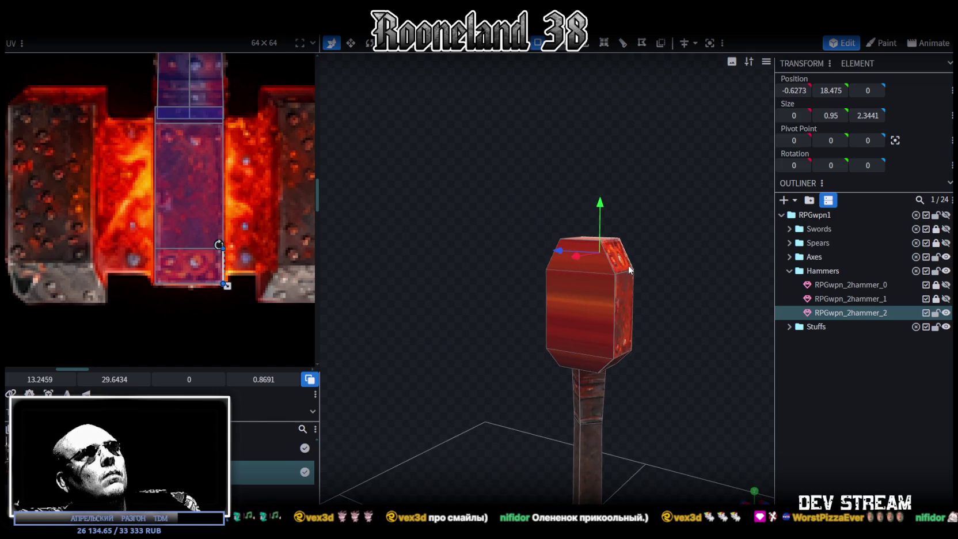
Select the hammer head's front face and switch to a straight front view
click(600, 266)
mouse_move(677, 307)
mouse_down()
mouse_move(667, 288)
mouse_move(541, 297)
mouse_up()
click(591, 296)
click(492, 285)
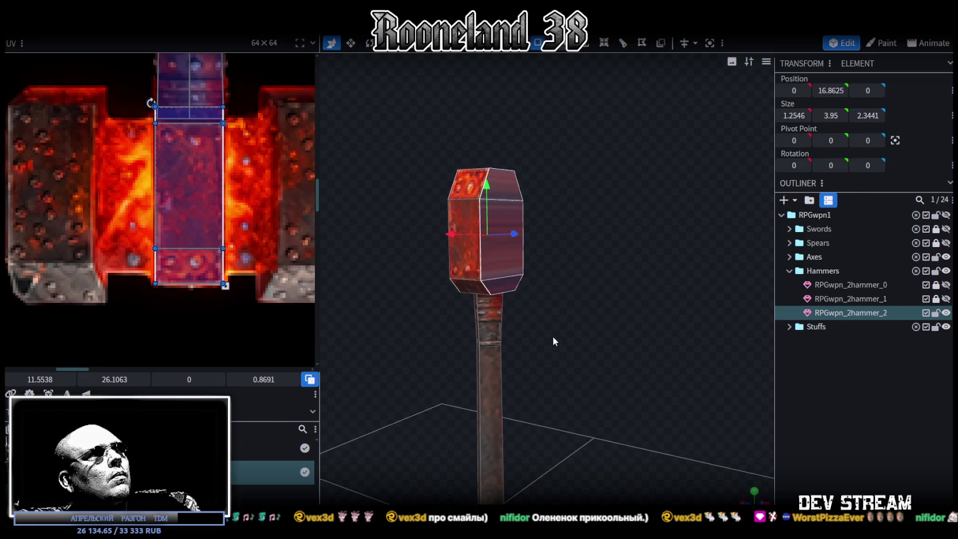
drag(553, 336, 643, 316)
click(560, 273)
mouse_move(559, 273)
mouse_down()
mouse_move(529, 327)
mouse_move(481, 332)
mouse_up()
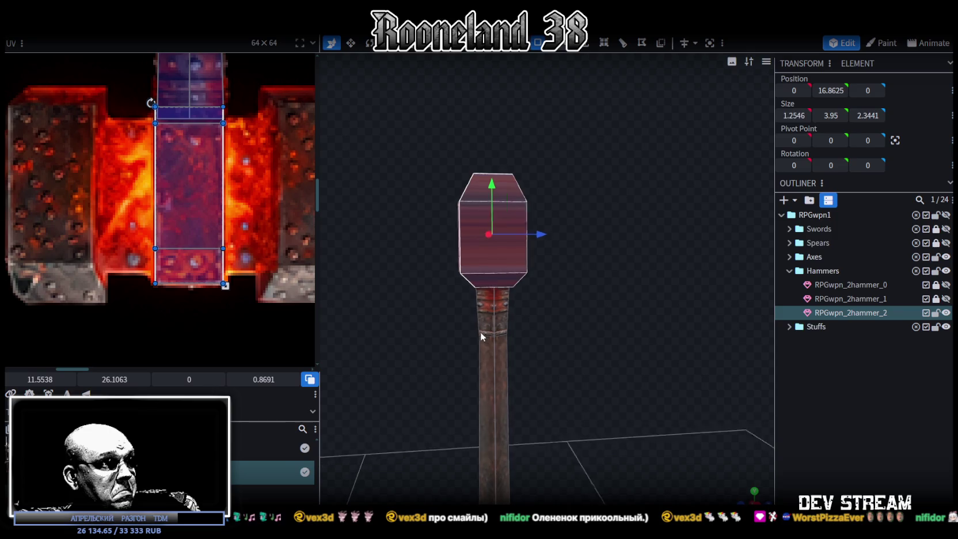
drag(665, 457, 677, 460)
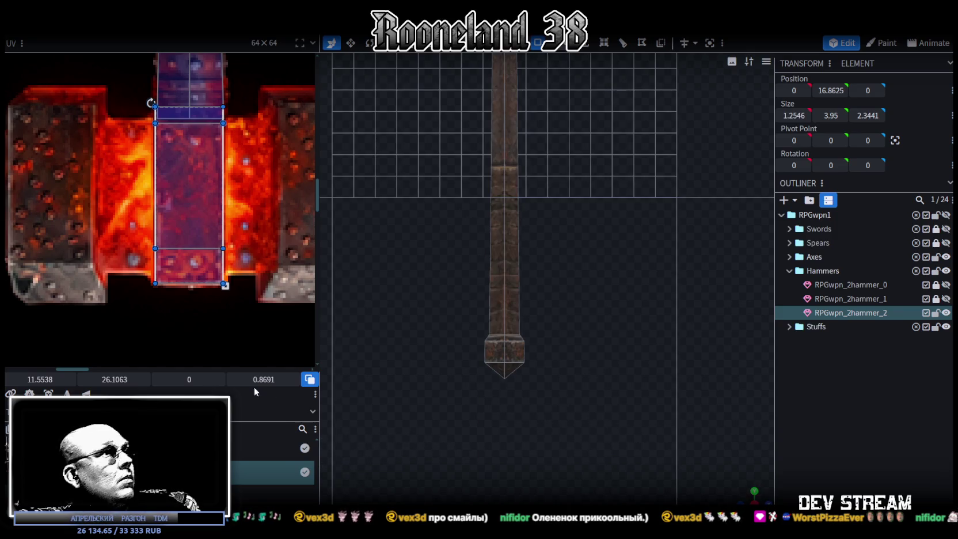
Project the front face's UVs from view, mirror them vertically, and move them onto the red centre
click(49, 394)
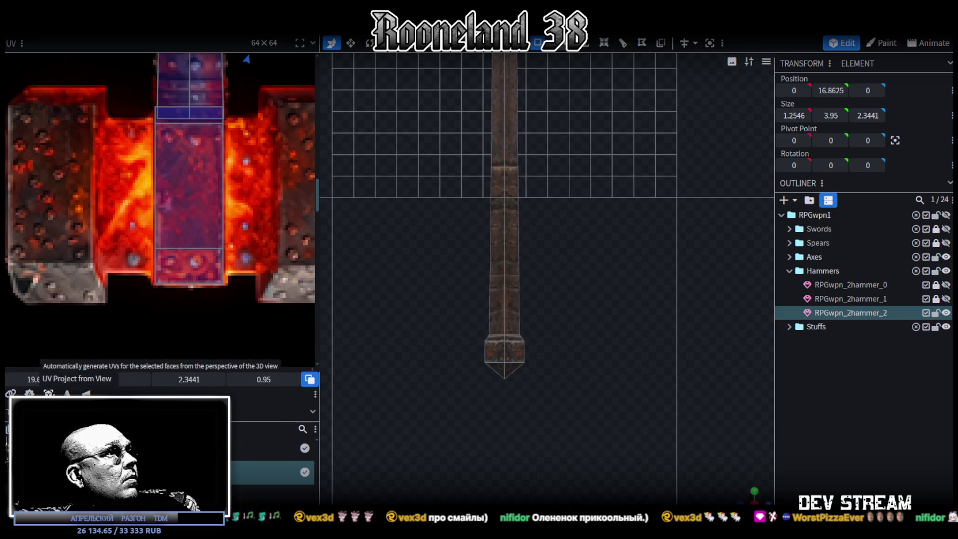
scroll(103, 264, down, 4)
scroll(136, 258, down, 3)
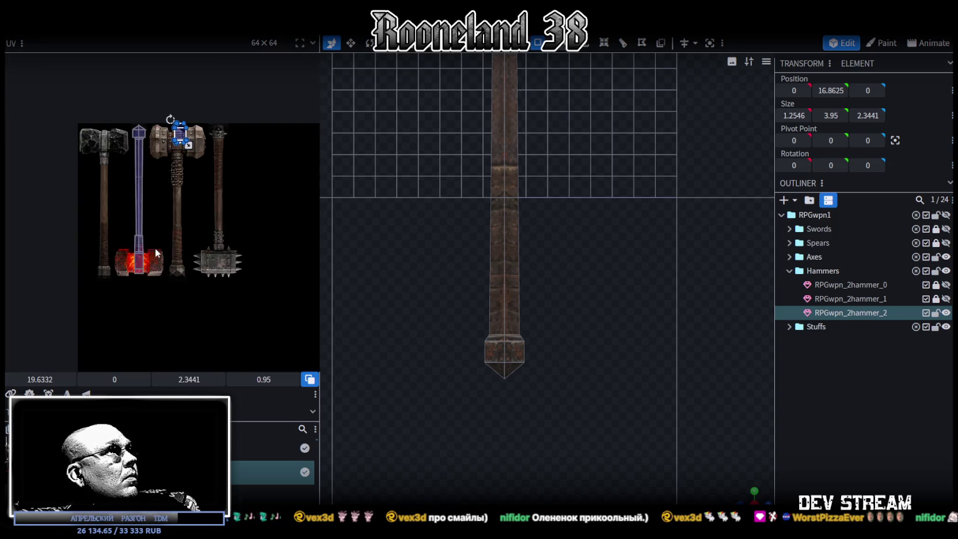
click(86, 394)
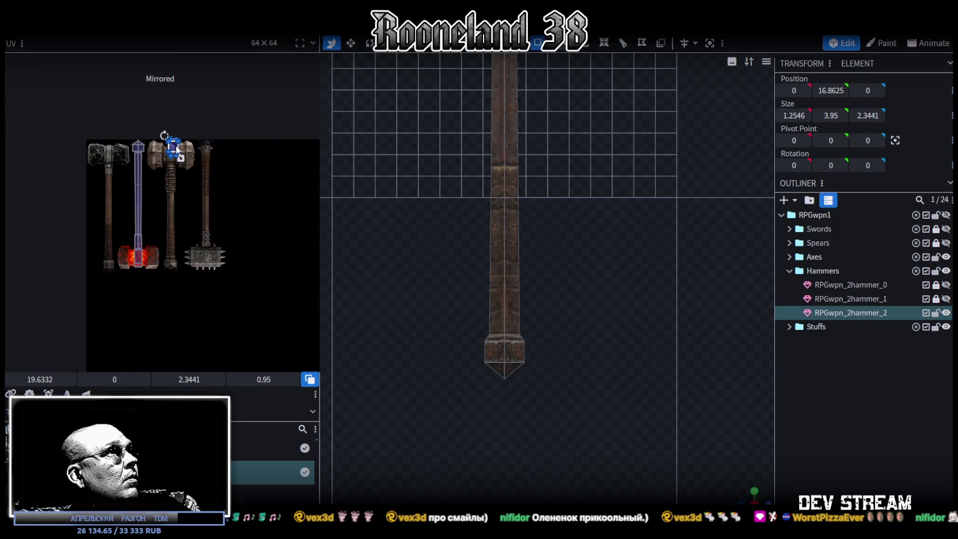
drag(177, 151, 145, 274)
scroll(146, 274, up, 5)
drag(211, 291, 168, 193)
scroll(169, 193, up, 3)
drag(172, 232, 182, 156)
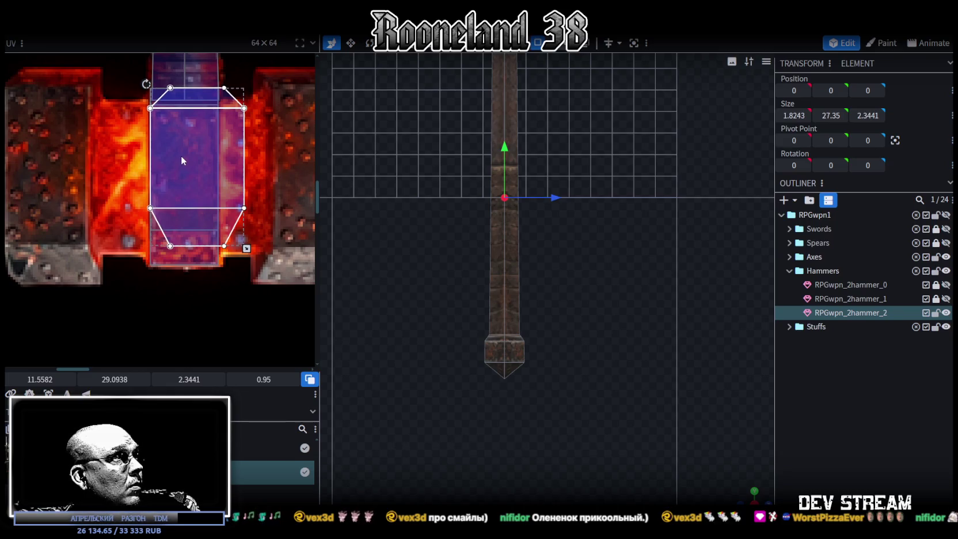
Reshape the UV face narrower and taller, setting its bottom vertices to V 29
drag(246, 249, 220, 269)
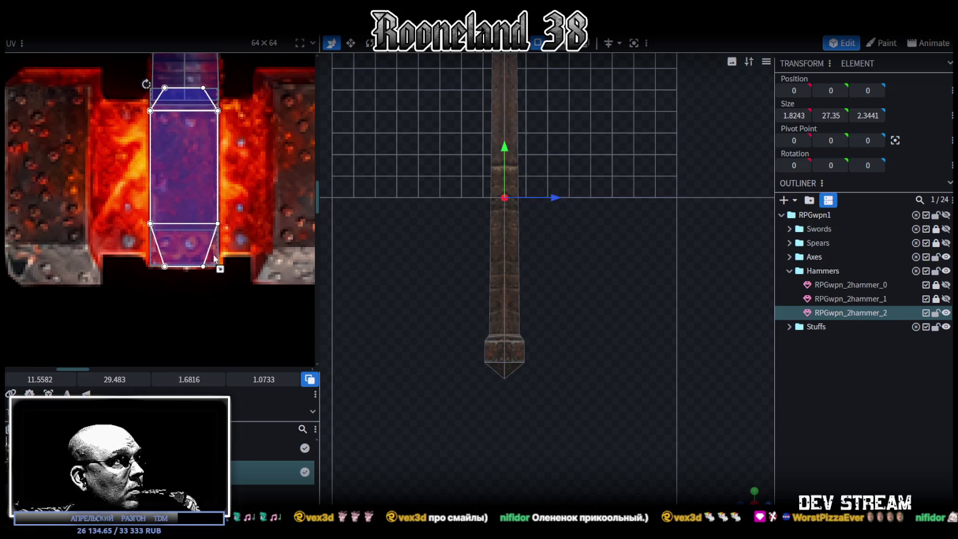
scroll(144, 213, up, 2)
drag(136, 225, 258, 240)
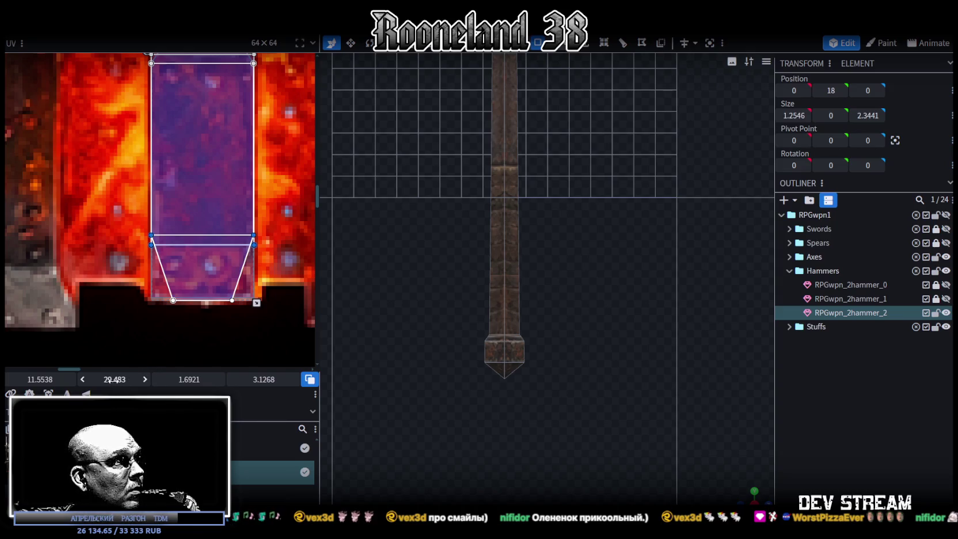
text(29)
key(Return)
drag(115, 379, 138, 380)
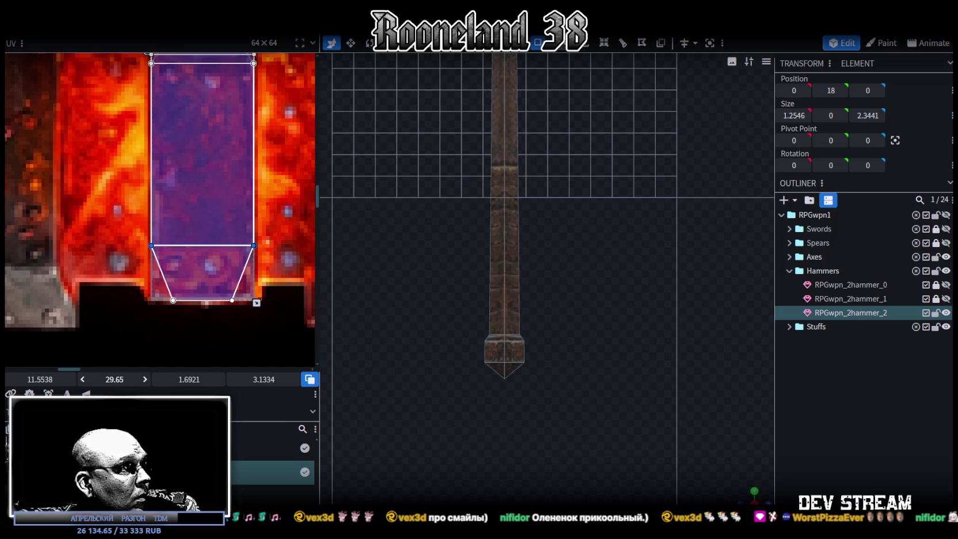
Move the bevel face's UV up on the texture and adjust its height to V 26.5
scroll(136, 242, up, 2)
scroll(207, 182, up, 2)
ctrl+scroll(183, 194, up, 2)
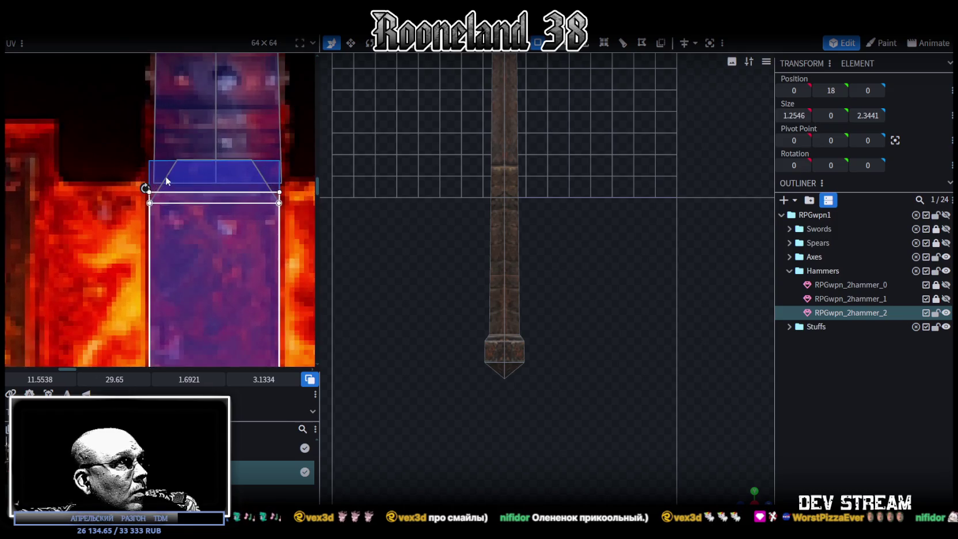
ctrl+scroll(165, 176, up, 3)
drag(25, 235, 263, 197)
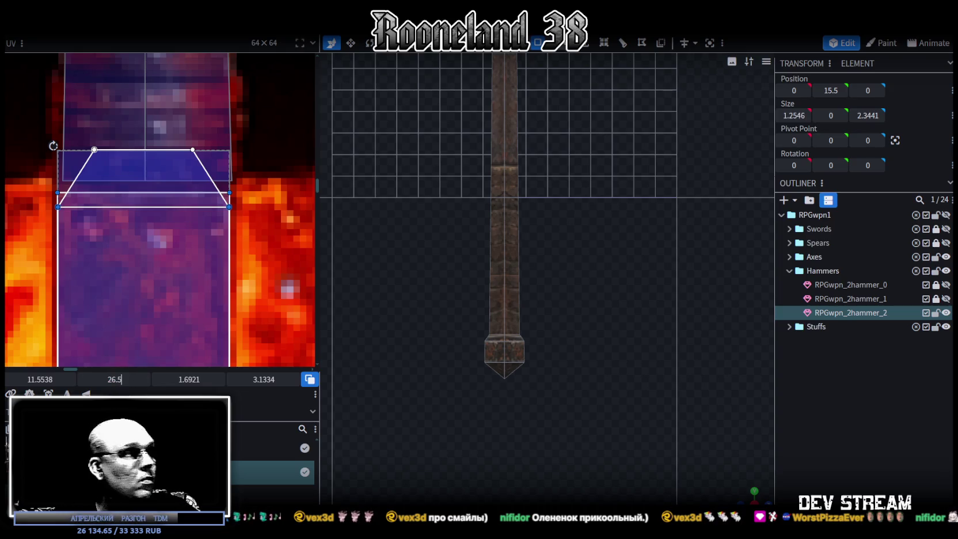
drag(144, 207, 144, 190)
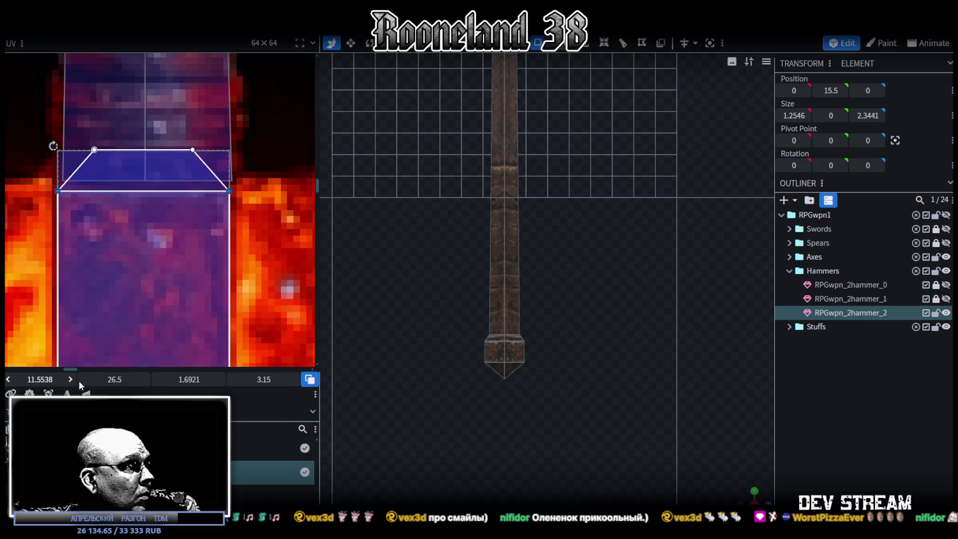
drag(117, 379, 119, 379)
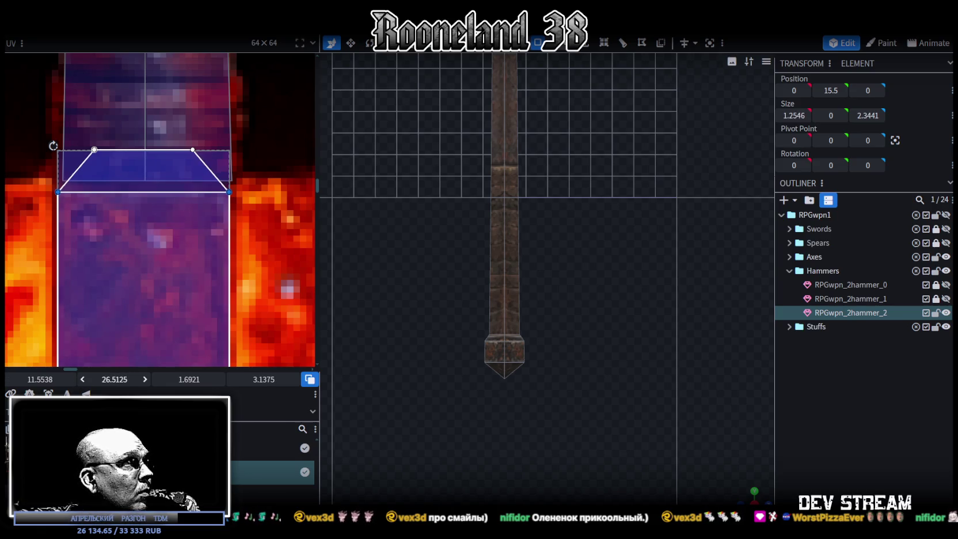
Orbit to a straight top-down view of the hammer head
scroll(248, 289, down, 3)
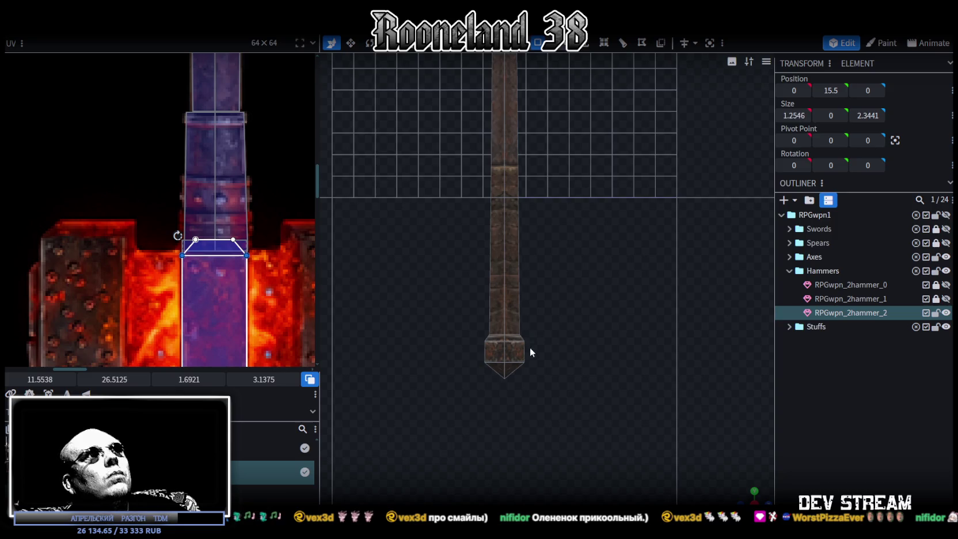
scroll(530, 347, down, 3)
mouse_move(750, 495)
mouse_down()
mouse_move(616, 322)
mouse_move(443, 324)
mouse_move(648, 366)
mouse_move(590, 281)
mouse_move(447, 284)
mouse_move(371, 249)
mouse_up()
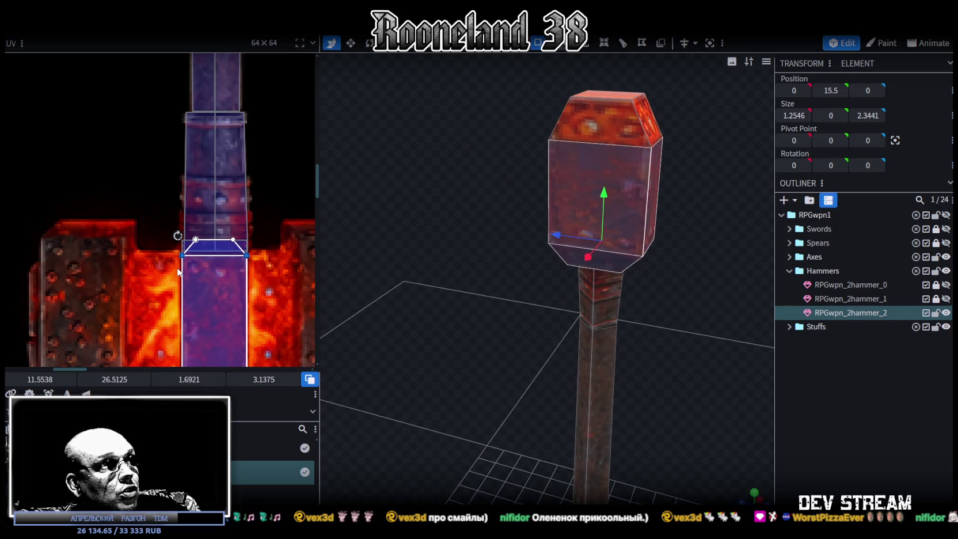
drag(467, 318, 524, 337)
key(ctrl+z)
mouse_move(668, 339)
mouse_down()
mouse_move(623, 215)
mouse_move(683, 418)
mouse_move(761, 488)
mouse_up()
click(754, 491)
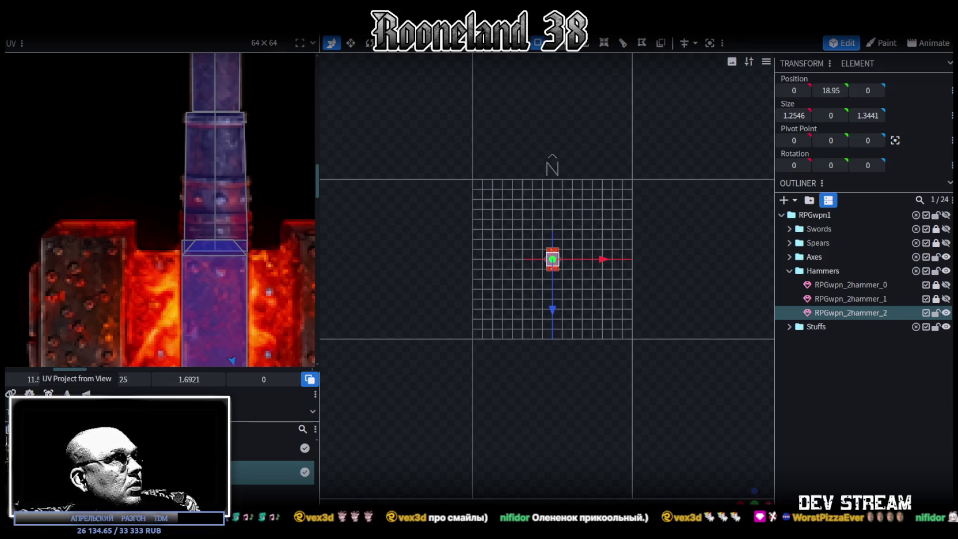
Move and enlarge the top face's UV rectangle onto the red riveted texture area
scroll(138, 245, down, 3)
scroll(173, 265, up, 3)
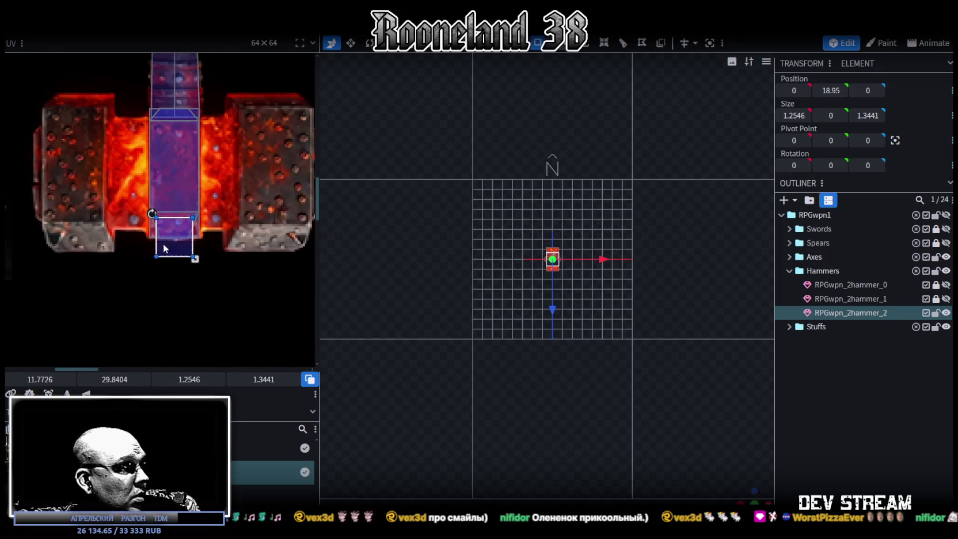
mouse_move(176, 222)
mouse_down()
mouse_move(173, 167)
mouse_move(160, 160)
mouse_move(159, 184)
mouse_up()
scroll(167, 173, up, 2)
drag(202, 218, 219, 234)
drag(185, 206, 186, 198)
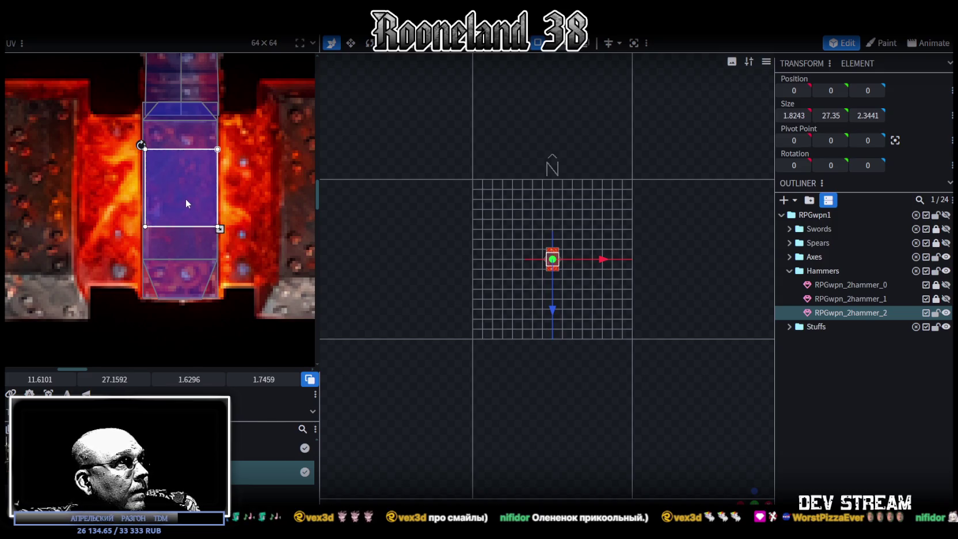
scroll(612, 258, up, 2)
scroll(661, 375, up, 2)
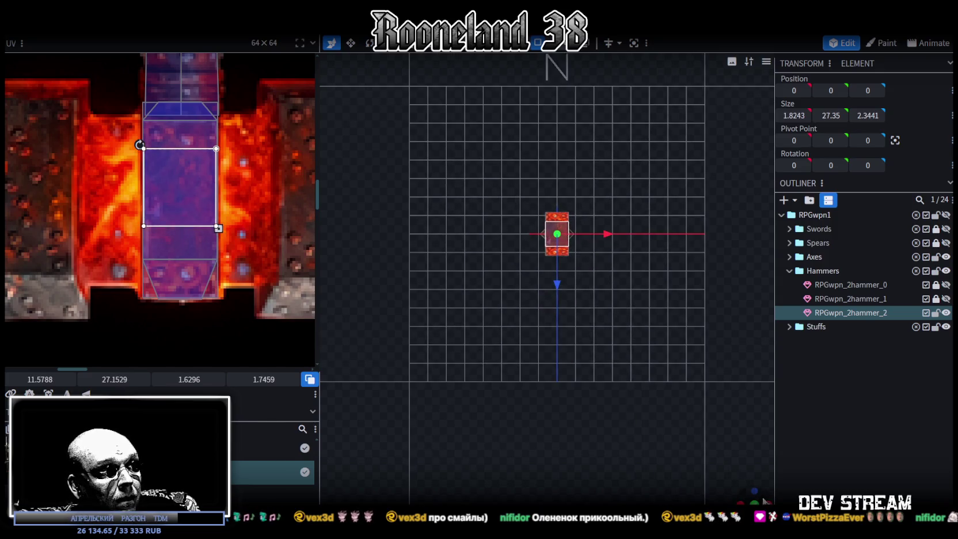
Orbit the hammer upright and select the head's front face
drag(745, 491, 601, 431)
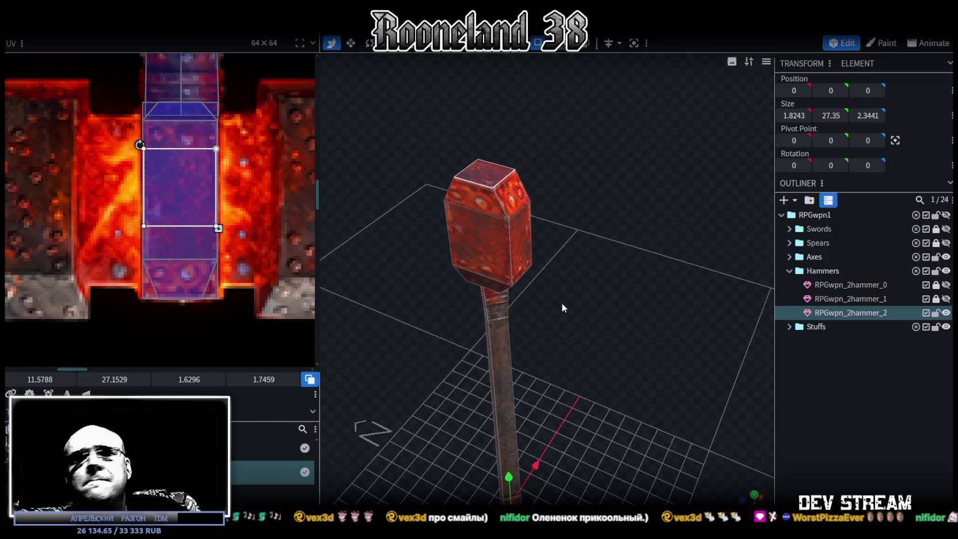
scroll(574, 260, up, 2)
scroll(548, 236, up, 3)
mouse_move(503, 251)
mouse_down()
mouse_move(560, 269)
mouse_move(638, 265)
mouse_move(579, 195)
mouse_up()
click(572, 121)
Slide the selected side face across the head and back to X 1.25
mouse_move(572, 121)
mouse_down()
mouse_move(536, 195)
mouse_move(695, 223)
mouse_up()
scroll(696, 219, up, 2)
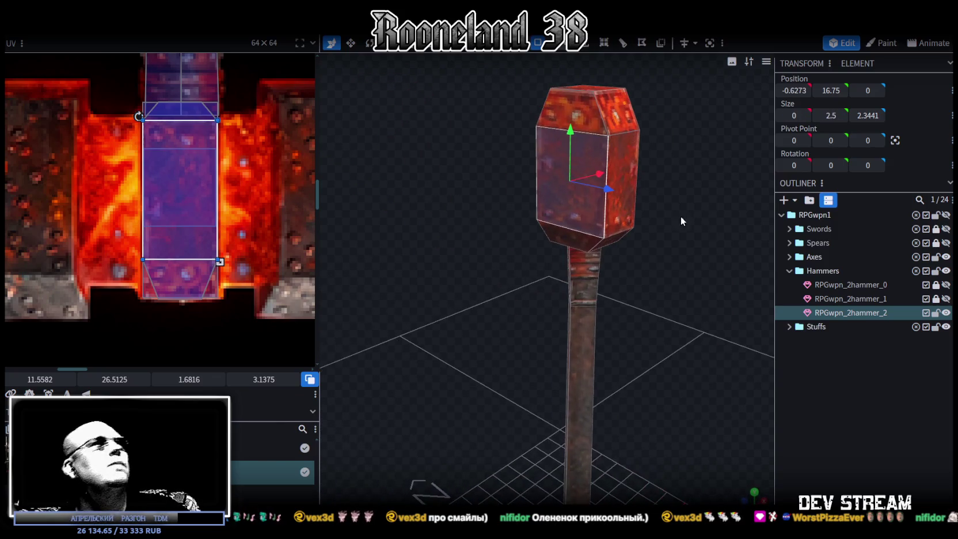
right_click(566, 207)
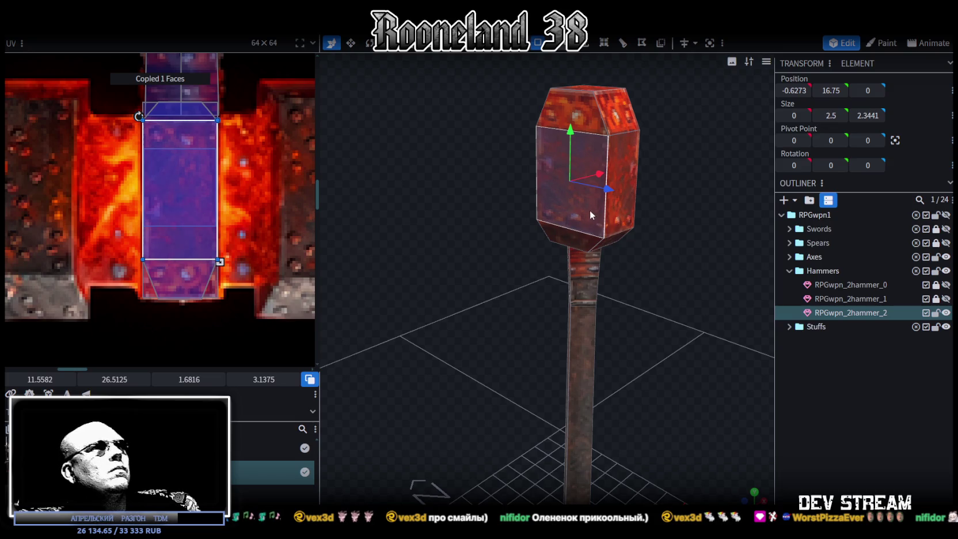
mouse_move(605, 172)
mouse_down()
mouse_move(599, 184)
mouse_move(626, 228)
mouse_move(660, 234)
mouse_move(610, 224)
mouse_up()
mouse_move(498, 198)
mouse_down()
mouse_move(587, 194)
mouse_move(579, 195)
mouse_move(606, 239)
mouse_move(606, 259)
mouse_move(600, 208)
mouse_up()
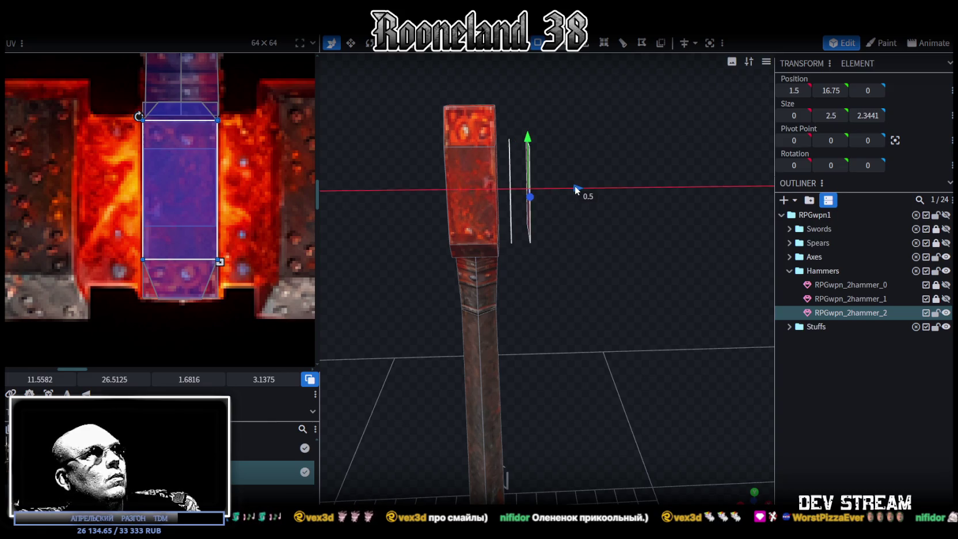
drag(575, 185, 586, 228)
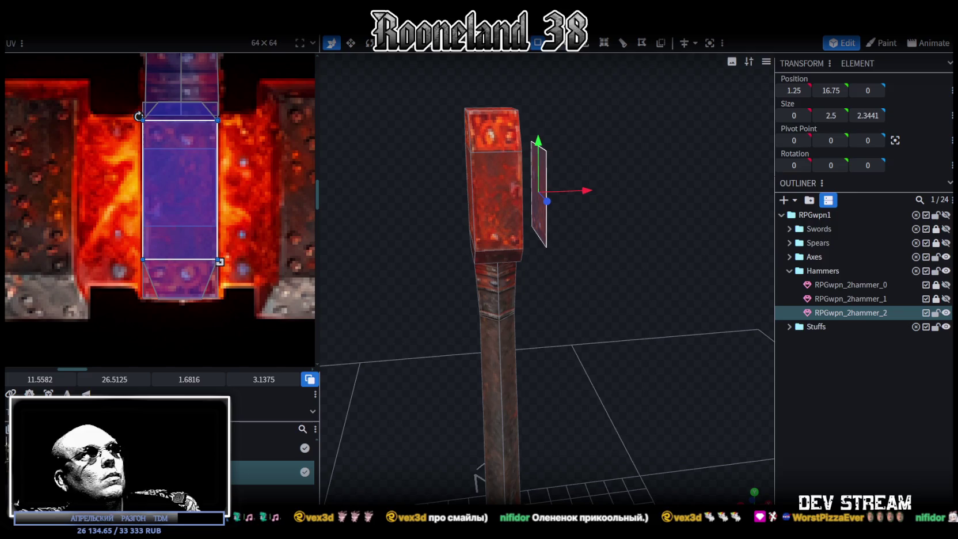
Extrude the face into a block reaching X -1.25 and select the whole block for resizing
click(591, 49)
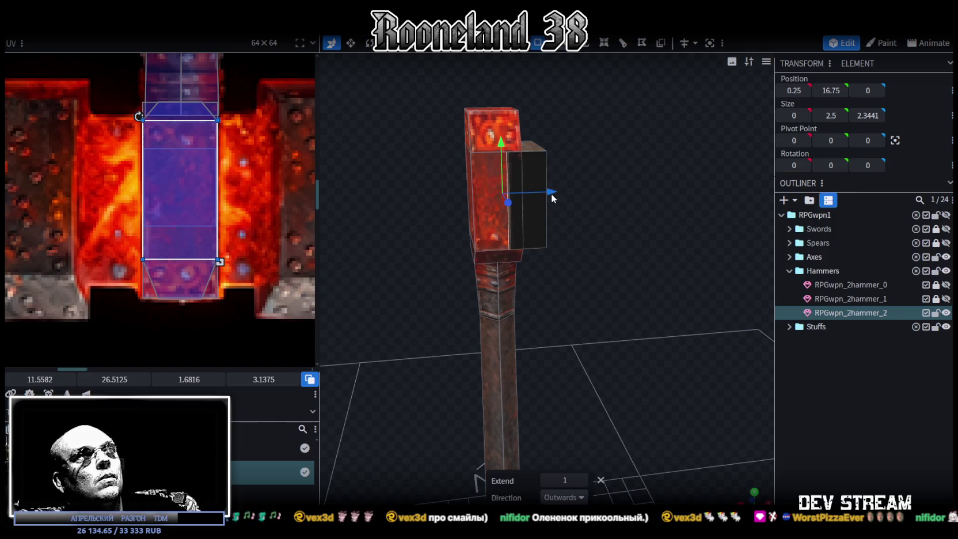
drag(551, 193, 506, 194)
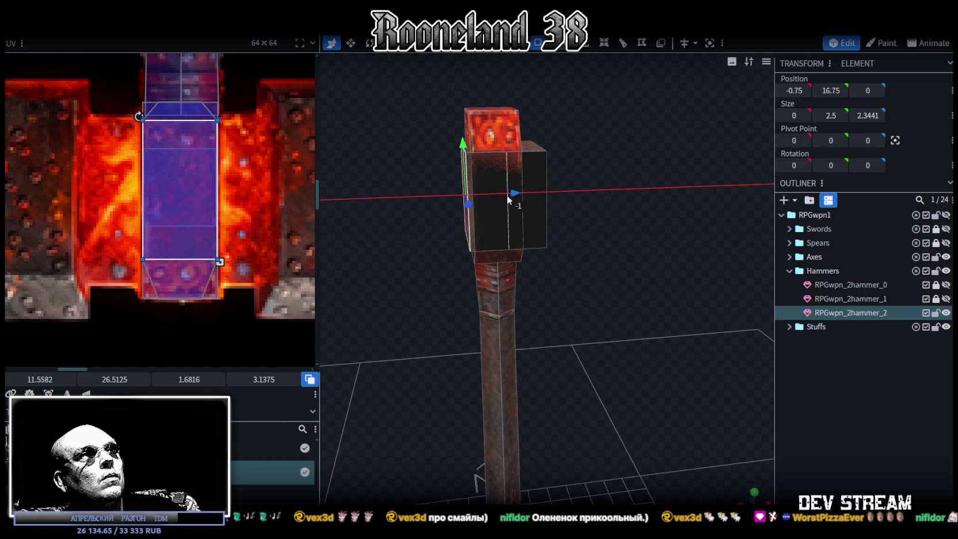
drag(507, 195, 499, 194)
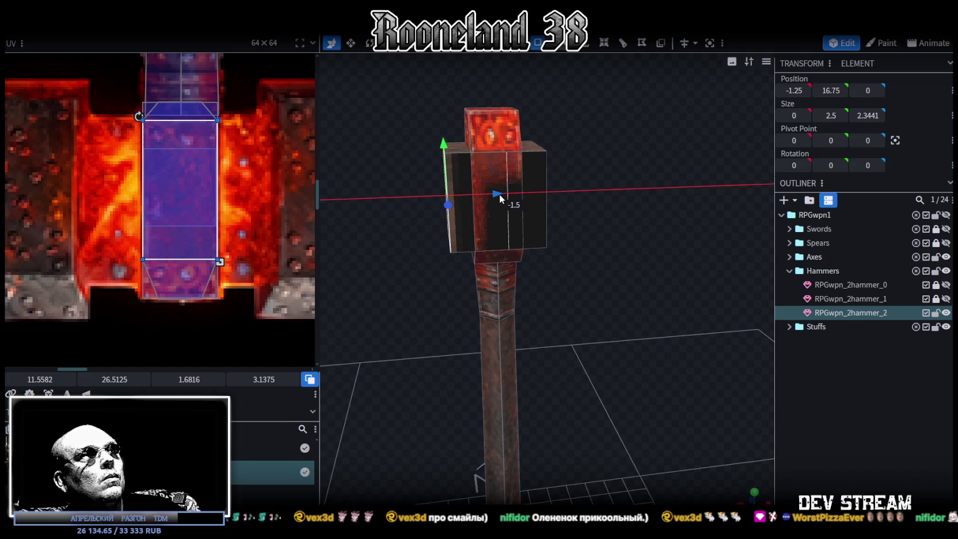
drag(611, 188, 644, 199)
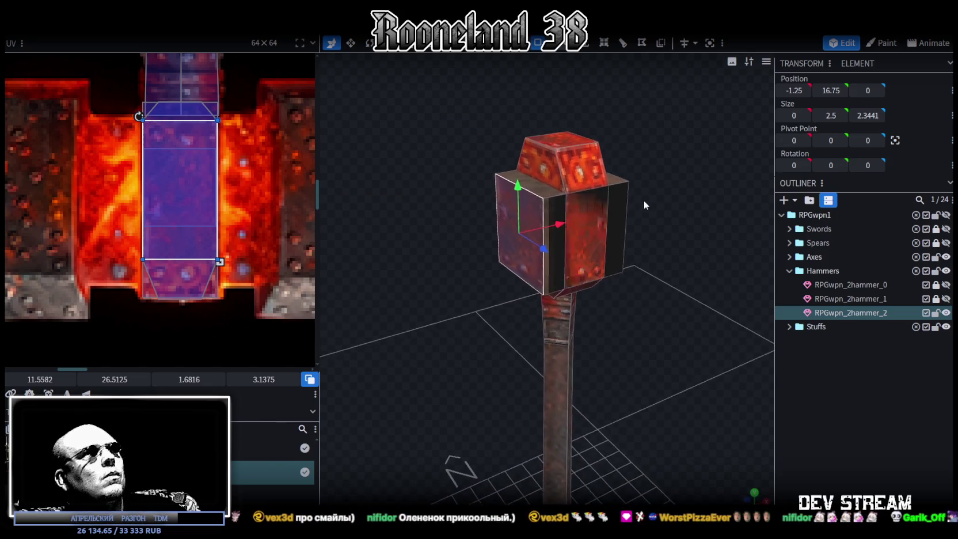
click(555, 201)
drag(556, 201, 582, 196)
click(583, 197)
key(s)
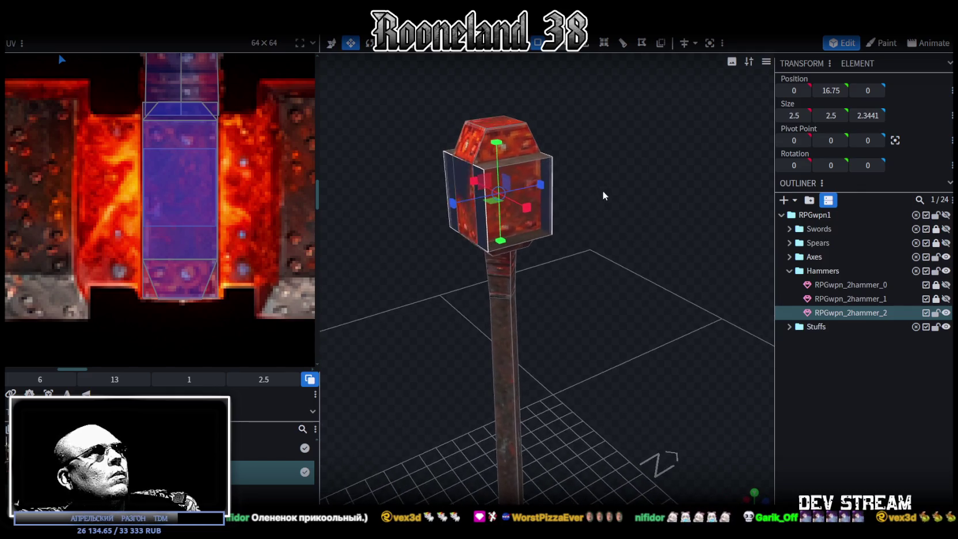
Resize the center block to roughly 2 wide, 3 tall and 1.3441 deep
drag(488, 184, 503, 170)
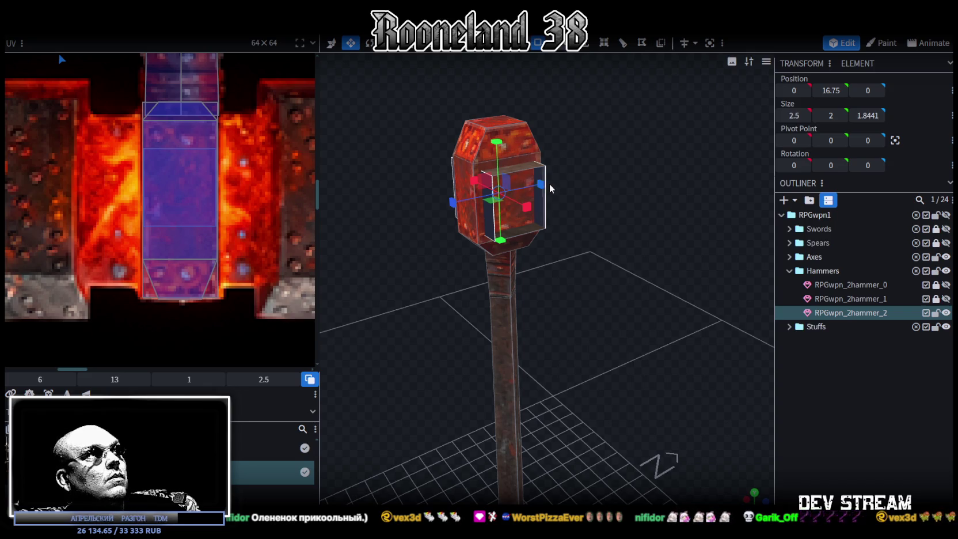
drag(540, 184, 582, 183)
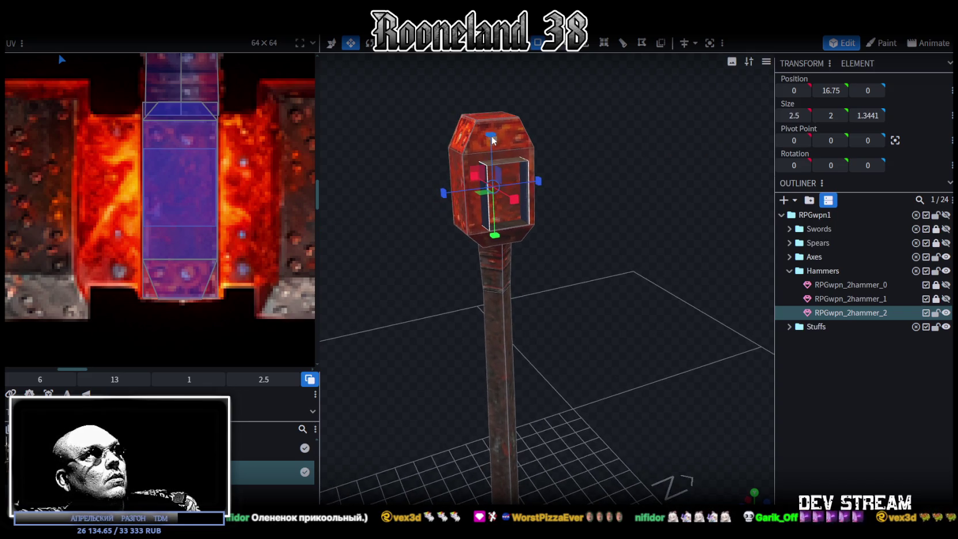
drag(495, 138, 492, 116)
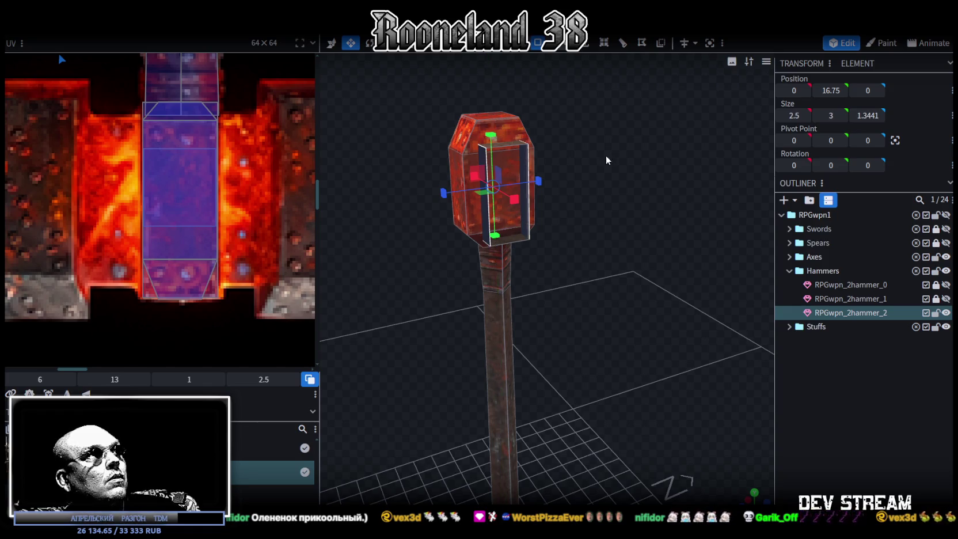
Raise the block to height 17 and stretch its height to 3.5
drag(606, 160, 599, 145)
key(v)
drag(595, 184, 516, 173)
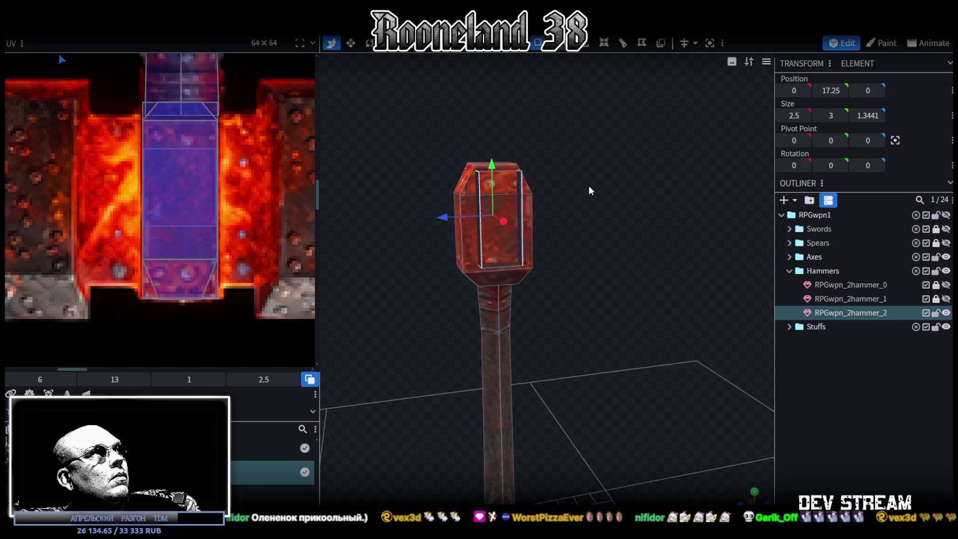
mouse_move(603, 191)
mouse_down()
mouse_move(657, 177)
mouse_move(510, 171)
mouse_up()
key(s)
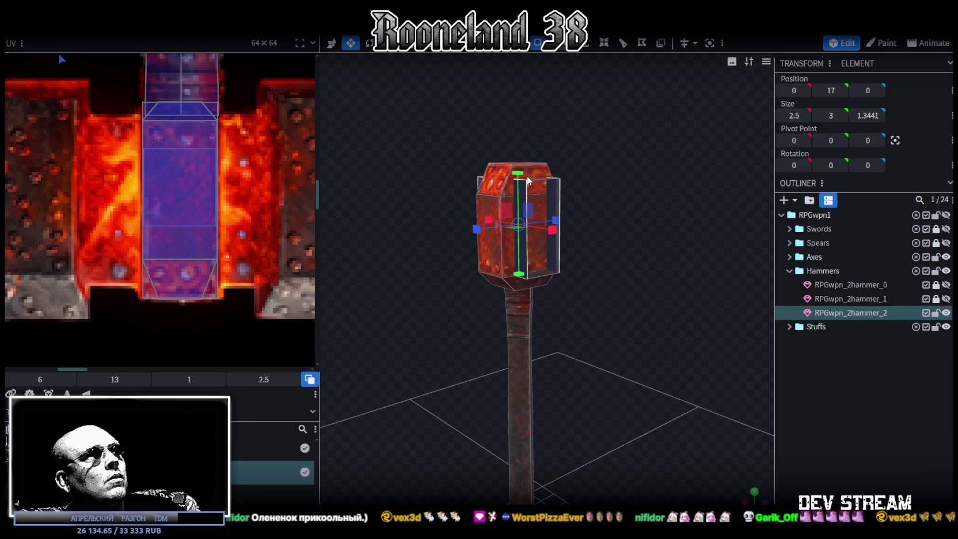
mouse_move(597, 189)
mouse_down()
mouse_move(669, 188)
mouse_move(713, 168)
mouse_up()
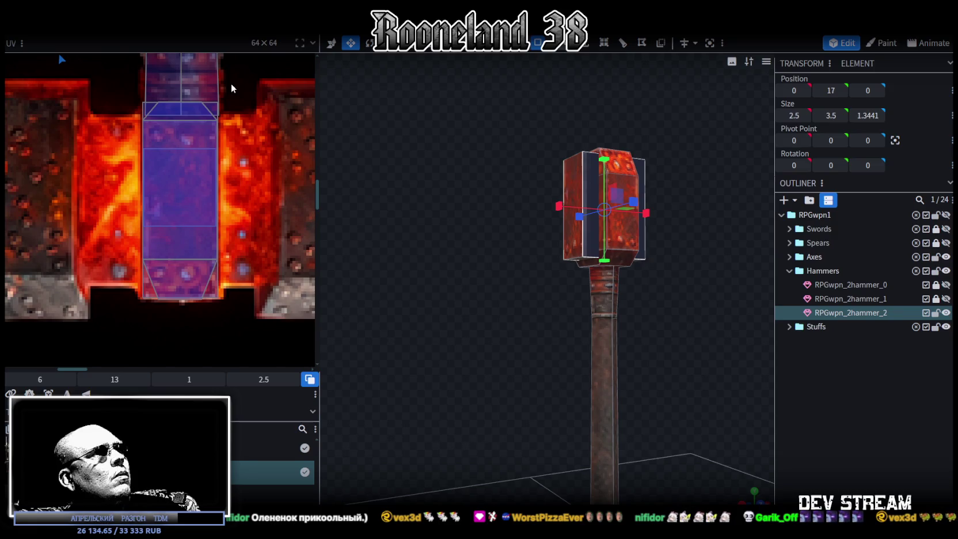
Undo an accidental collapse of the block's width to zero
drag(567, 277, 635, 265)
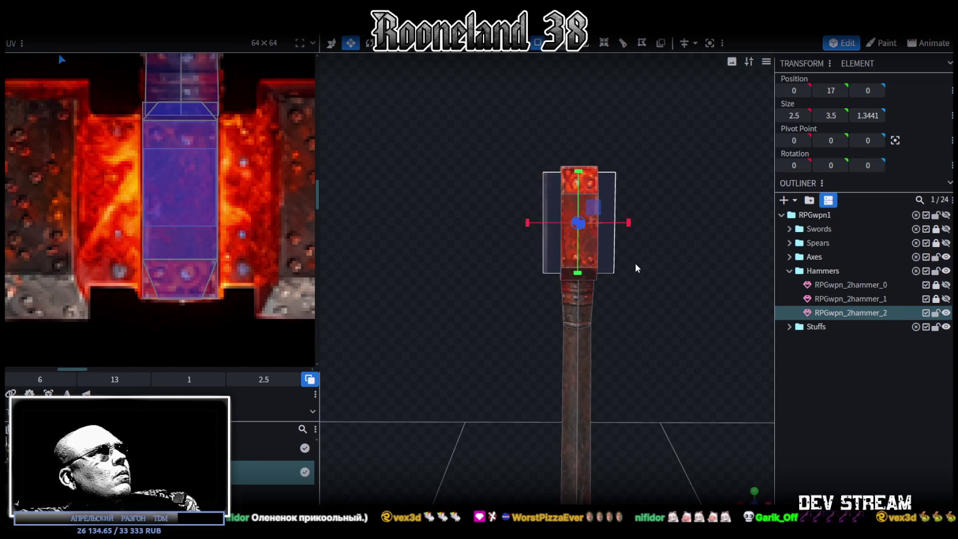
mouse_move(687, 228)
mouse_down()
mouse_move(615, 277)
mouse_move(566, 87)
mouse_up()
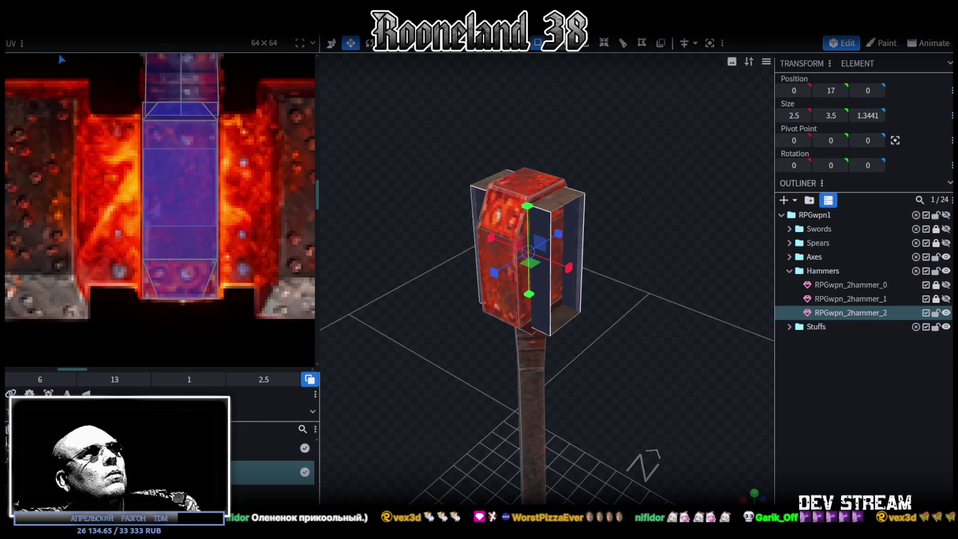
mouse_move(582, 219)
mouse_down()
mouse_move(643, 245)
mouse_move(707, 243)
mouse_move(727, 235)
mouse_move(728, 216)
mouse_up()
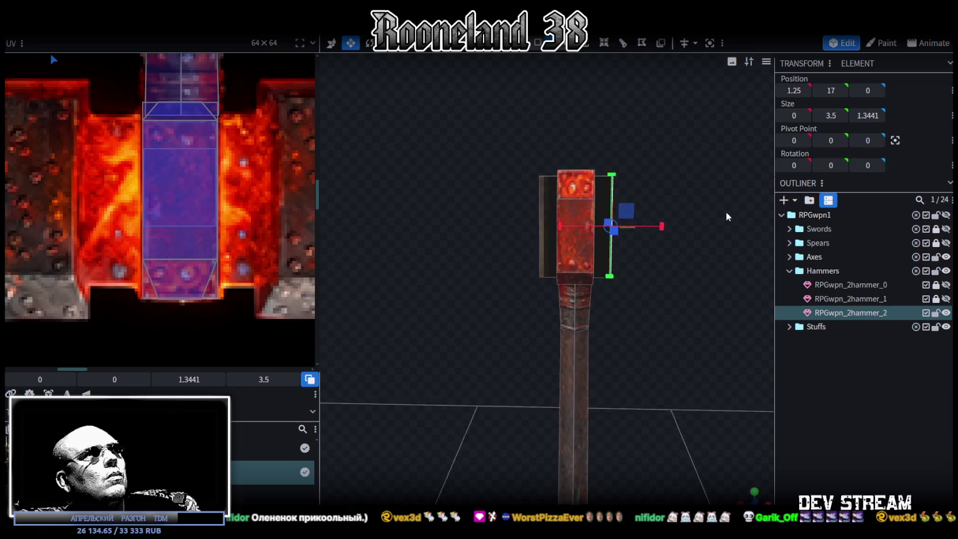
mouse_move(567, 69)
mouse_down()
mouse_move(689, 199)
mouse_move(662, 210)
mouse_up()
mouse_move(633, 144)
mouse_down()
mouse_move(707, 182)
mouse_move(666, 157)
mouse_move(633, 175)
mouse_up()
key(ctrl+z)
Select the block's front face and snap to a flat front orthographic view
click(556, 212)
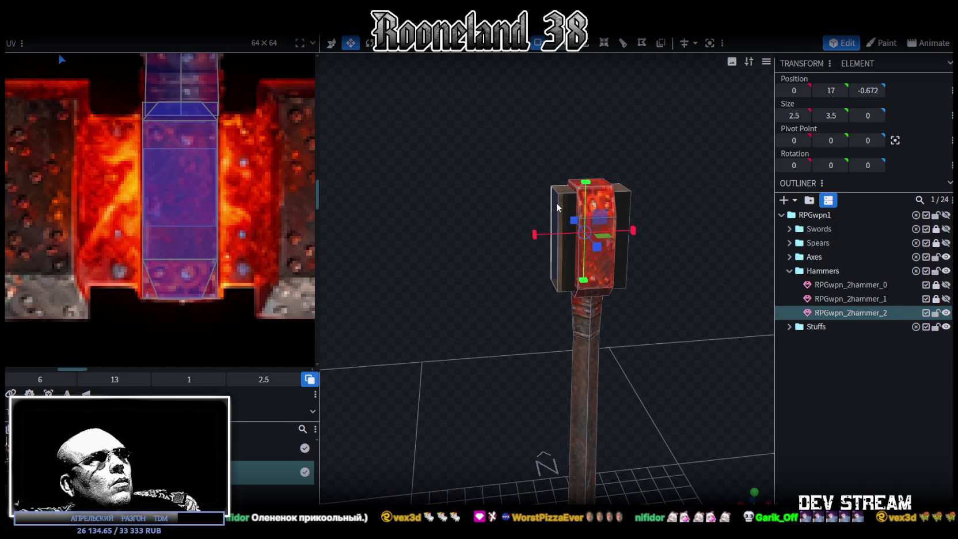
mouse_move(556, 212)
mouse_down()
mouse_move(686, 246)
mouse_move(722, 365)
mouse_up()
click(746, 489)
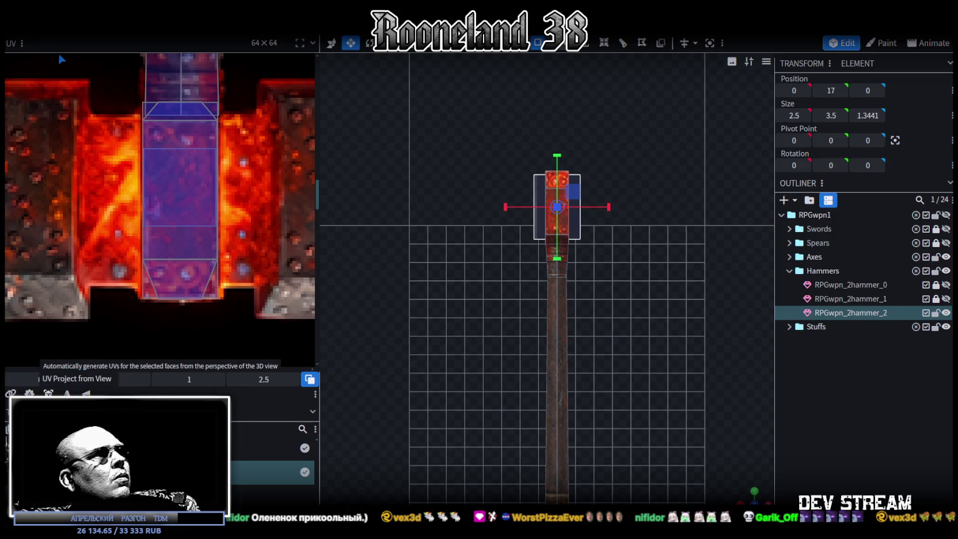
Project the front face's UV from view and fit it over the red riveted texture area
click(76, 379)
scroll(119, 199, down, 2)
scroll(165, 226, down, 2)
middle_drag(165, 226, 182, 276)
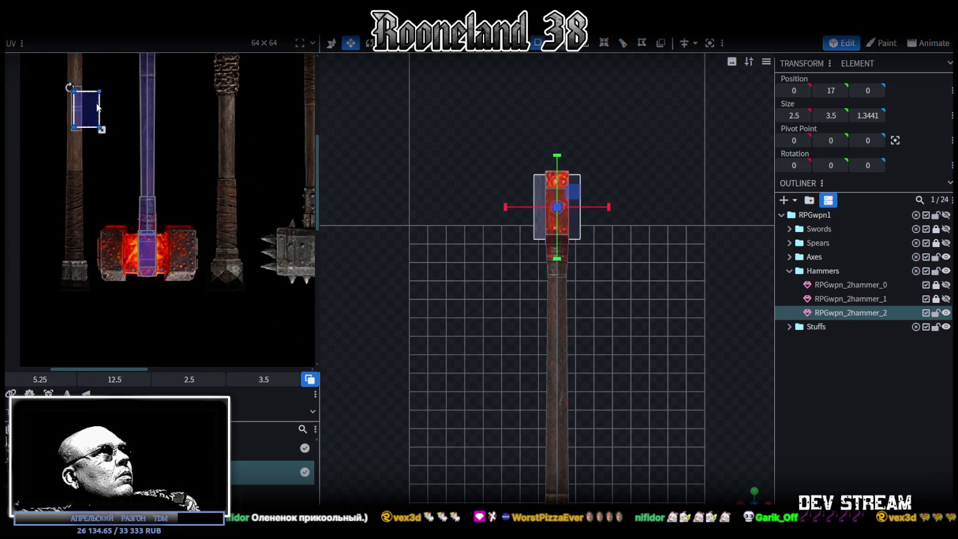
drag(92, 103, 131, 222)
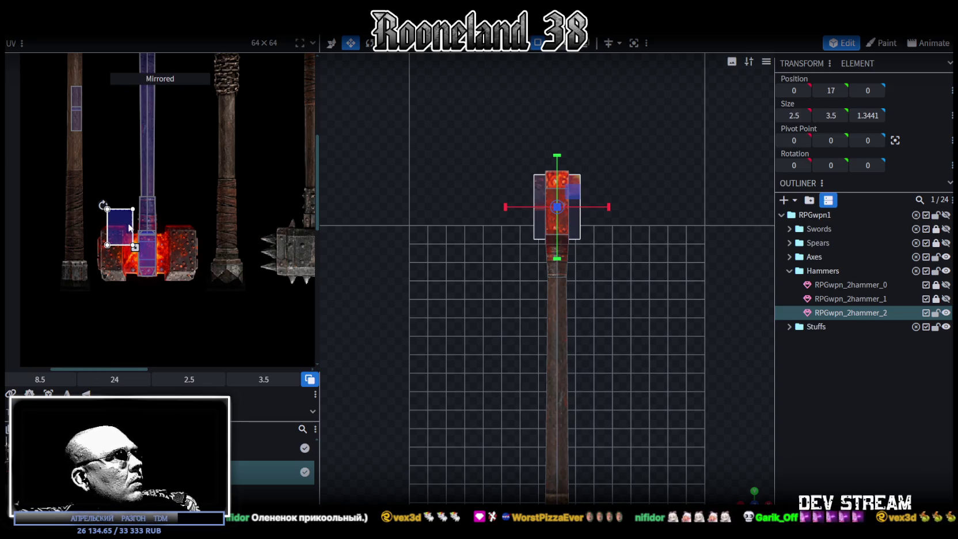
click(138, 265)
scroll(117, 244, up, 3)
drag(117, 244, 125, 210)
middle_drag(144, 234, 113, 180)
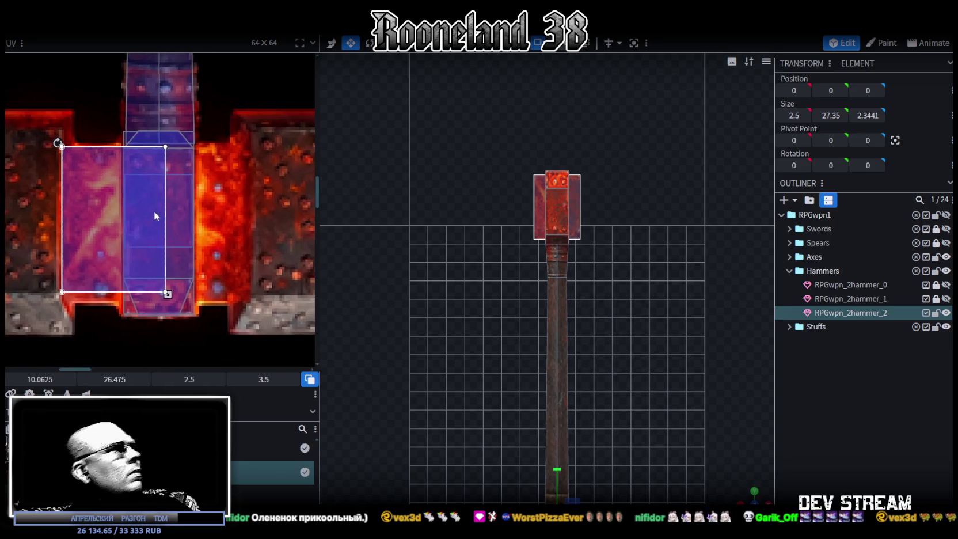
drag(166, 294, 246, 305)
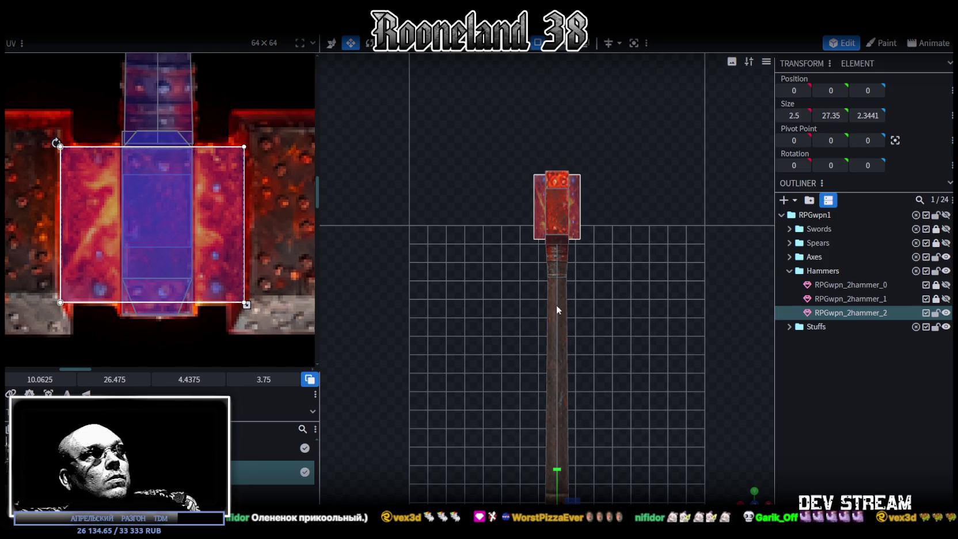
Widen the center block to 3.9 and fine-tune the face mapping's position and width
scroll(527, 307, up, 2)
scroll(610, 346, up, 2)
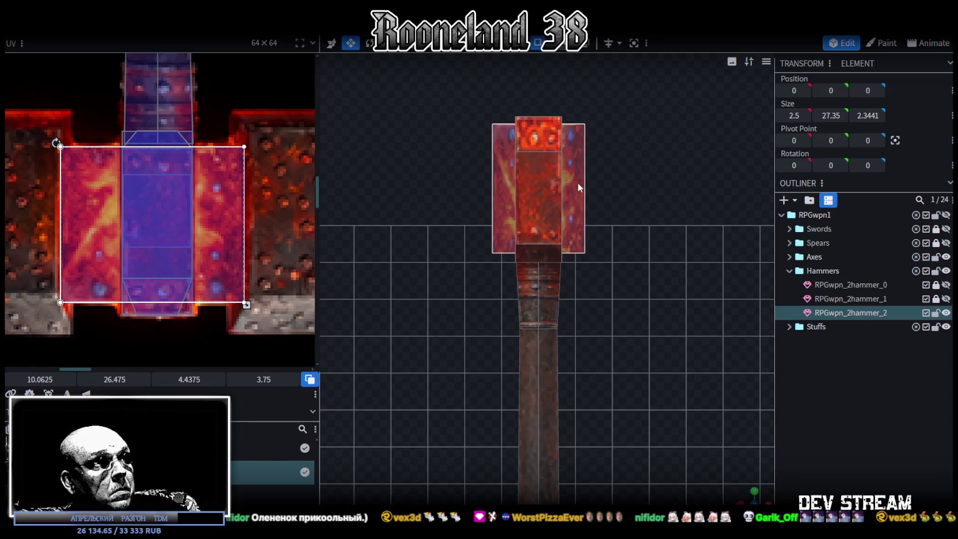
click(579, 188)
drag(596, 192, 614, 194)
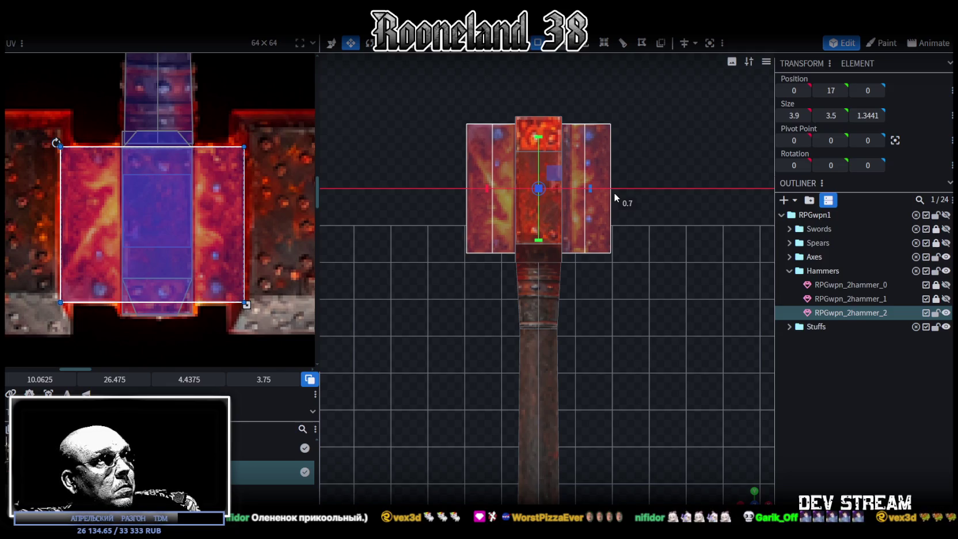
drag(614, 192, 613, 192)
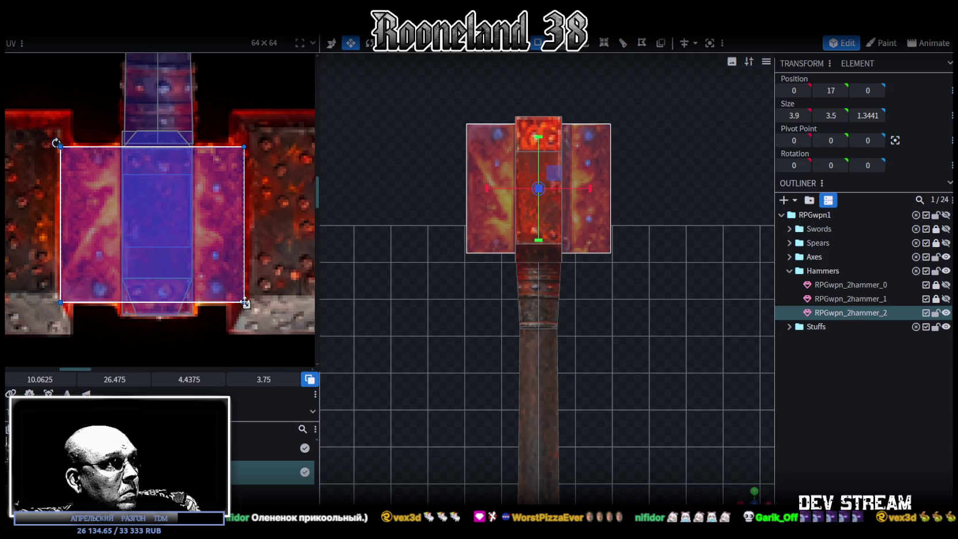
drag(228, 280, 227, 265)
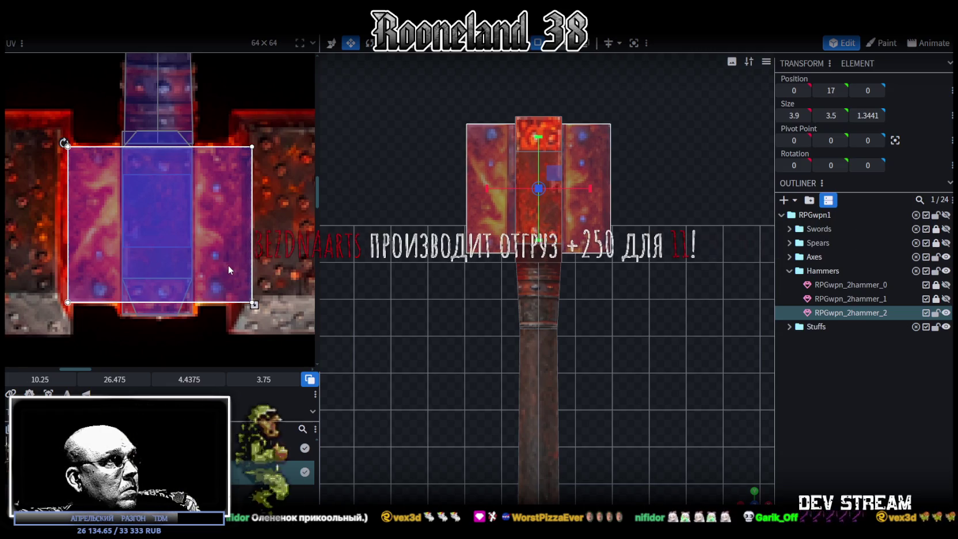
drag(260, 305, 255, 306)
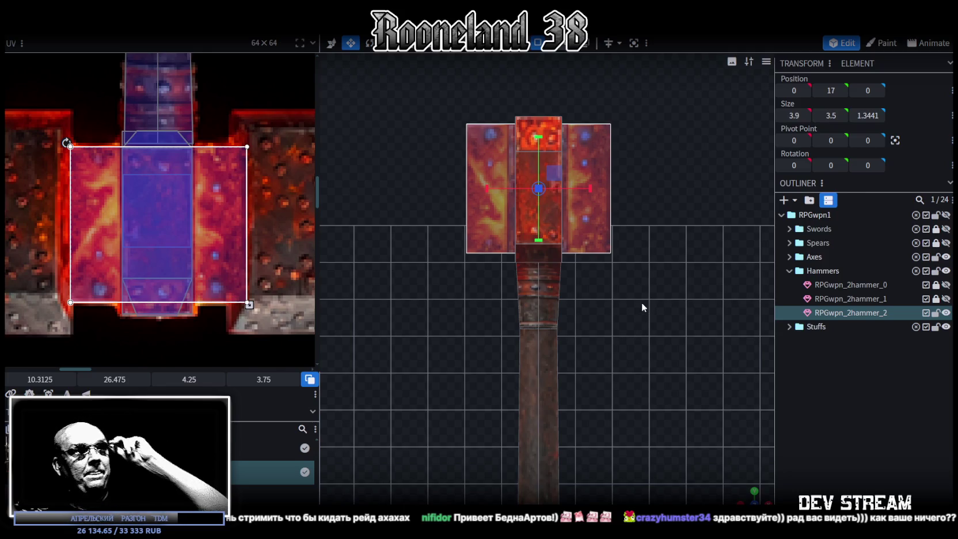
Zoom out the viewport and switch over to the Unity editor
scroll(641, 302, down, 2)
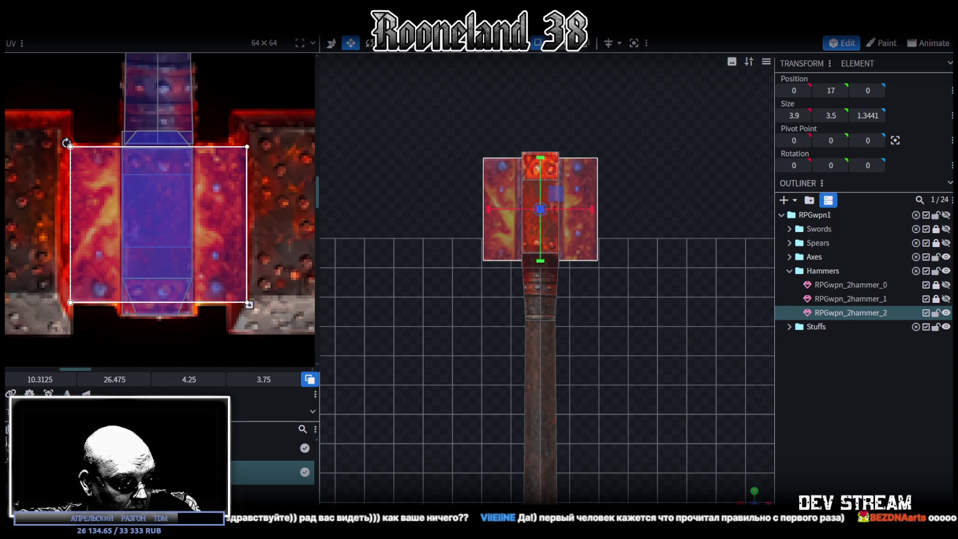
key(alt+Tab)
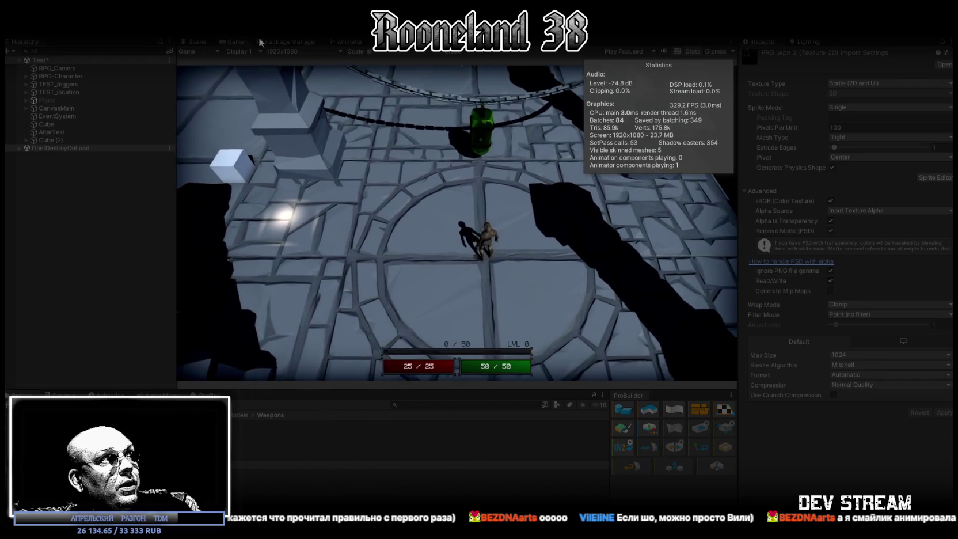
Maximize the game view and walk the character around the room
double_click(242, 41)
click(481, 405)
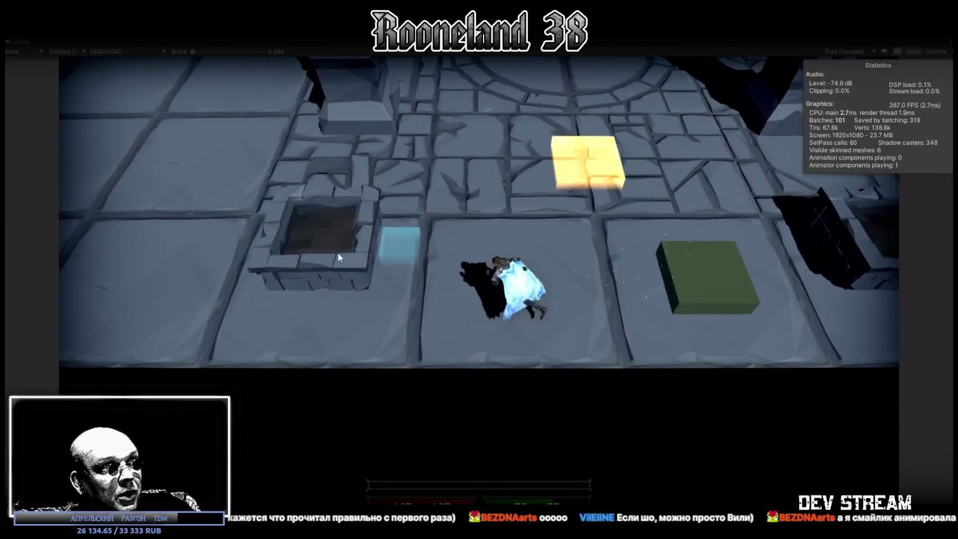
click(337, 252)
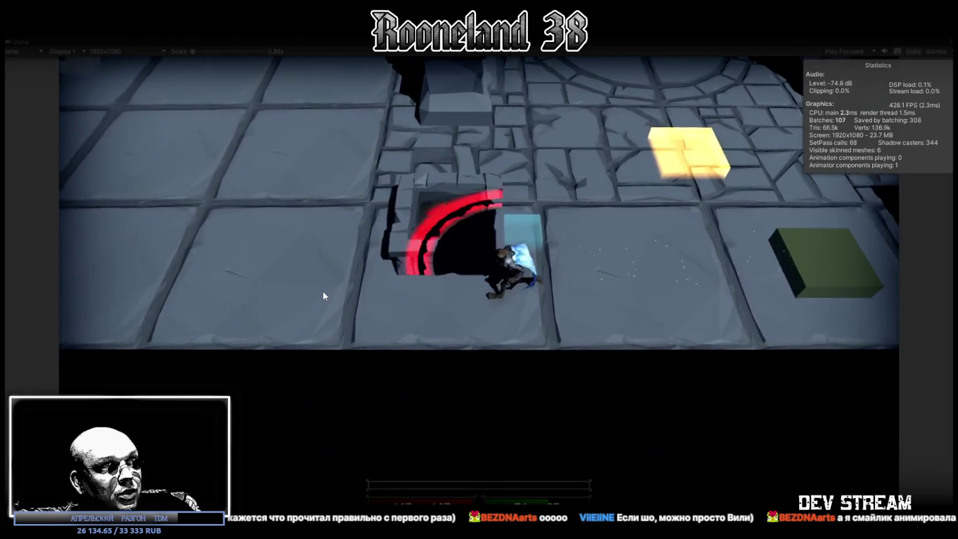
click(298, 279)
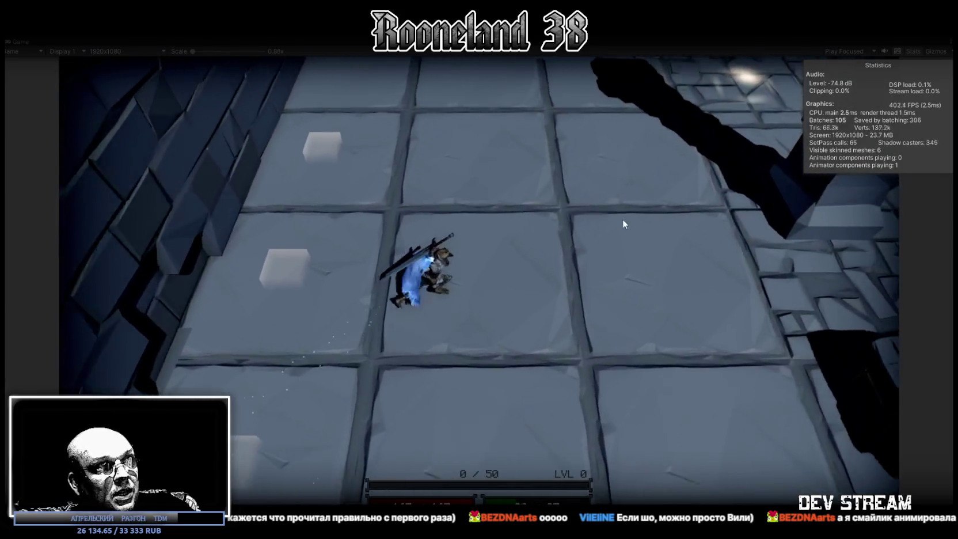
click(623, 223)
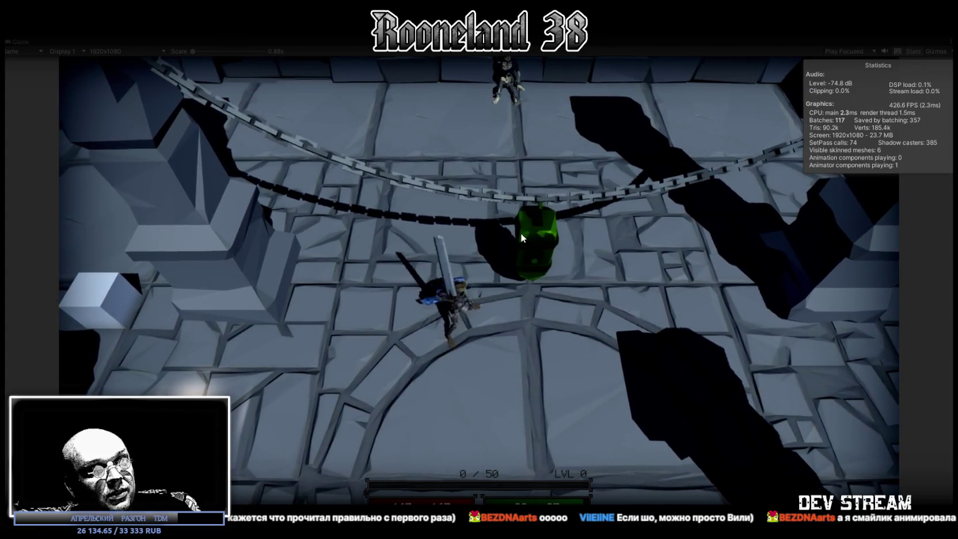
Attack near the green barrel, stop the test run, and return to Blockbench
key(w)
key(s)
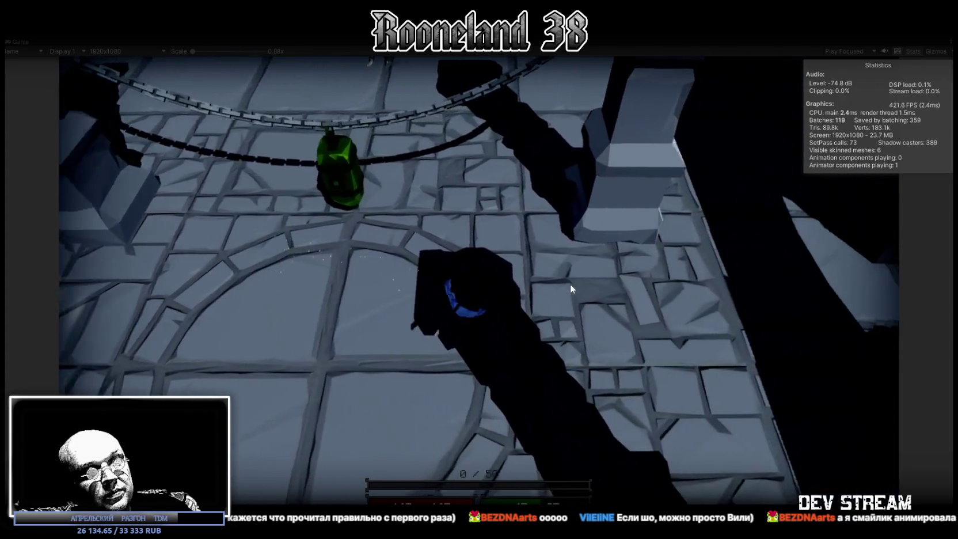
key(a)
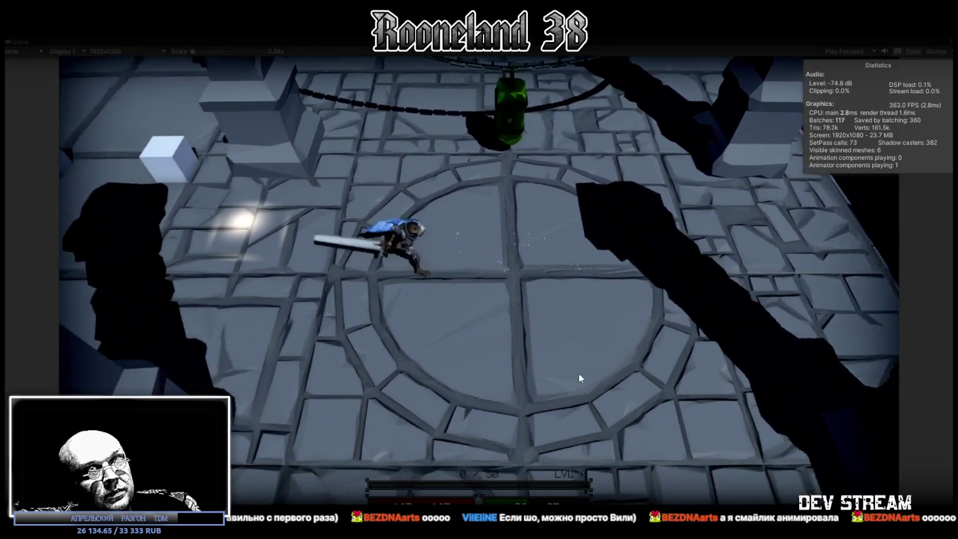
key(w)
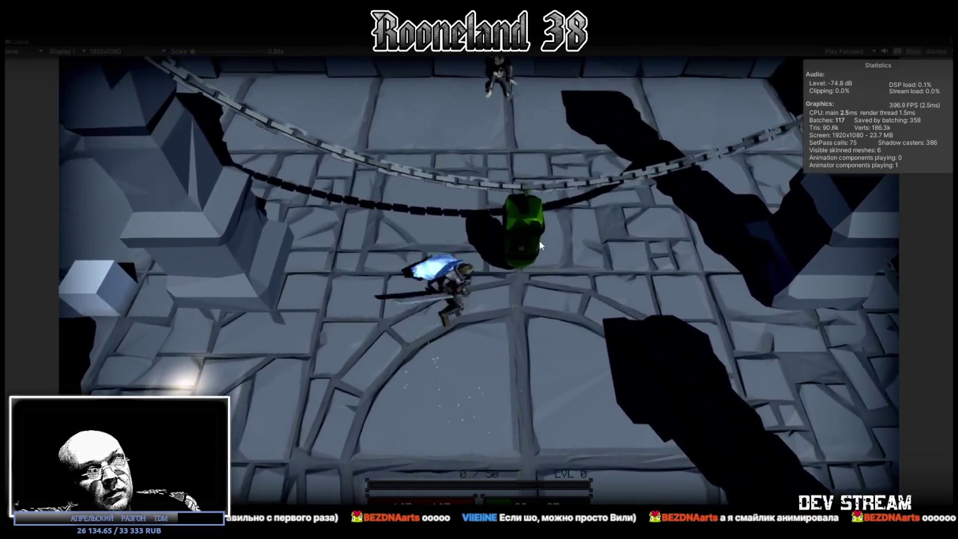
key(ctrl+p)
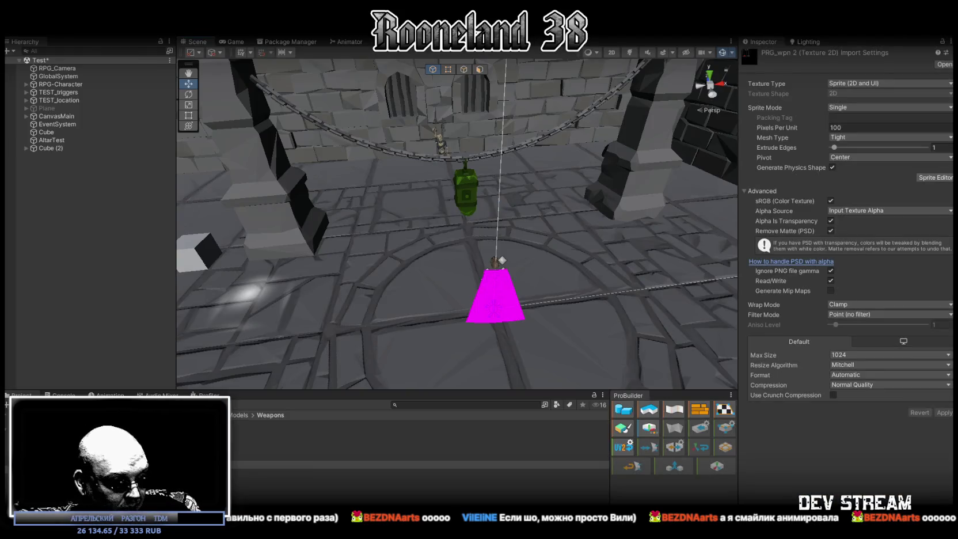
key(alt+Tab)
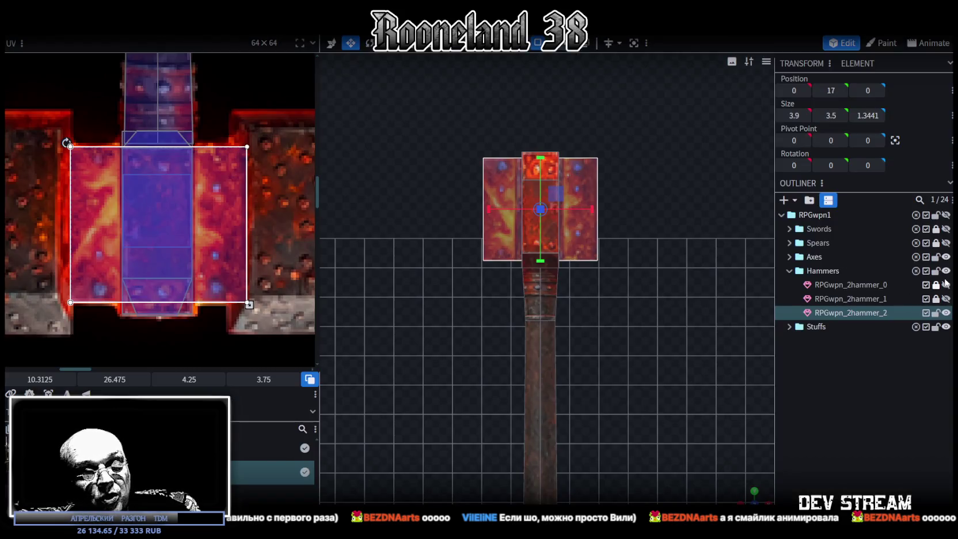
Hide the Hammers group, expand Swords, and inspect RPGwpn_2sword_1 across shading modes
click(947, 271)
click(807, 229)
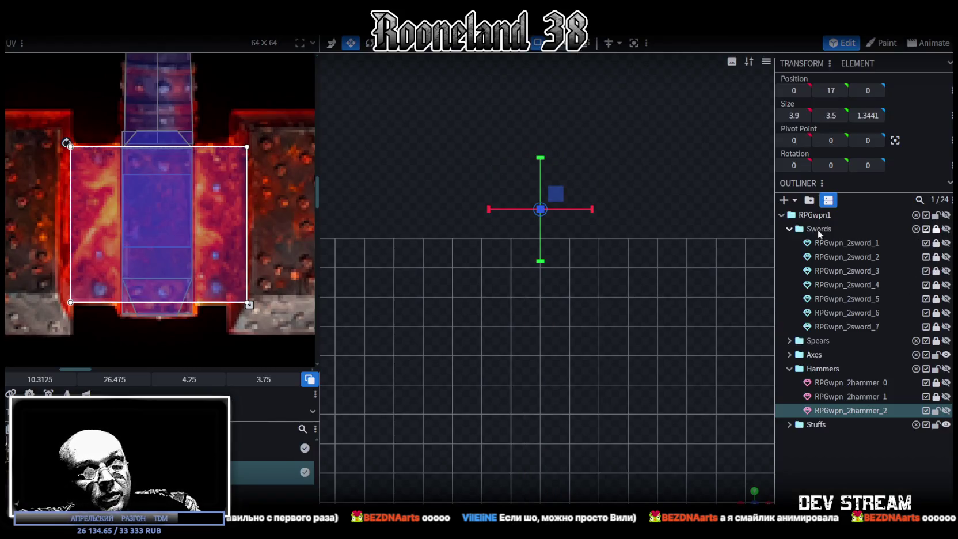
click(945, 242)
scroll(649, 316, down, 3)
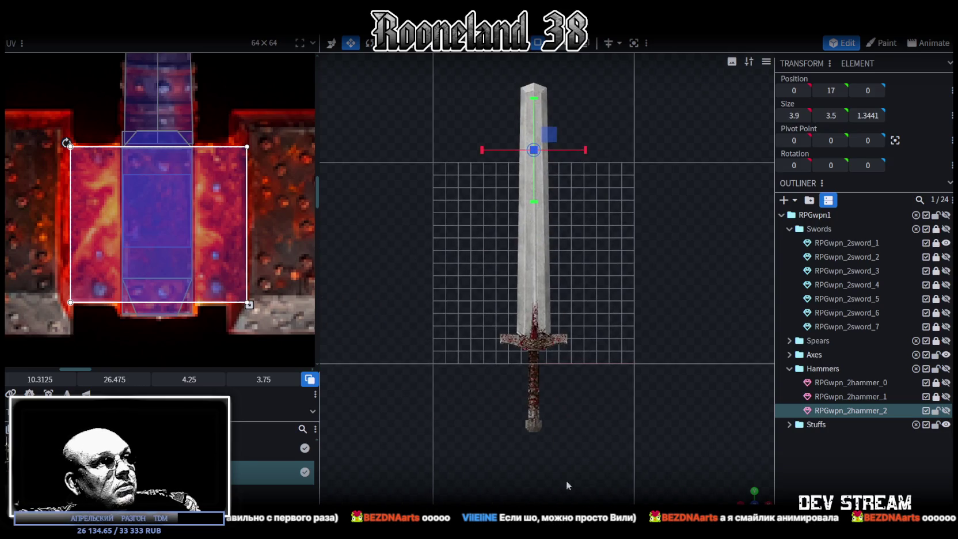
drag(634, 322, 654, 357)
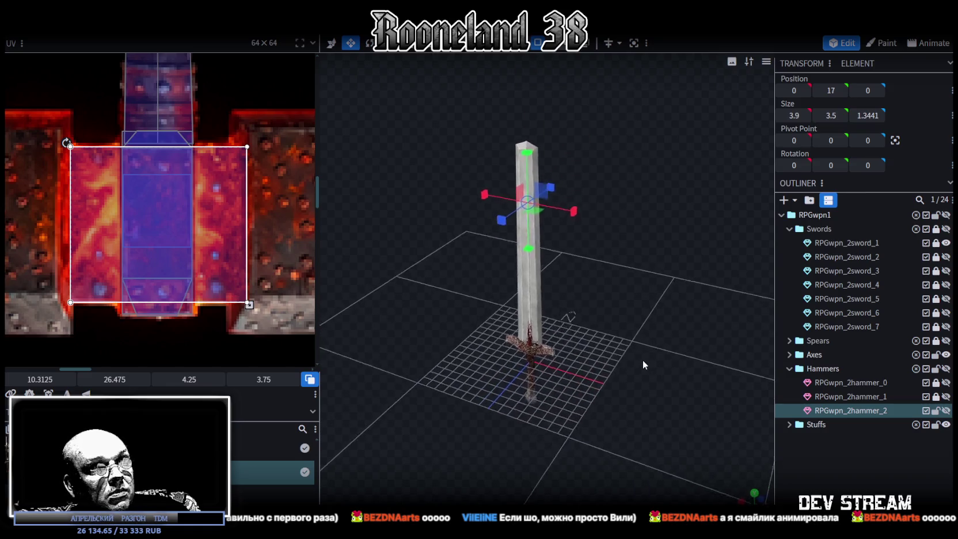
key(z)
key(z)
key(z)
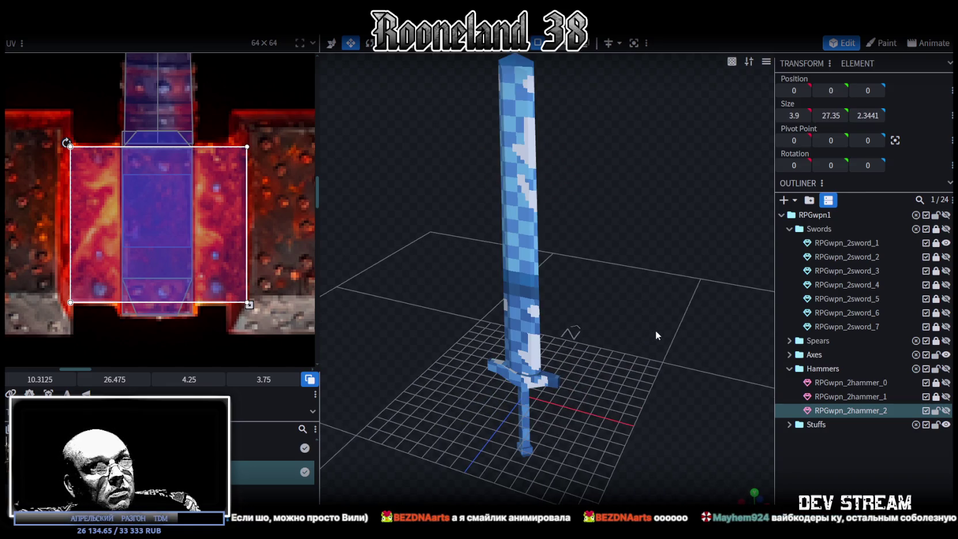
key(z)
key(z)
click(946, 242)
Show and hide swords 2, 3 and 4 one at a time
click(945, 256)
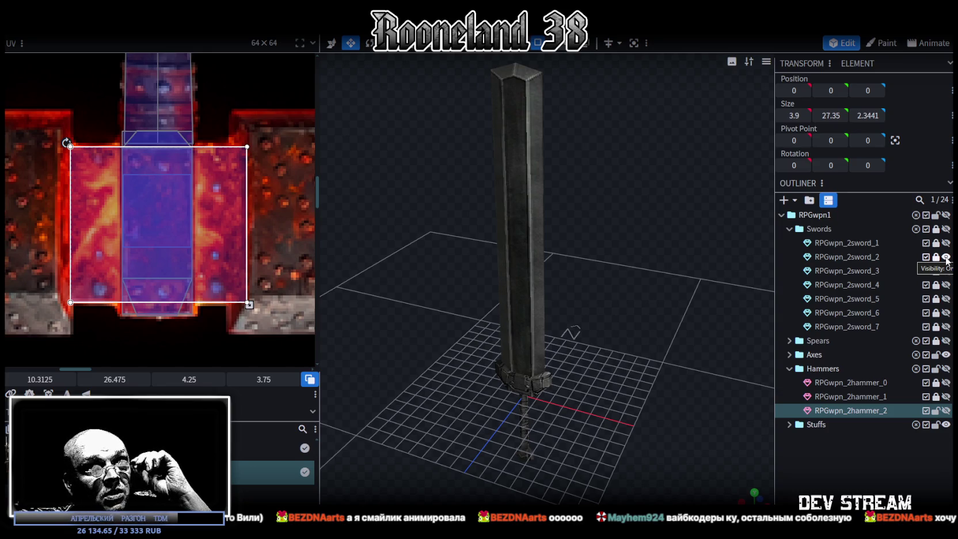
click(946, 257)
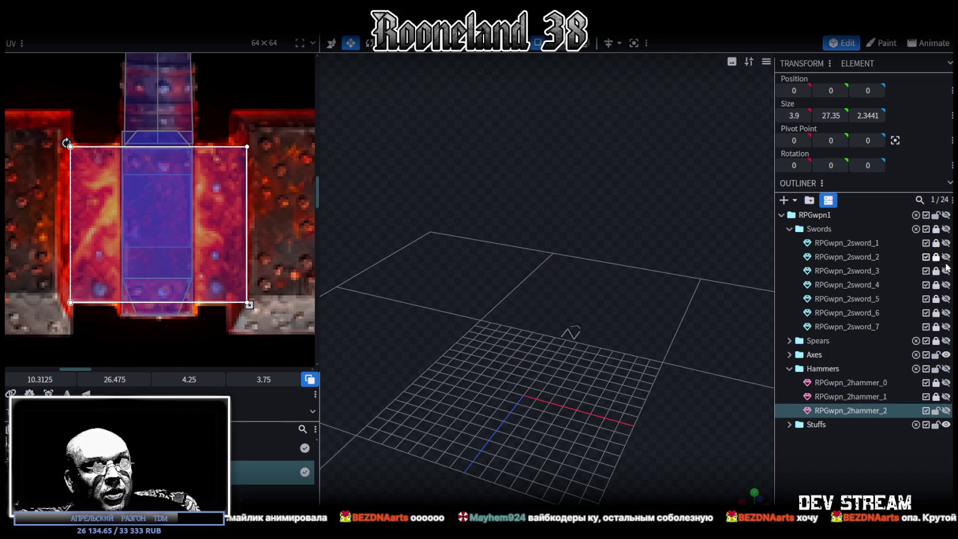
click(946, 271)
click(947, 271)
click(946, 284)
click(946, 284)
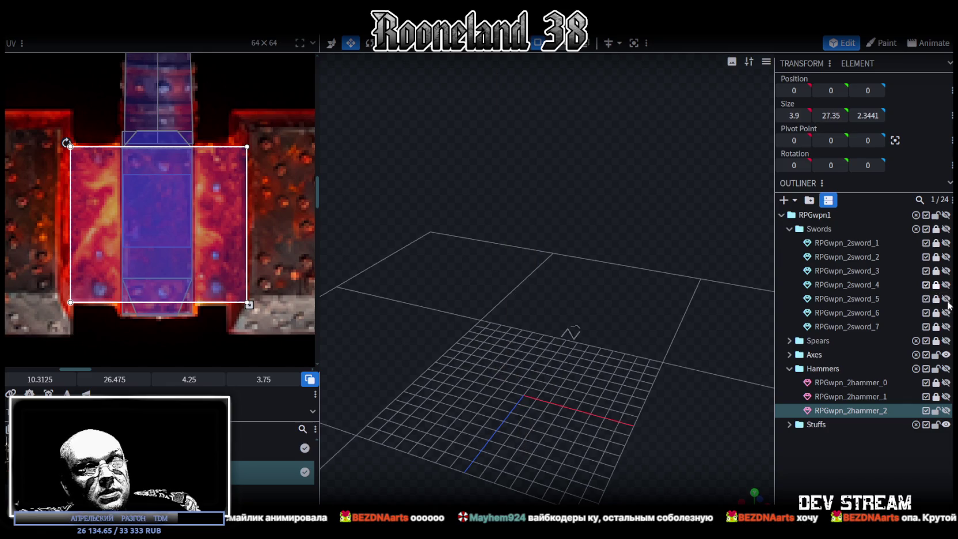
Preview swords 5, 6 and 7 in turn, then expand the Spears group
click(946, 298)
drag(681, 281, 668, 295)
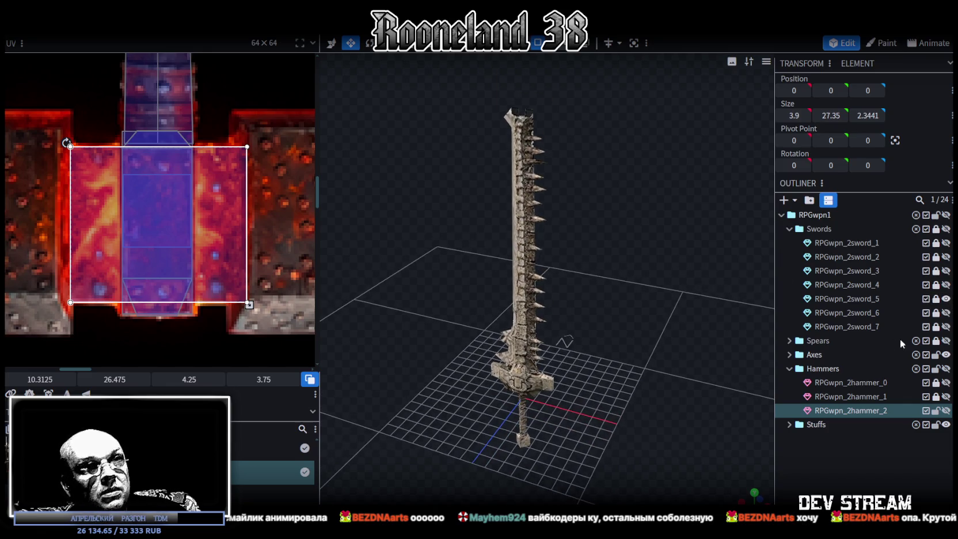
click(946, 298)
click(946, 313)
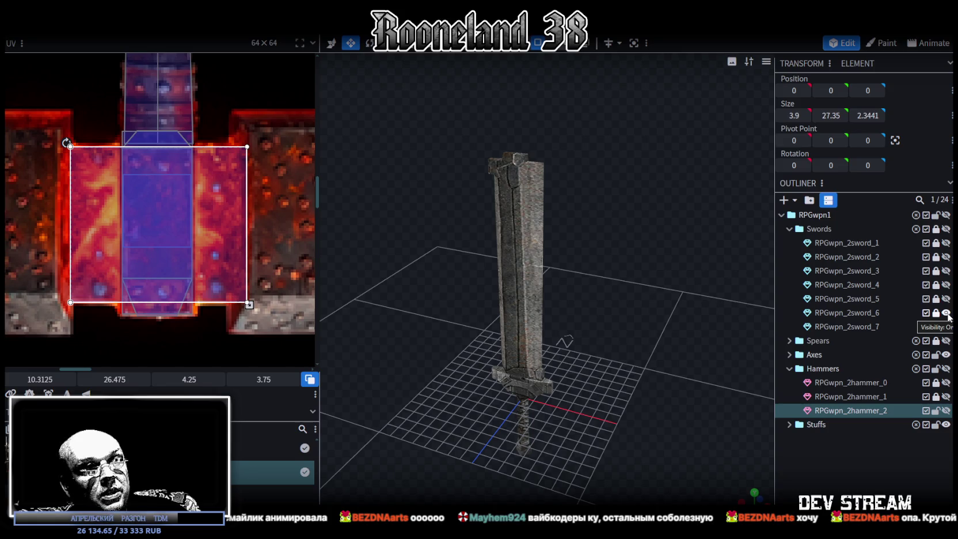
click(946, 313)
click(947, 327)
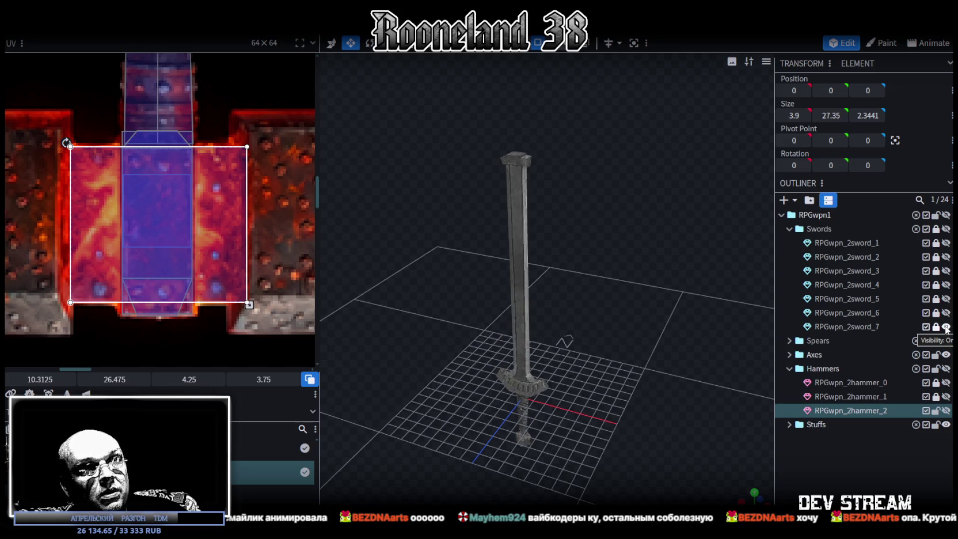
click(946, 326)
click(790, 341)
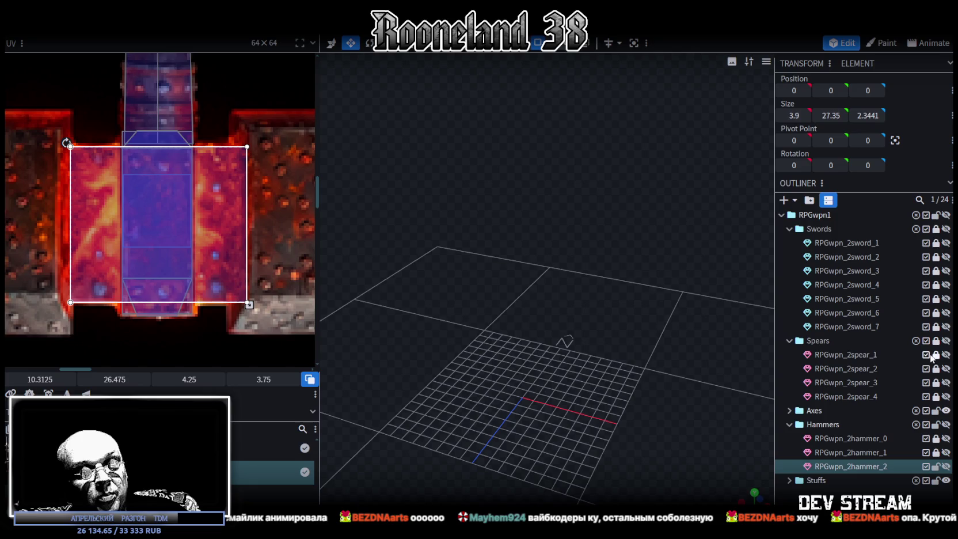
Preview RPGwpn_2spear_1 and the trident spear_2, hiding each afterwards
click(946, 355)
scroll(551, 239, up, 3)
scroll(487, 193, up, 3)
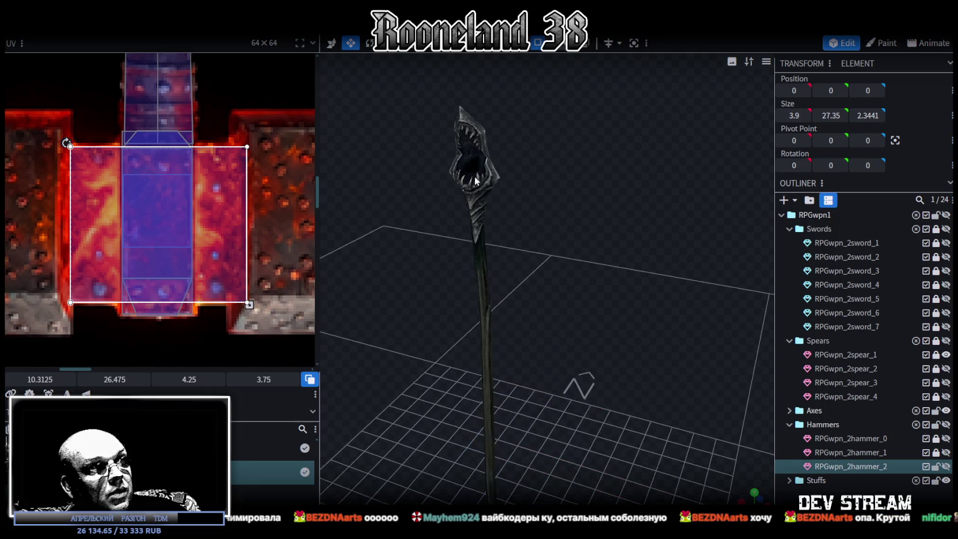
scroll(533, 226, down, 2)
scroll(553, 234, down, 2)
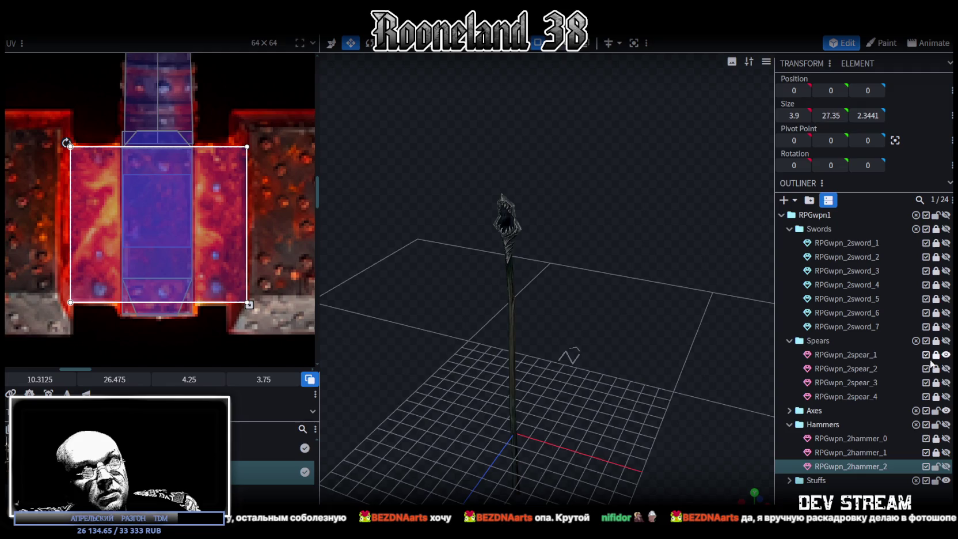
click(947, 355)
click(946, 368)
click(946, 368)
Inspect the wooden spear_3 and metal spear_4, then hide them
click(947, 383)
mouse_move(598, 221)
mouse_down()
mouse_move(501, 272)
mouse_move(617, 250)
mouse_move(492, 262)
mouse_move(543, 226)
mouse_move(565, 255)
mouse_move(560, 288)
mouse_move(598, 253)
mouse_move(621, 277)
mouse_up()
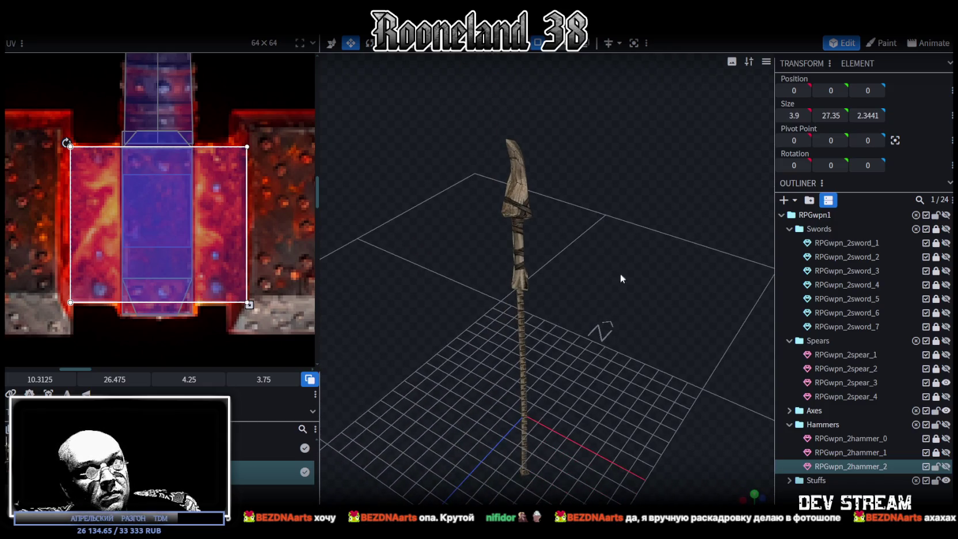
click(946, 382)
click(946, 397)
mouse_move(665, 328)
mouse_down()
mouse_move(616, 291)
mouse_move(660, 277)
mouse_move(656, 247)
mouse_move(618, 275)
mouse_move(651, 300)
mouse_up()
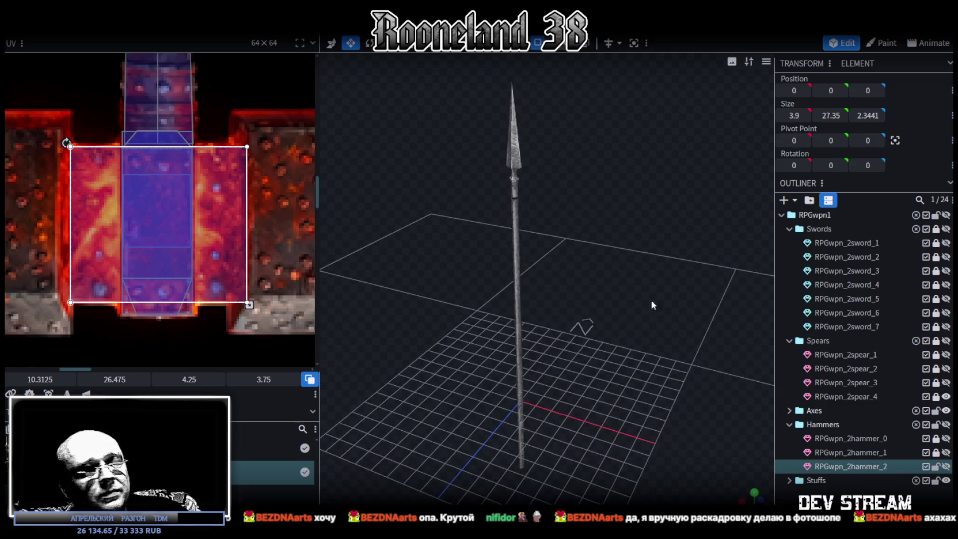
click(946, 397)
Expand Axes and preview axe_1 through axe_3, leaving all hidden
click(791, 410)
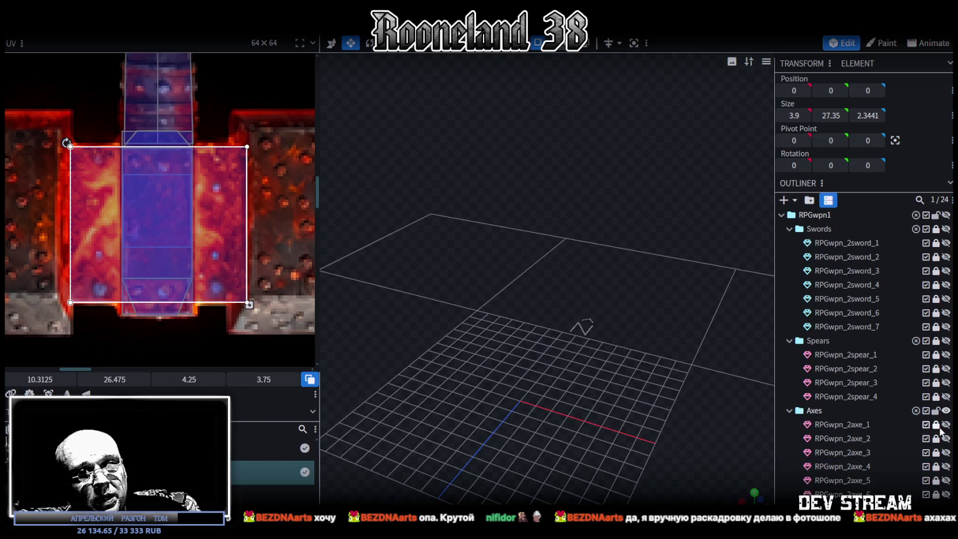
click(948, 426)
mouse_move(635, 279)
mouse_down()
mouse_move(586, 294)
mouse_move(816, 283)
mouse_up()
click(946, 425)
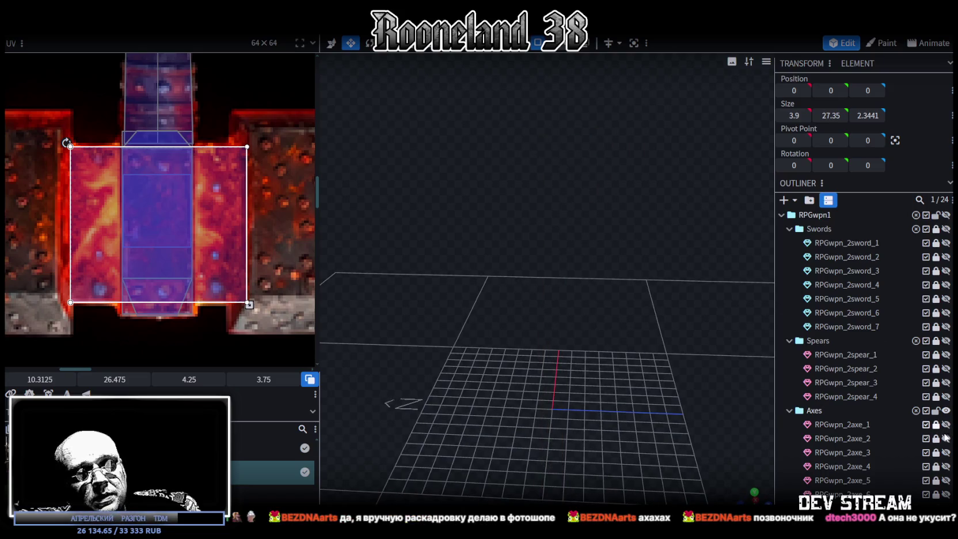
click(946, 438)
click(946, 438)
click(946, 453)
mouse_move(679, 276)
mouse_down()
mouse_move(634, 282)
mouse_move(629, 303)
mouse_move(657, 339)
mouse_move(605, 306)
mouse_move(623, 295)
mouse_move(575, 289)
mouse_up()
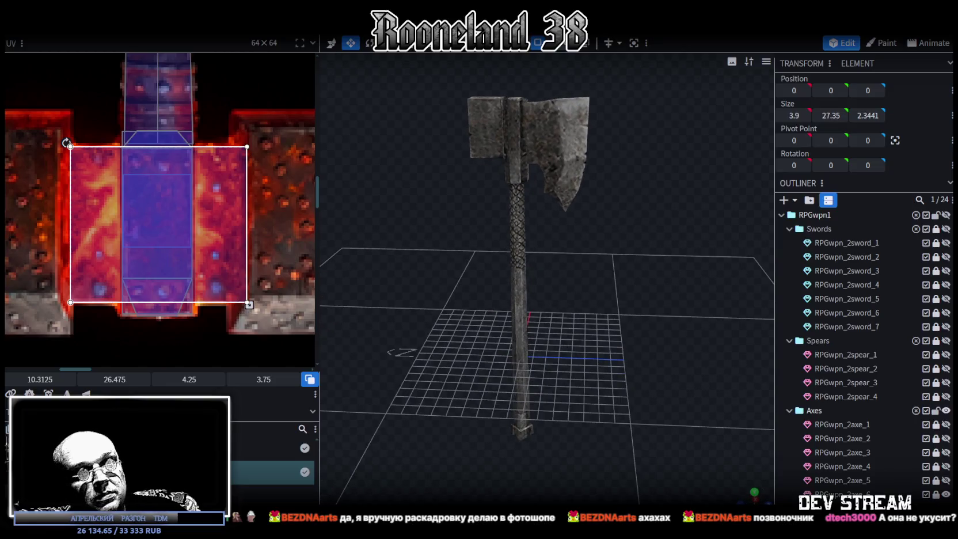
click(946, 494)
scroll(921, 444, down, 3)
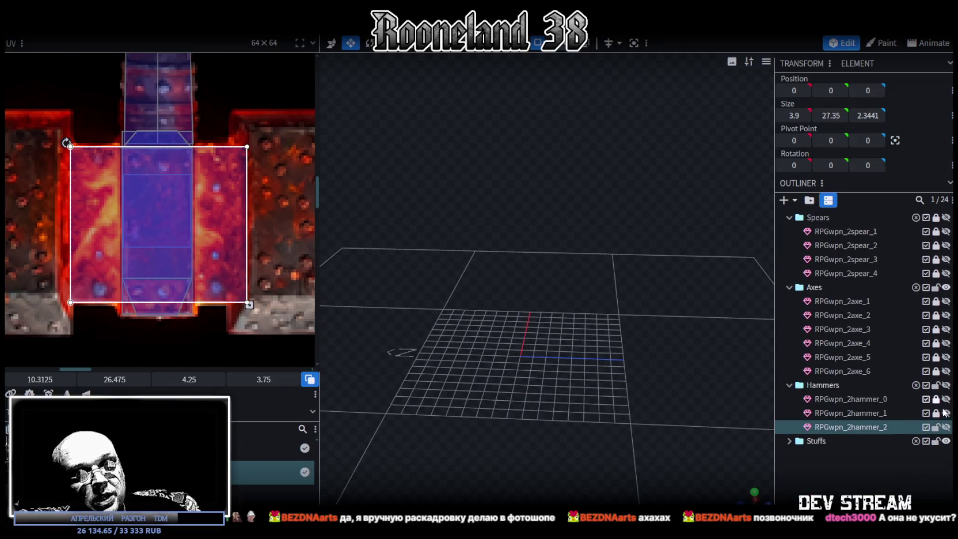
Orbit around the black stone RPGwpn_2hammer_1, then hide it and show RPGwpn_2hammer_2
click(947, 413)
mouse_move(626, 265)
mouse_down()
mouse_move(511, 272)
mouse_move(570, 324)
mouse_move(571, 290)
mouse_move(423, 287)
mouse_move(497, 279)
mouse_move(539, 286)
mouse_up()
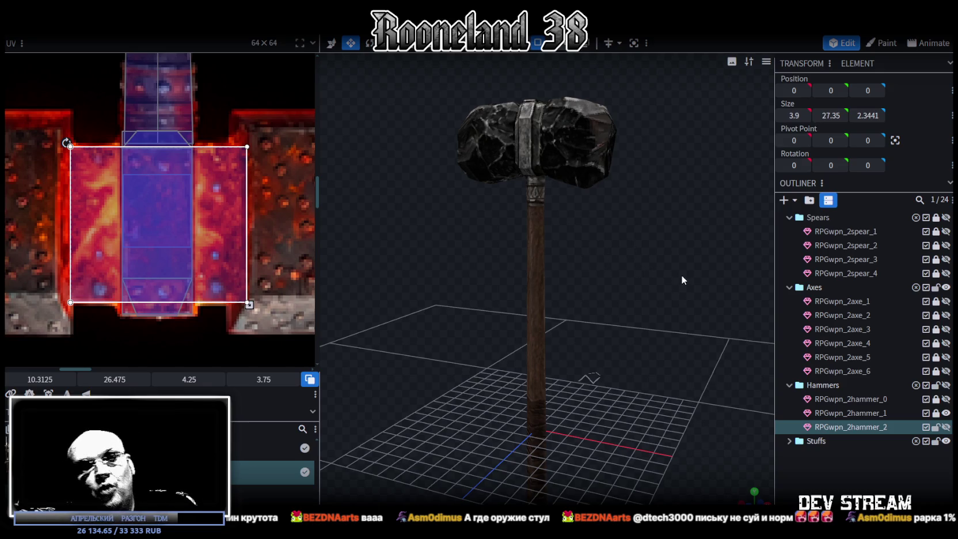
drag(650, 281, 624, 293)
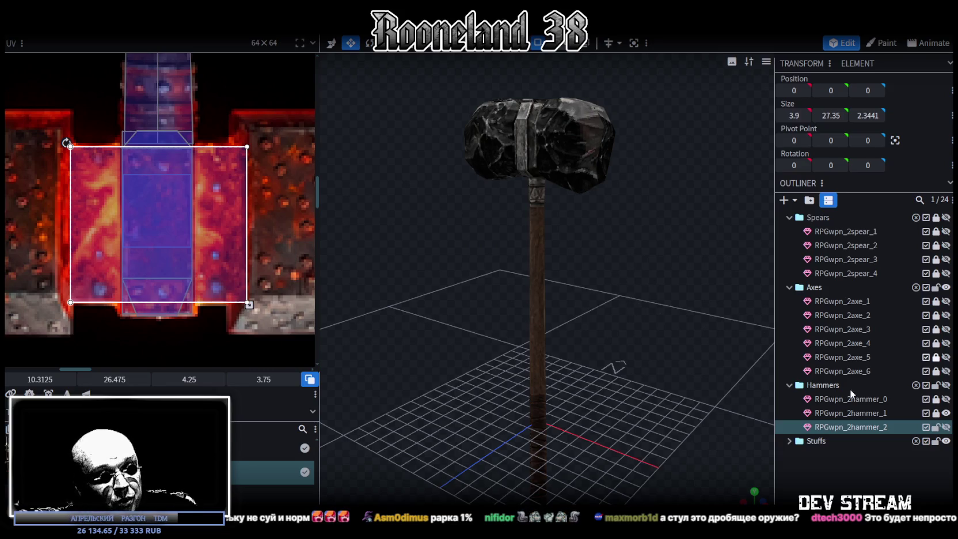
click(946, 413)
click(946, 427)
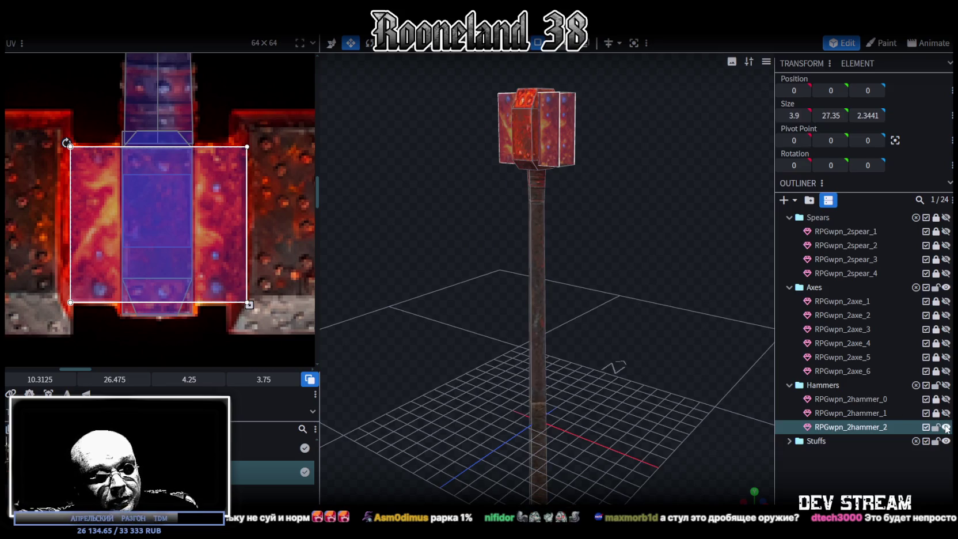
Select hammer_2's head block and orbit to a near-front view
click(860, 428)
scroll(129, 238, down, 3)
mouse_move(483, 261)
mouse_down()
mouse_move(378, 267)
mouse_move(501, 314)
mouse_move(617, 275)
mouse_move(487, 243)
mouse_move(416, 267)
mouse_move(223, 257)
mouse_up()
scroll(173, 271, up, 2)
scroll(139, 280, up, 2)
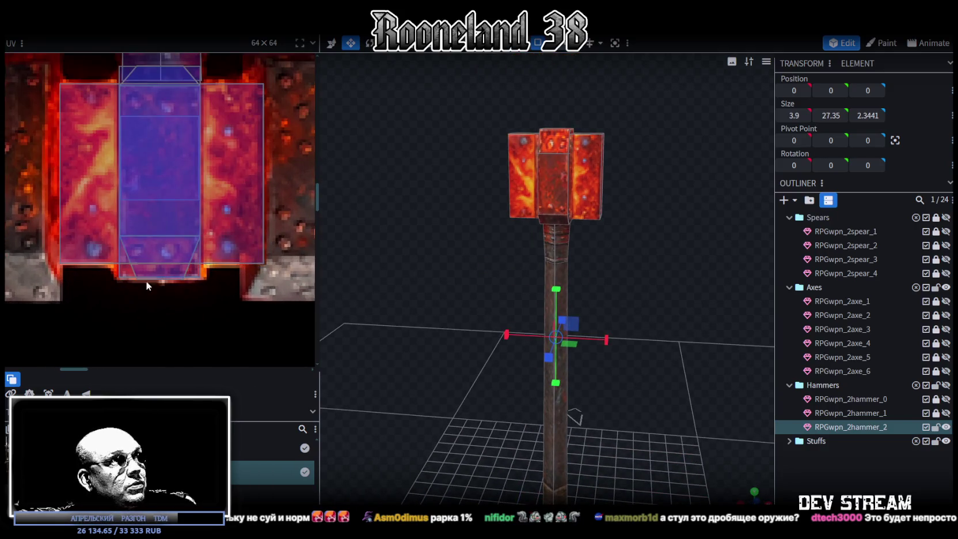
click(593, 176)
mouse_move(595, 170)
mouse_down()
mouse_move(662, 168)
mouse_move(603, 152)
mouse_up()
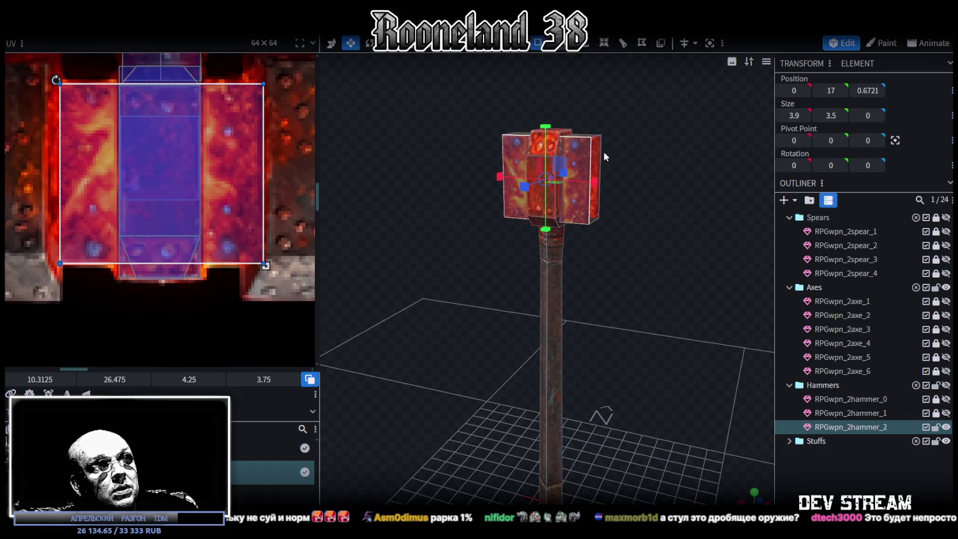
Adjust the head face's UV area, narrowing it from the right and nudging it up
drag(266, 266, 260, 265)
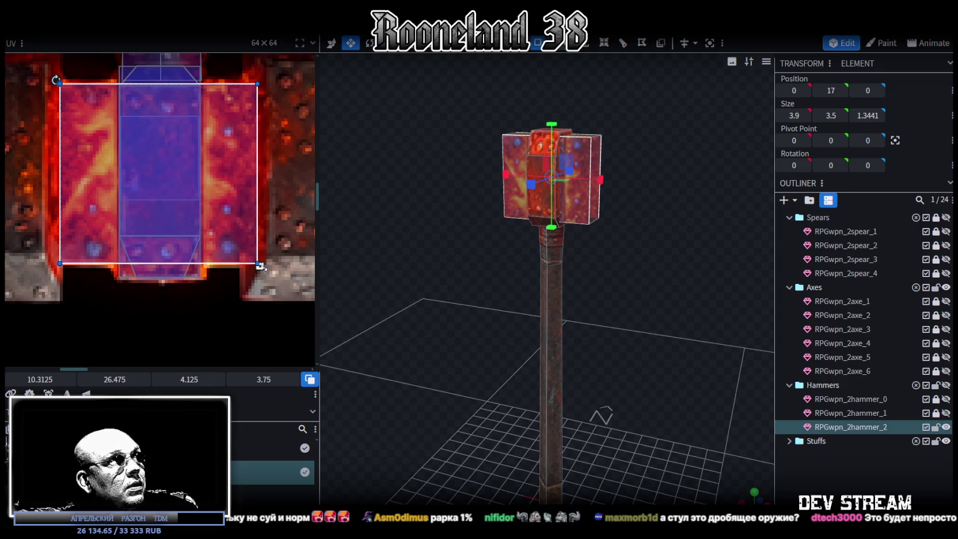
key(ctrl+z)
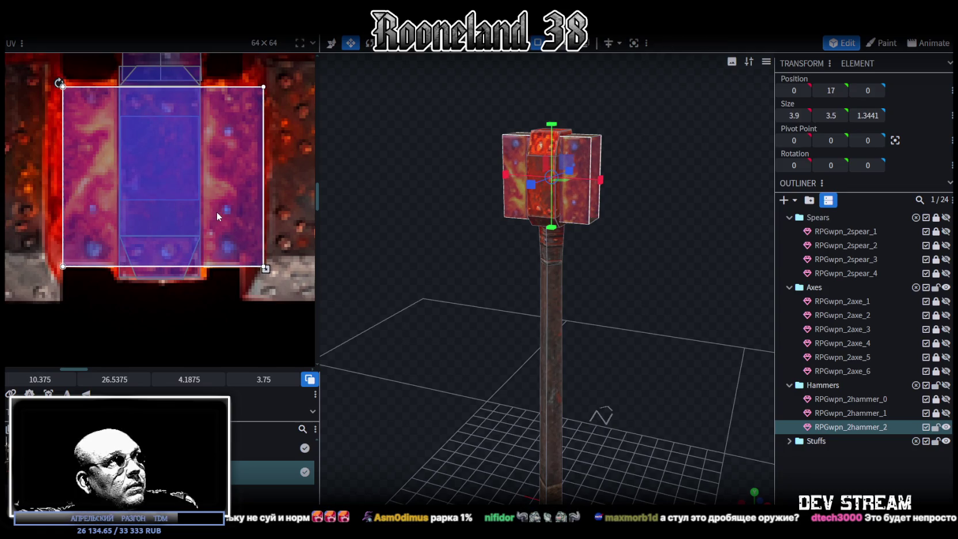
drag(218, 209, 217, 208)
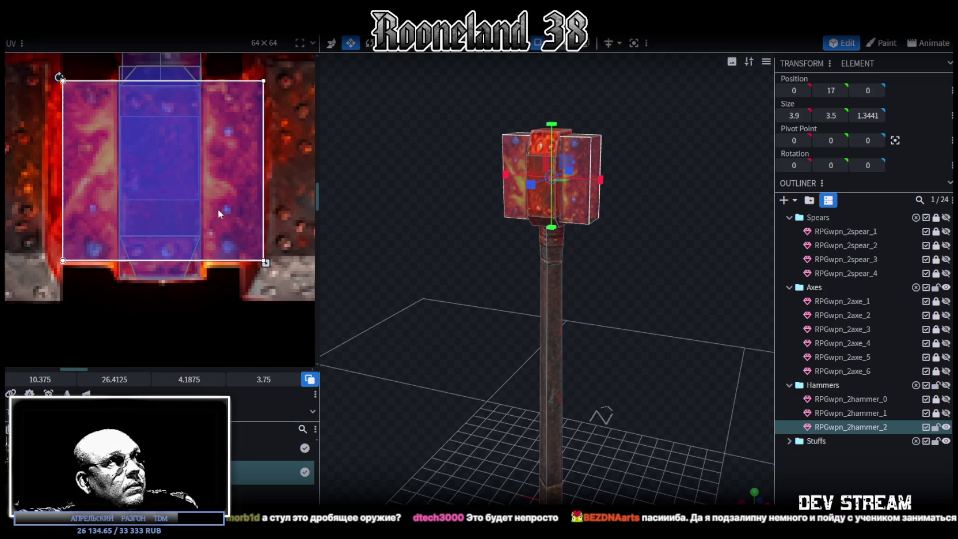
scroll(464, 329, up, 1)
drag(465, 329, 512, 324)
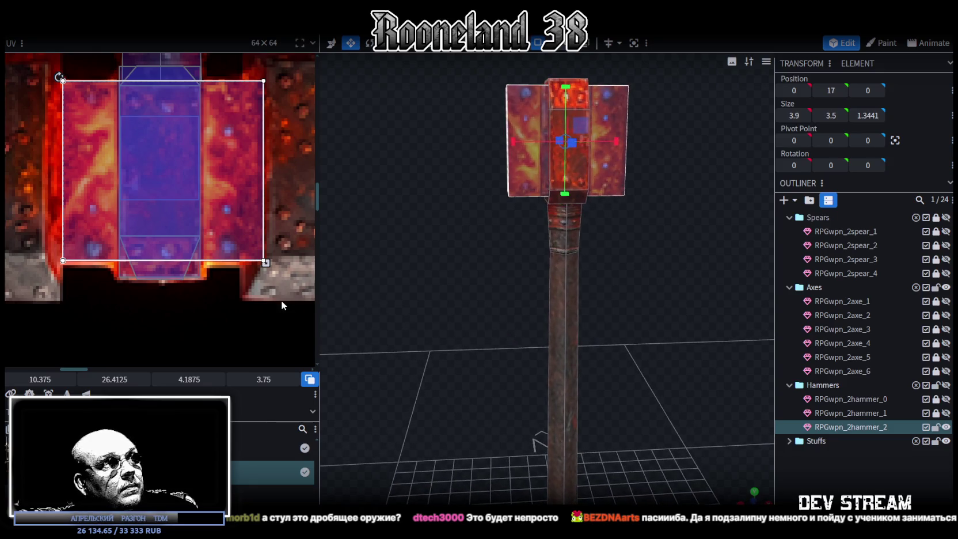
mouse_move(265, 263)
mouse_down()
mouse_move(251, 263)
mouse_move(266, 263)
mouse_up()
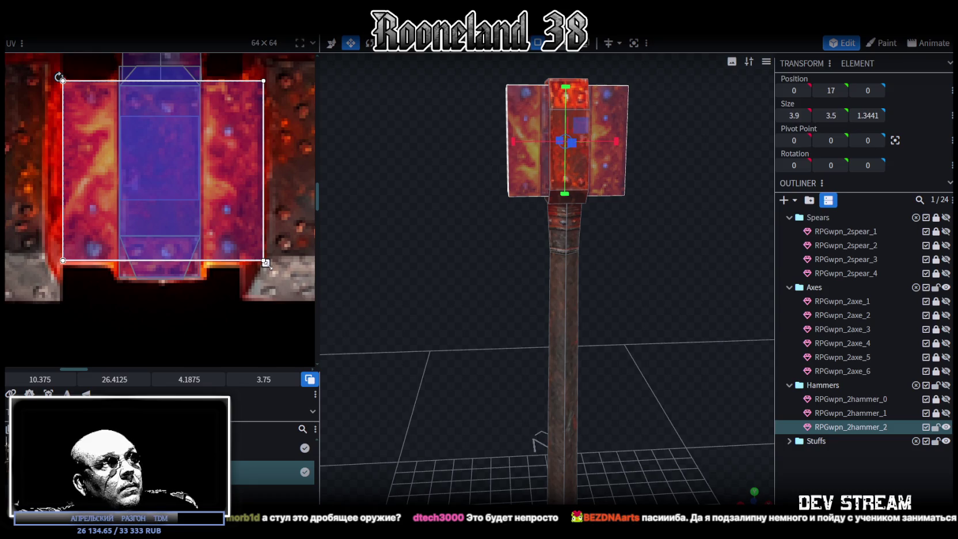
Widen the centre face UV to 4.25, shift it to X 10.25, and check it
drag(63, 173, 60, 173)
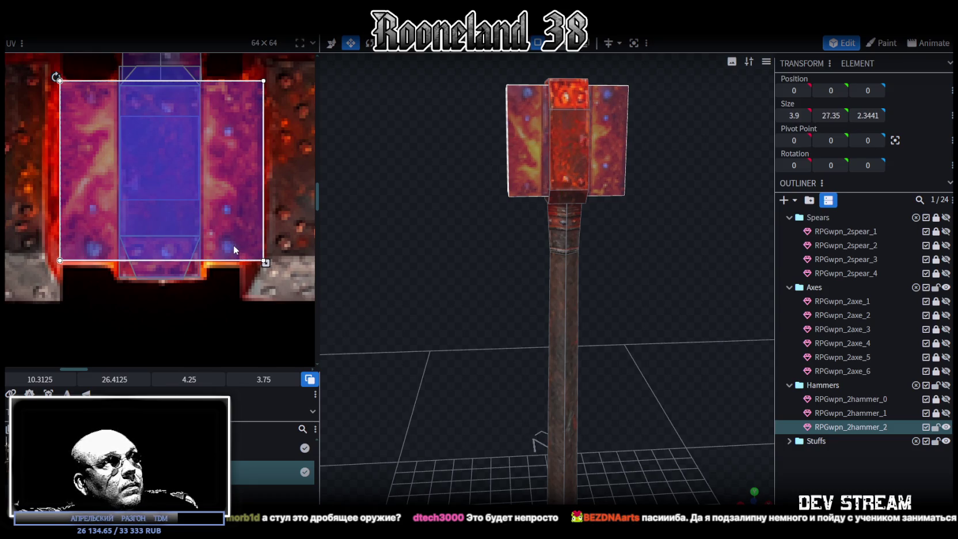
mouse_move(500, 319)
mouse_down()
mouse_move(472, 317)
mouse_move(487, 337)
mouse_up()
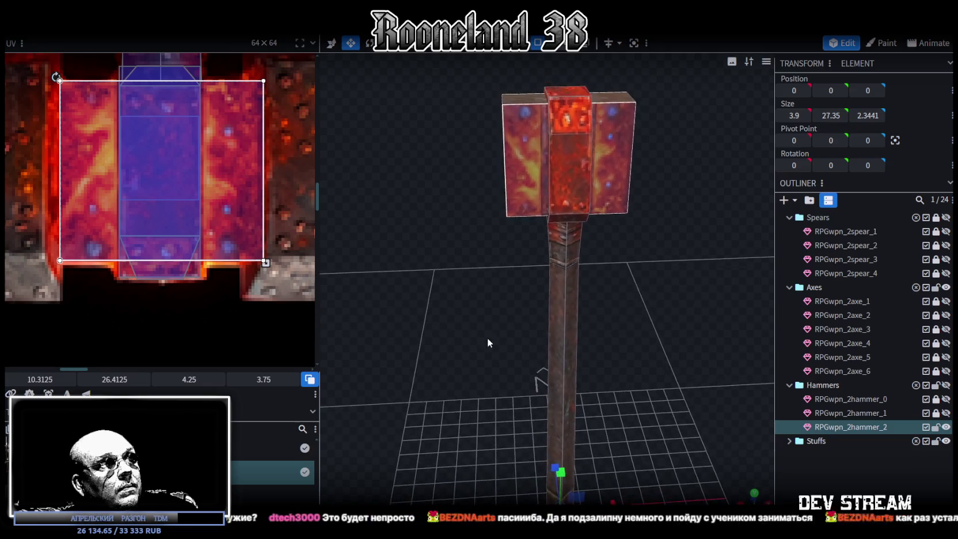
drag(232, 241, 228, 240)
mouse_move(385, 286)
mouse_down()
mouse_move(438, 312)
mouse_move(521, 298)
mouse_up()
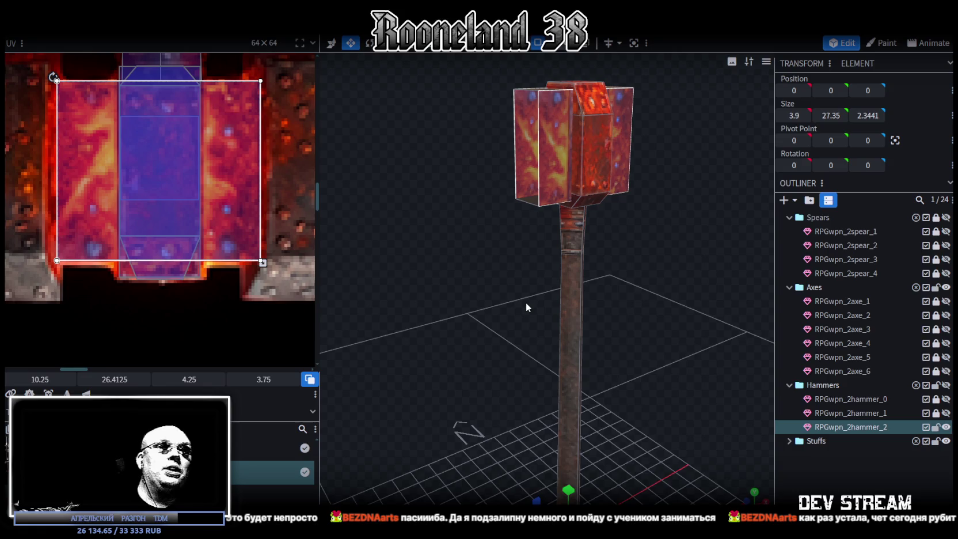
drag(526, 302, 599, 292)
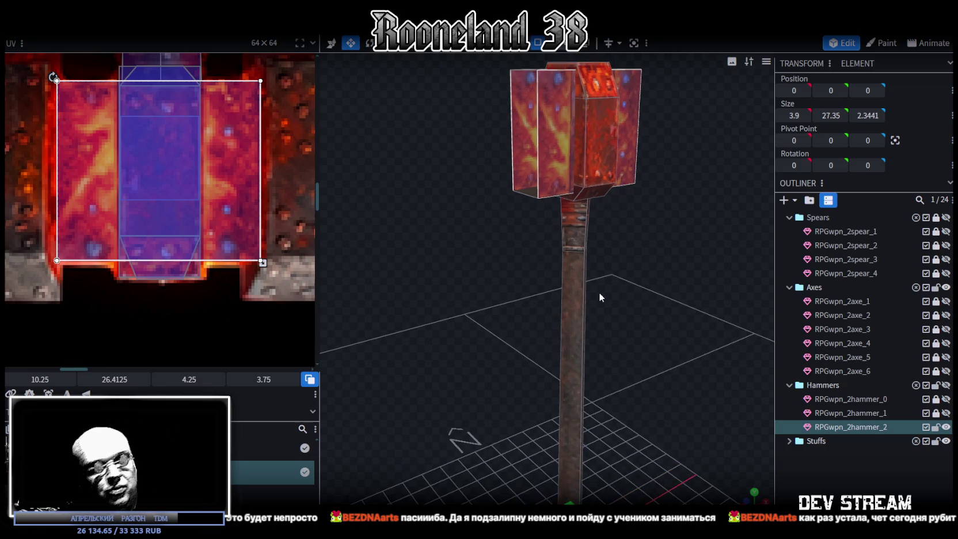
mouse_move(659, 267)
mouse_down()
mouse_move(649, 360)
mouse_move(617, 367)
mouse_move(471, 219)
mouse_move(696, 438)
mouse_up()
click(471, 219)
In top view, place a top face's UV over the head texture, enlarged to the red centre
scroll(696, 438, down, 2)
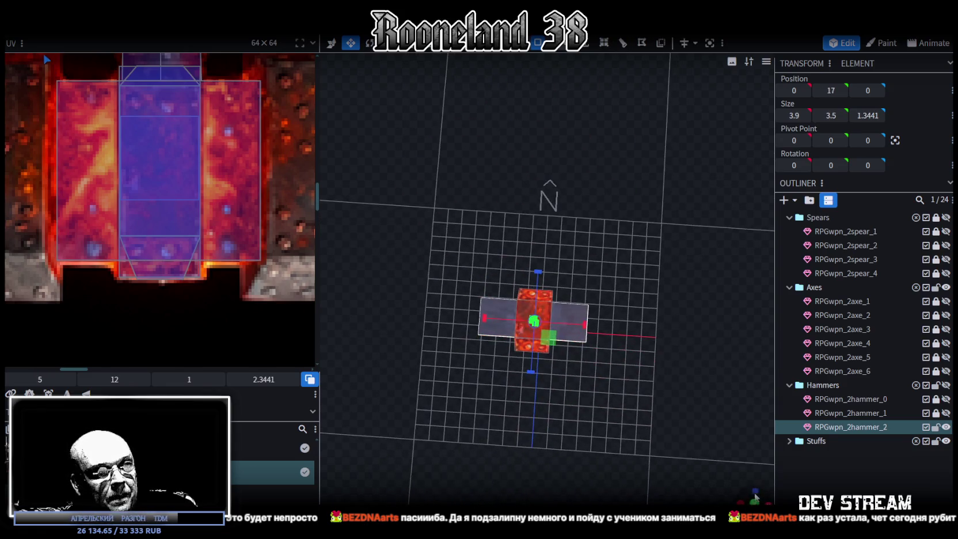
click(755, 490)
click(157, 230)
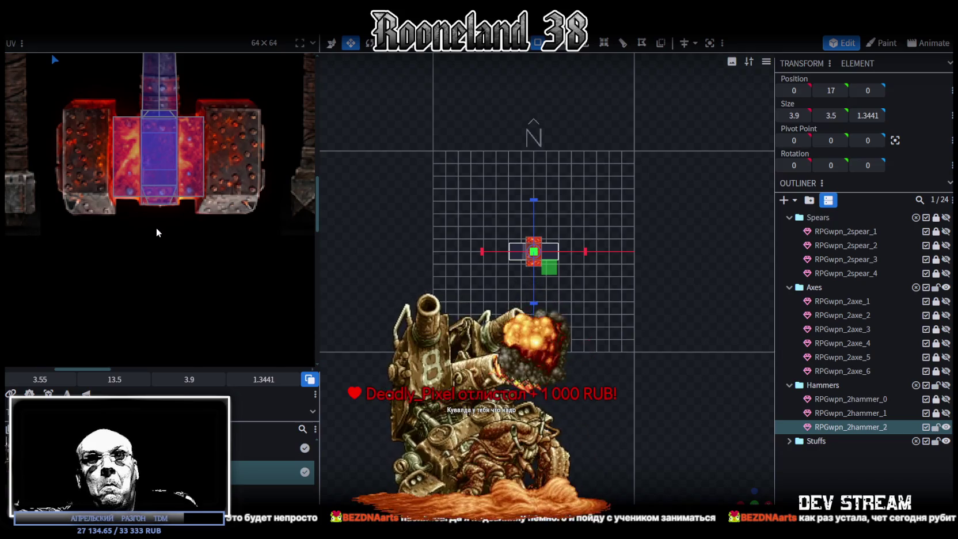
scroll(46, 207, down, 3)
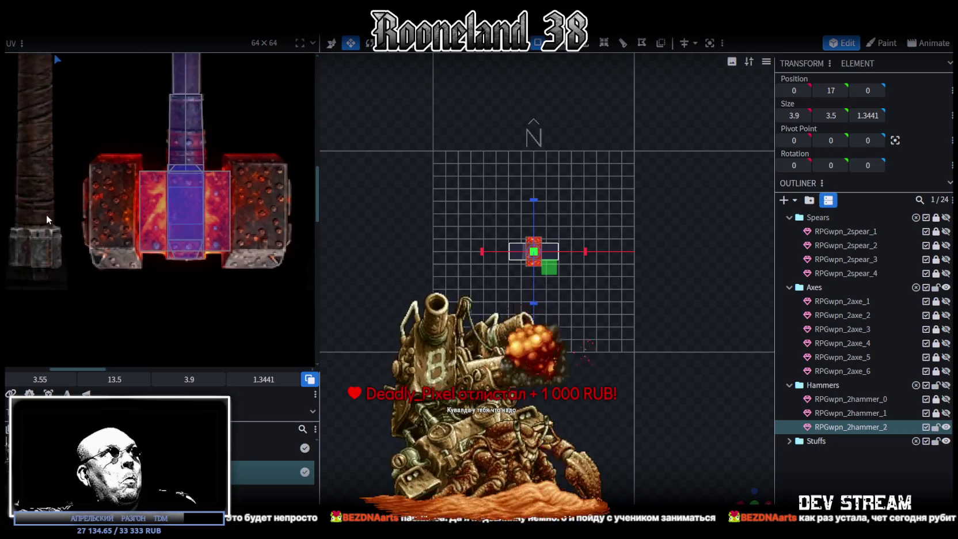
scroll(77, 241, down, 3)
scroll(111, 254, down, 3)
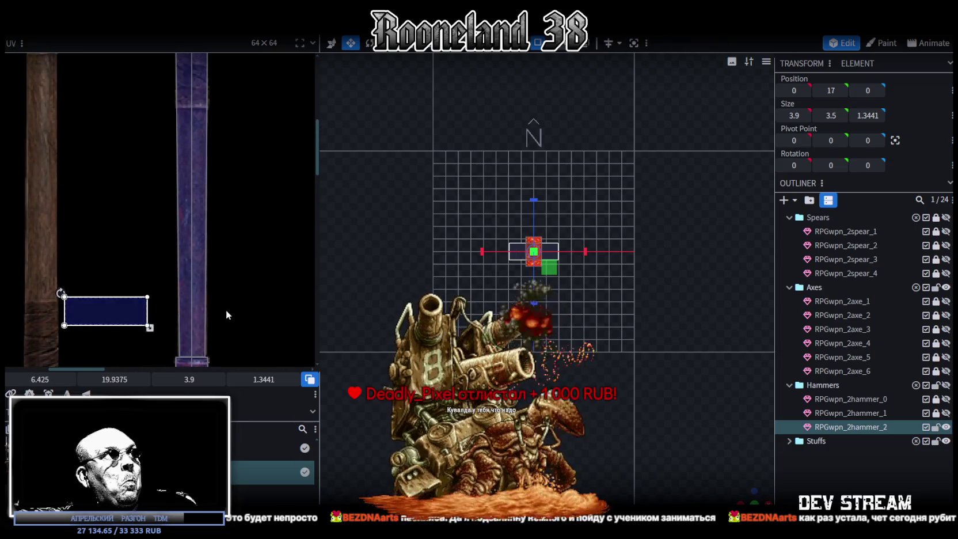
scroll(150, 230, up, 3)
drag(74, 137, 155, 296)
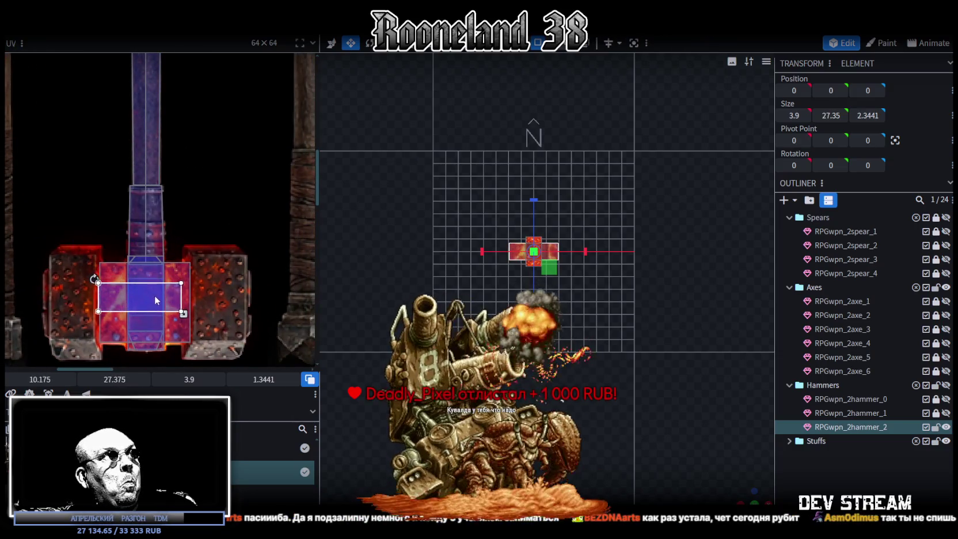
scroll(116, 288, up, 2)
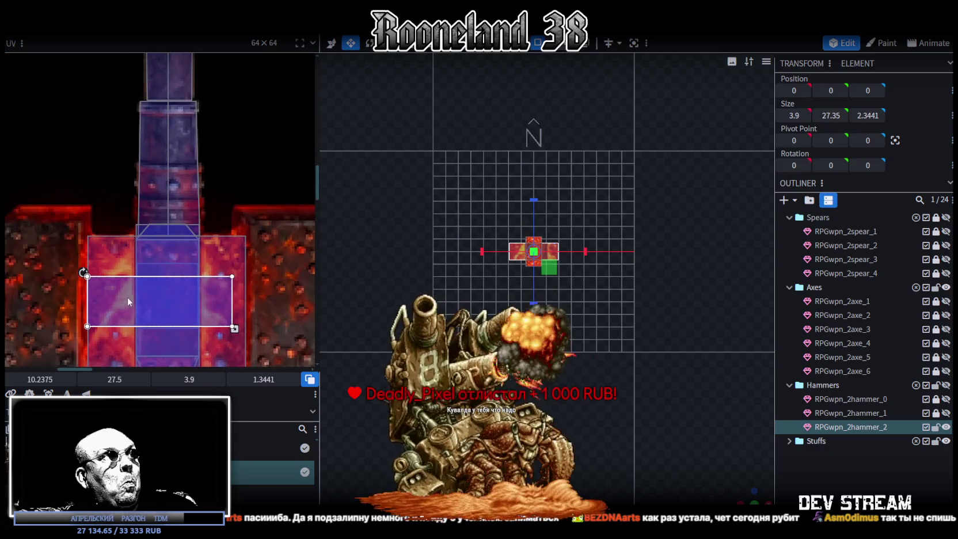
scroll(163, 197, down, 3)
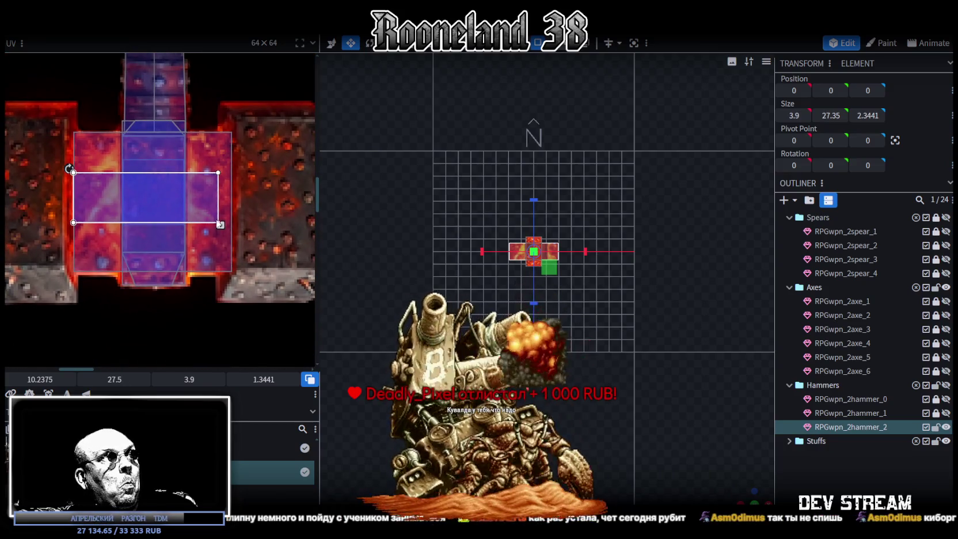
drag(220, 224, 237, 234)
scroll(550, 298, up, 4)
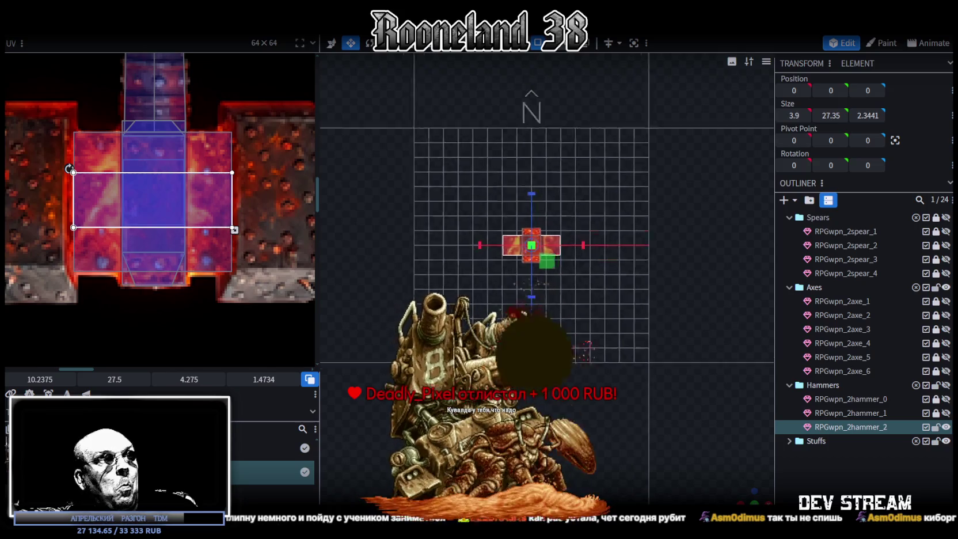
Move that face's UV up to Y 26.5, then shift the next face's UV over the red centre
mouse_move(745, 494)
mouse_down()
mouse_move(729, 406)
mouse_move(619, 314)
mouse_move(621, 245)
mouse_move(631, 348)
mouse_up()
scroll(626, 238, down, 5)
drag(212, 194, 211, 157)
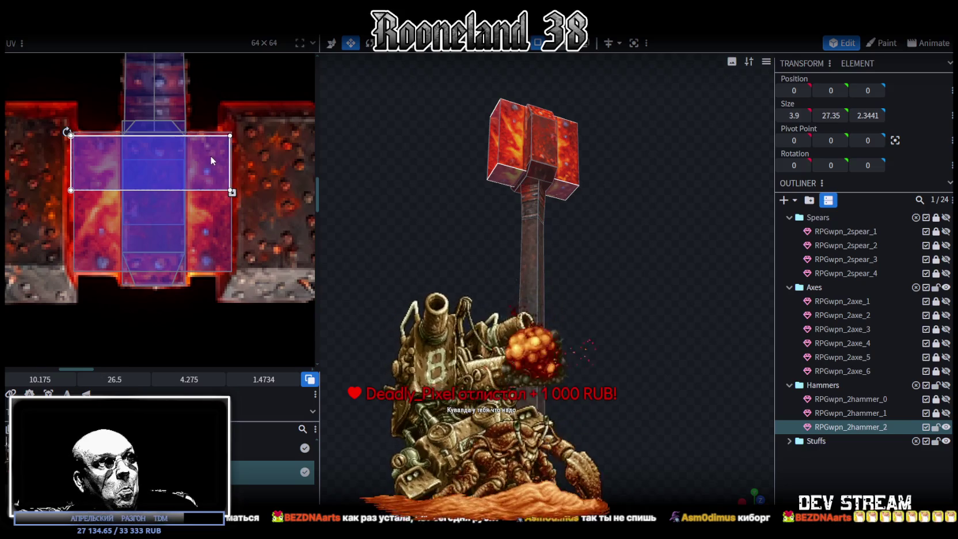
drag(541, 236, 540, 278)
click(539, 277)
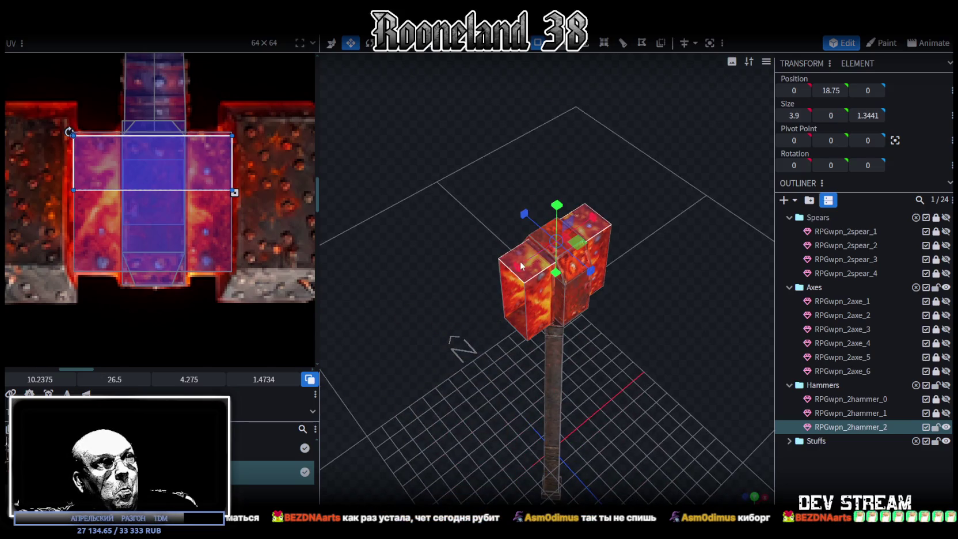
drag(173, 176, 175, 234)
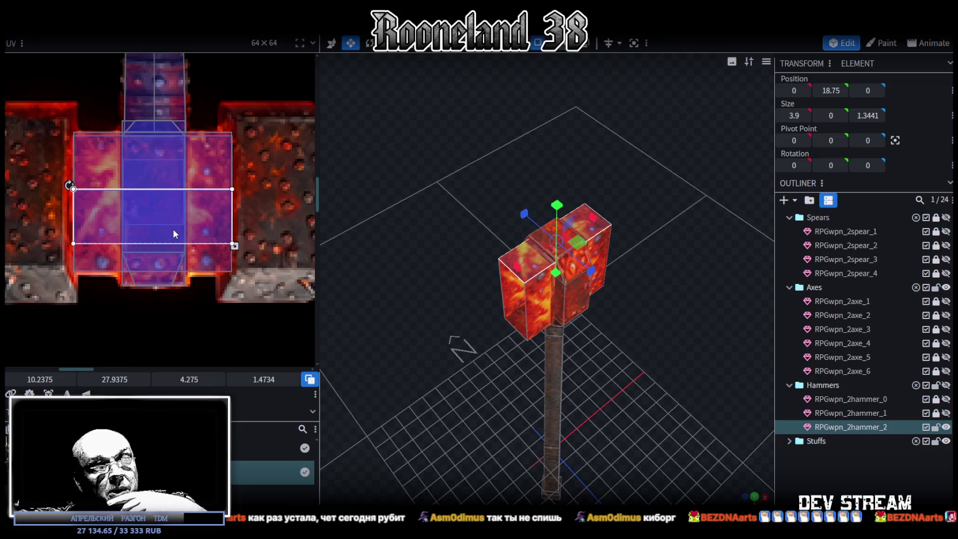
drag(172, 230, 173, 213)
drag(434, 338, 555, 324)
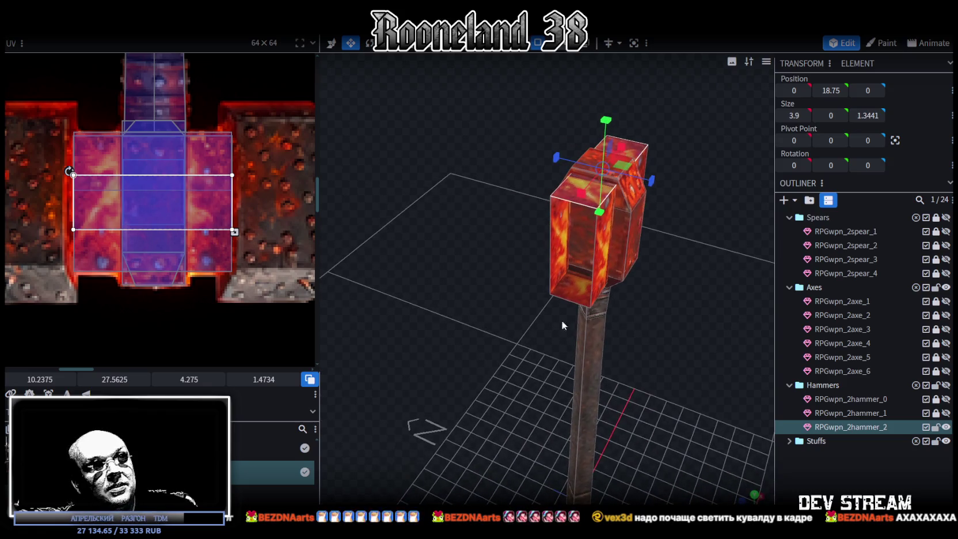
click(568, 277)
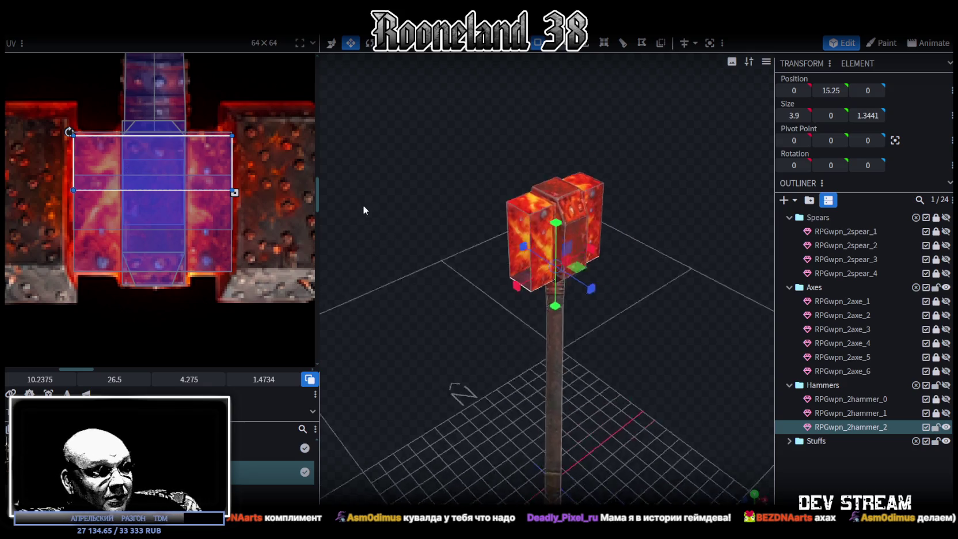
Turn the view to the front and select the hammer head's left side face
drag(350, 220, 304, 152)
scroll(305, 151, up, 3)
mouse_move(464, 201)
mouse_down()
mouse_move(578, 205)
mouse_move(532, 184)
mouse_move(342, 213)
mouse_move(216, 283)
mouse_up()
scroll(215, 282, down, 2)
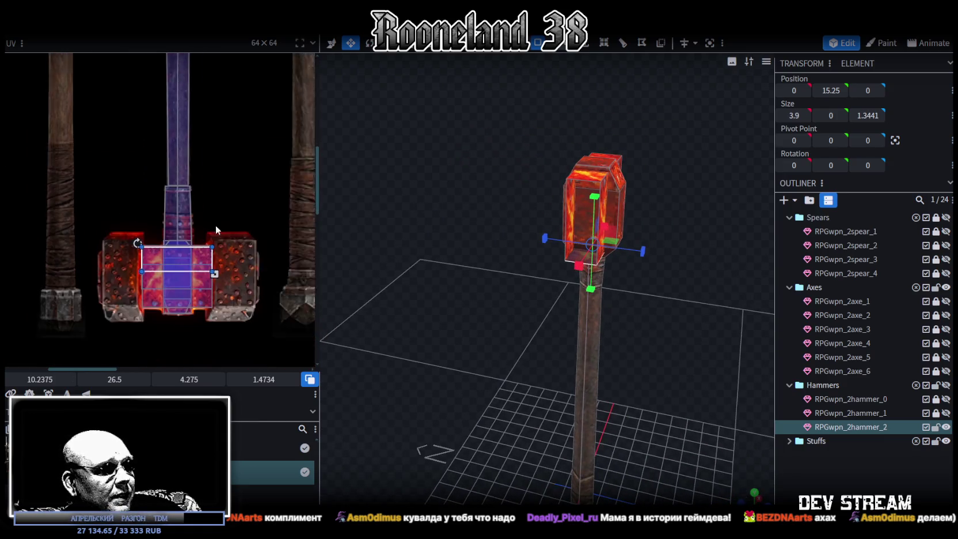
drag(537, 316, 469, 311)
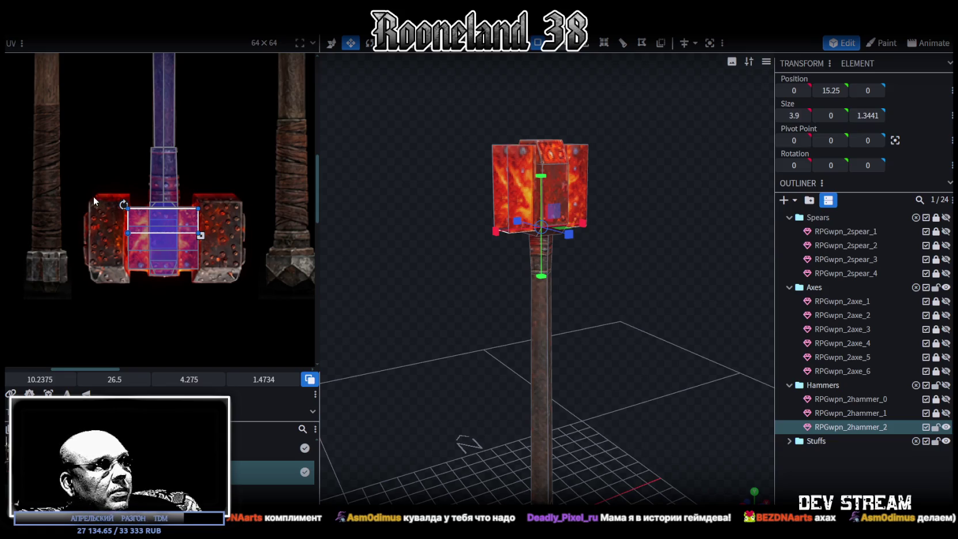
mouse_move(479, 276)
mouse_down()
mouse_move(440, 288)
mouse_move(462, 292)
mouse_move(478, 270)
mouse_up()
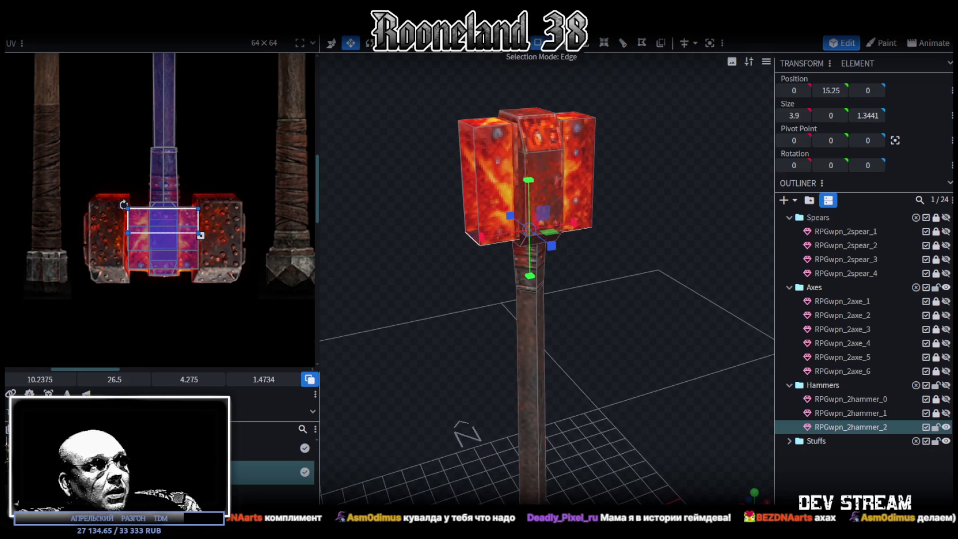
click(459, 145)
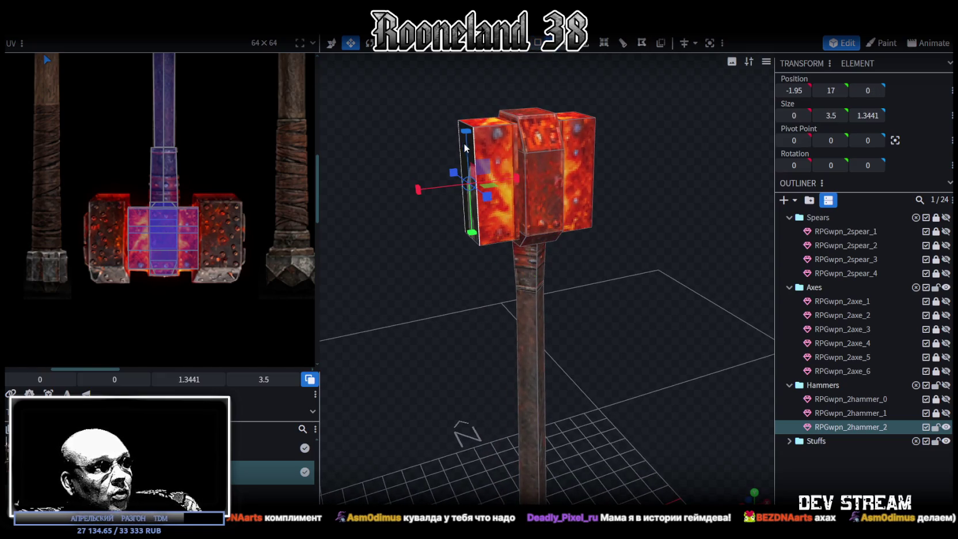
Split the left face off as RPGwpn_2hammer_2_selection and extrude it outward by 1
drag(465, 148, 416, 189)
drag(484, 183, 493, 180)
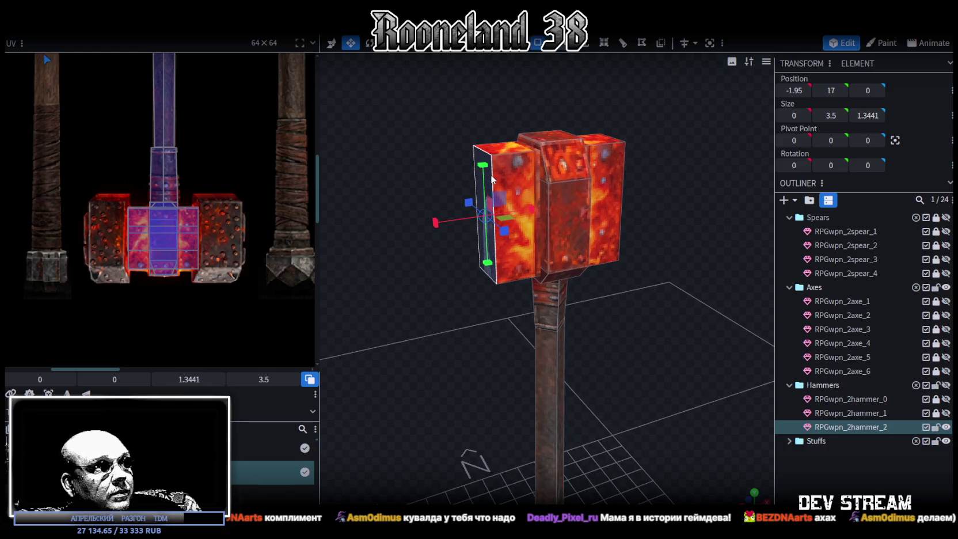
right_click(491, 183)
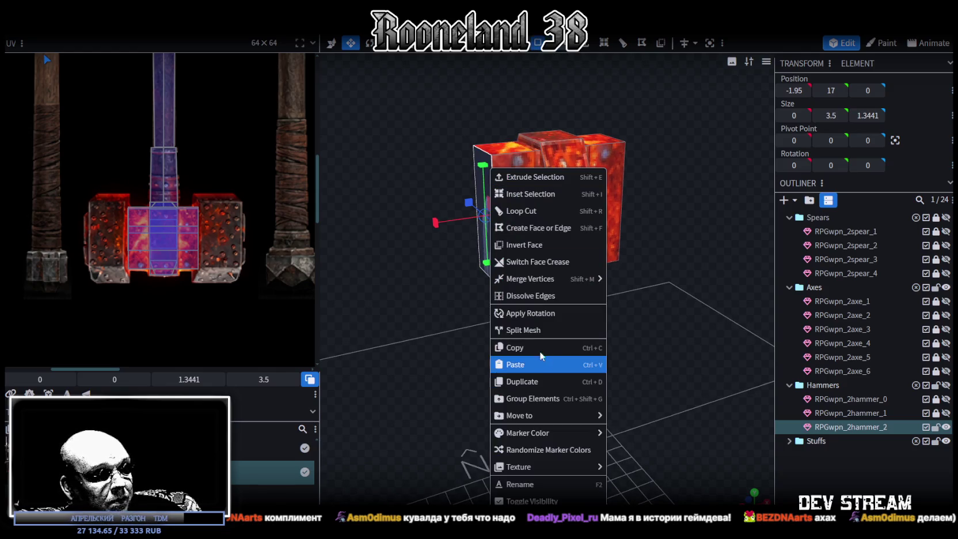
click(544, 333)
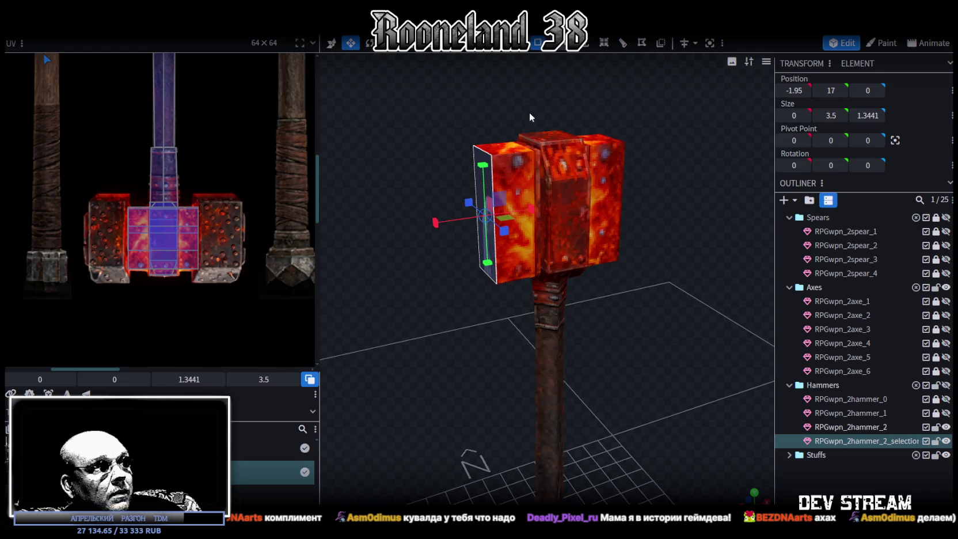
click(590, 50)
Increase the separated face's extrusion to 2 and select the new block
drag(507, 328, 596, 469)
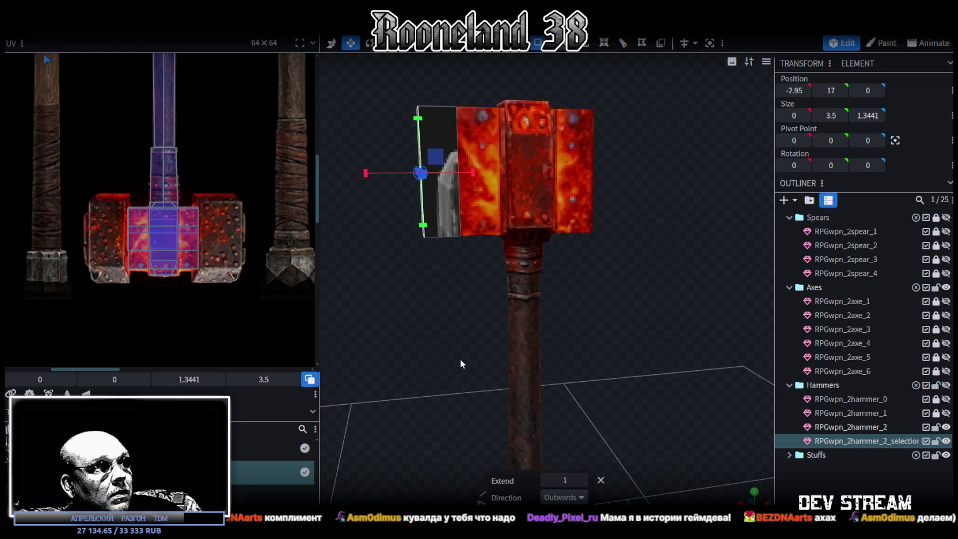
click(583, 481)
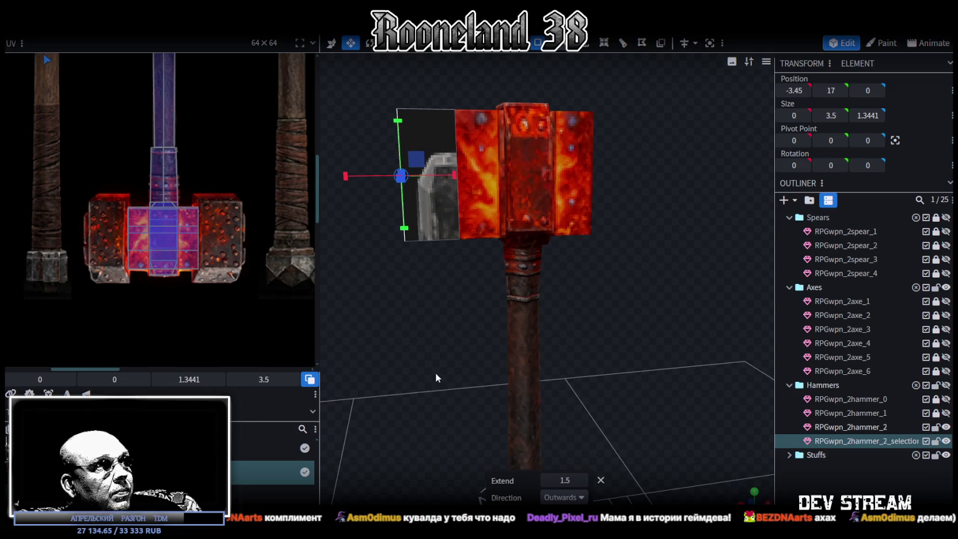
drag(438, 372, 425, 370)
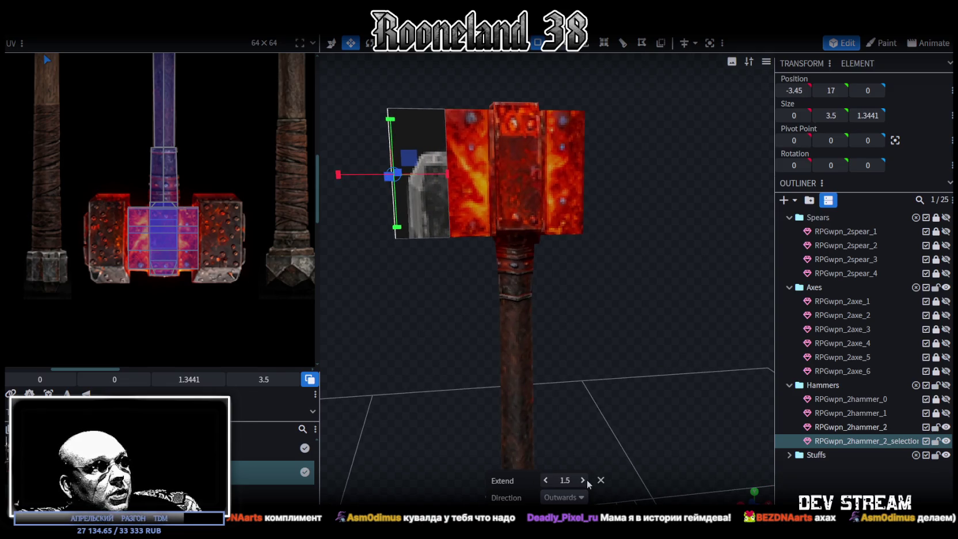
click(583, 480)
drag(413, 327, 446, 274)
ctrl+drag(410, 123, 476, 260)
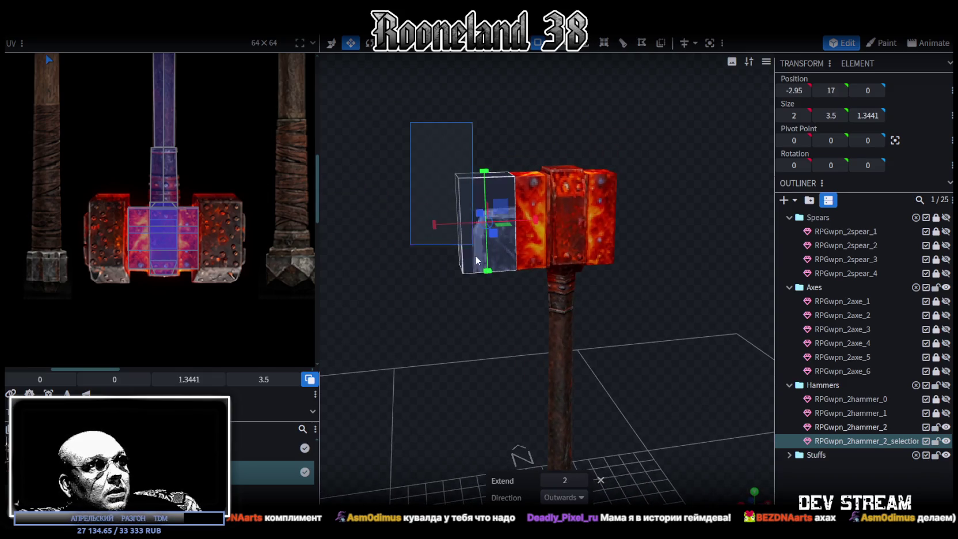
Thin the new left block's depth to 2.8441
mouse_move(484, 368)
mouse_down()
mouse_move(611, 341)
mouse_move(454, 126)
mouse_up()
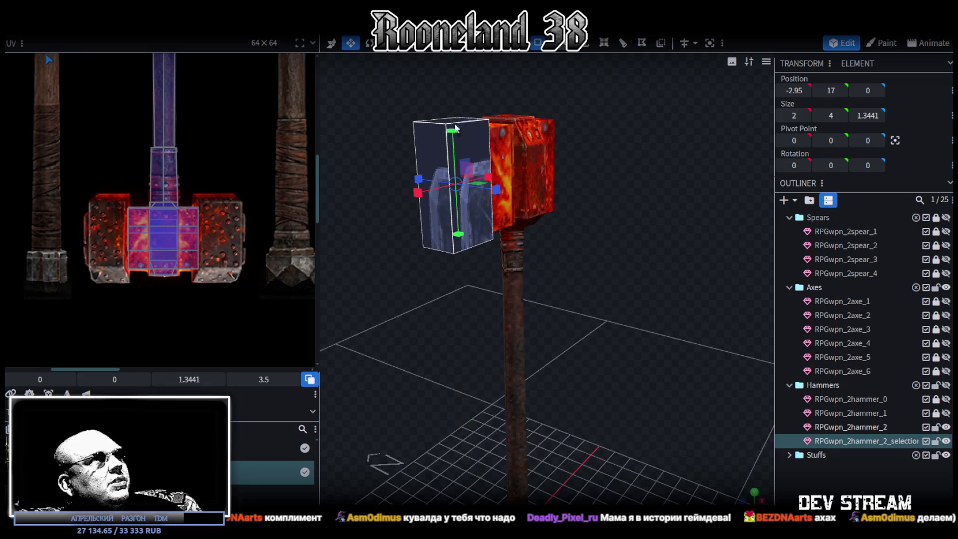
mouse_move(683, 290)
mouse_down()
mouse_move(565, 226)
mouse_move(595, 226)
mouse_move(412, 273)
mouse_move(406, 366)
mouse_up()
drag(606, 206, 602, 206)
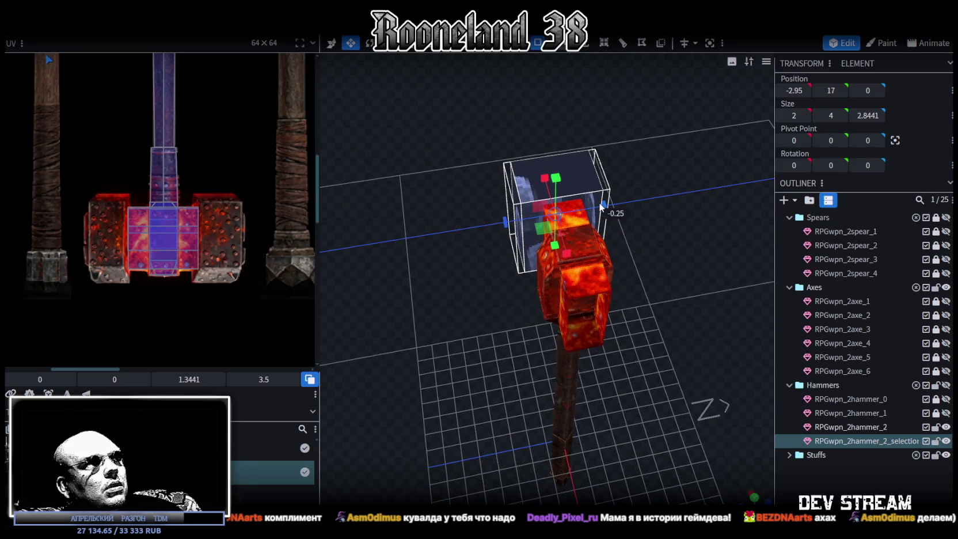
drag(464, 327, 675, 299)
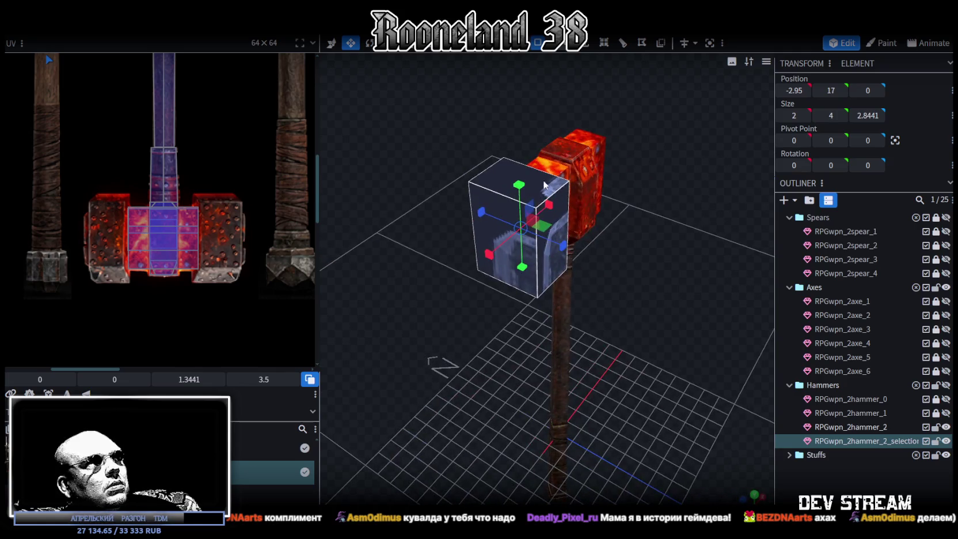
drag(545, 185, 560, 273)
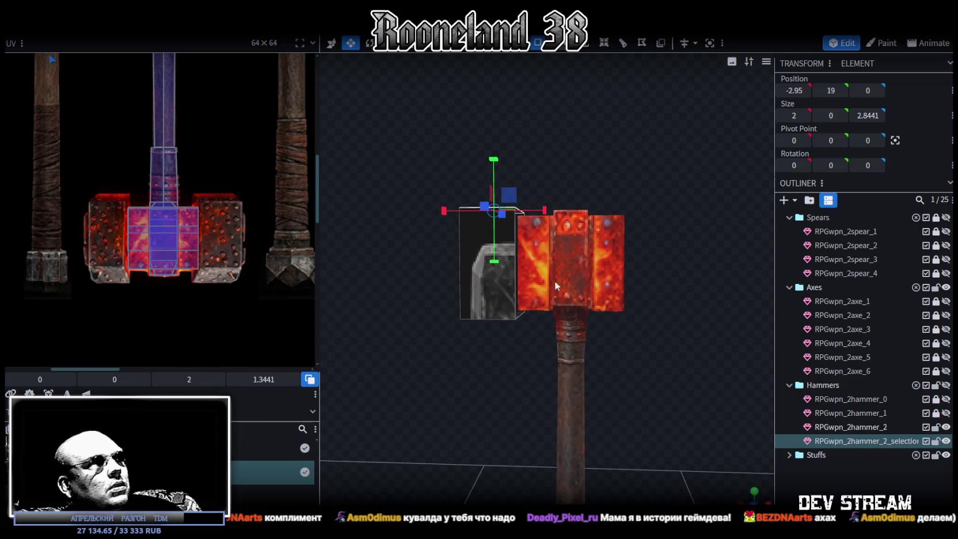
Collapse the left block's top face into a single ridge and merge its vertices
drag(497, 281, 498, 398)
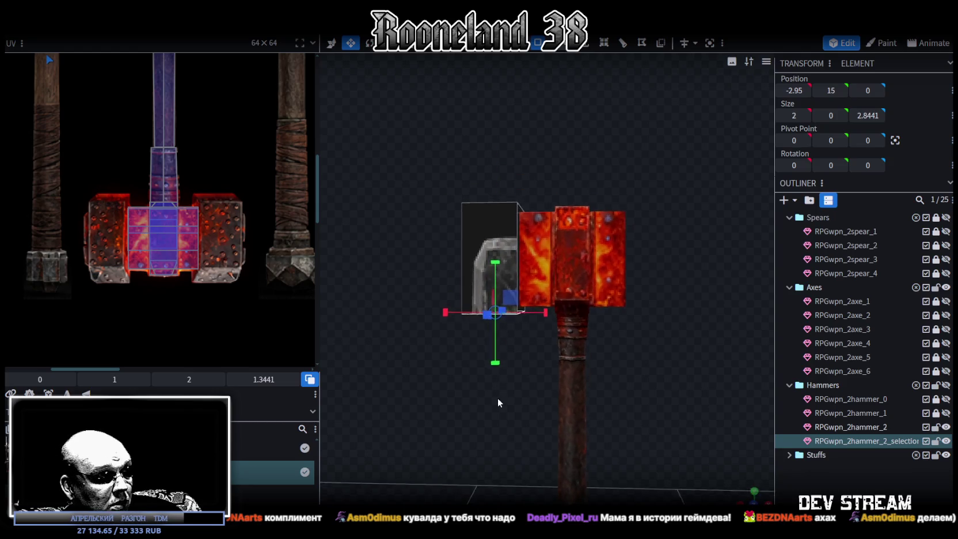
key(v)
mouse_move(495, 261)
mouse_down()
mouse_move(495, 269)
mouse_move(421, 224)
mouse_move(517, 251)
mouse_up()
key(ctrl+z)
key(ctrl+z)
drag(518, 173, 576, 190)
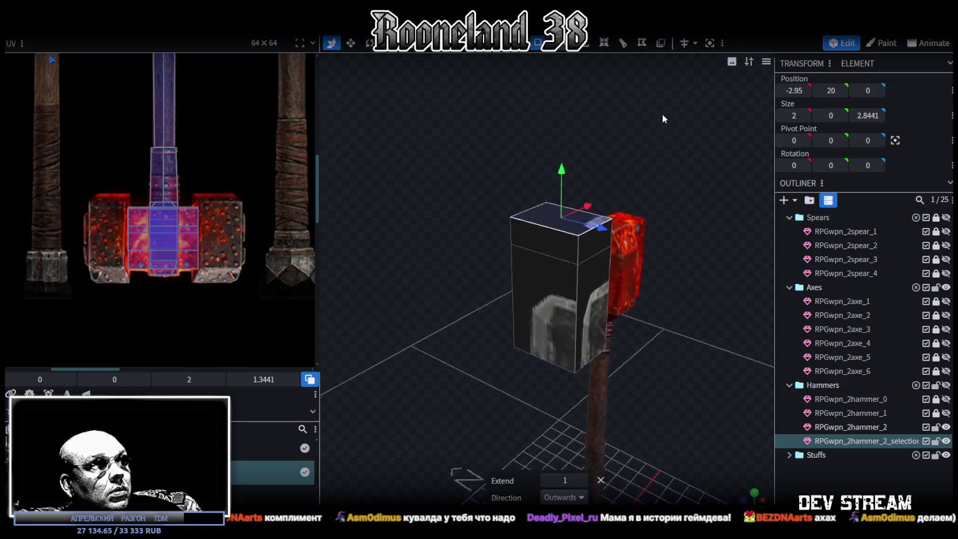
key(v)
drag(644, 224, 409, 200)
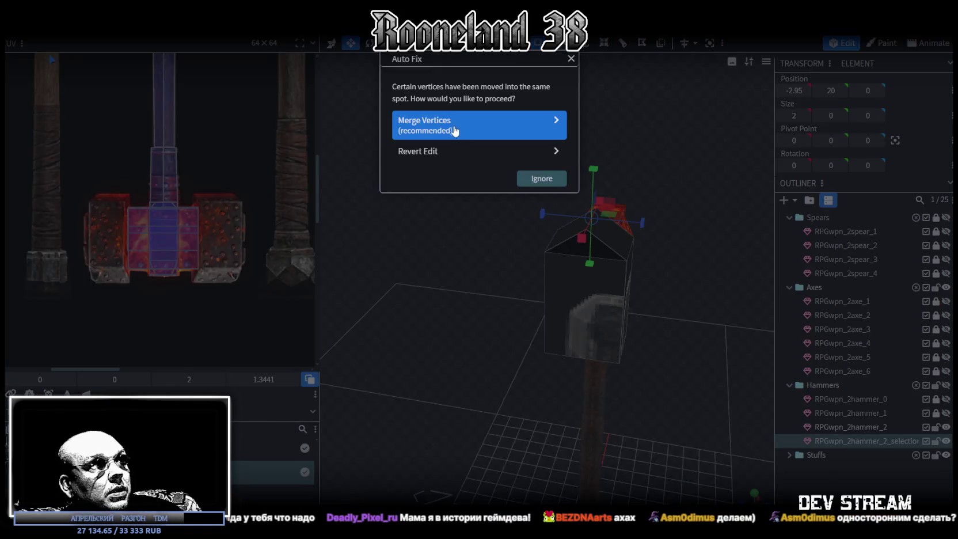
click(461, 122)
Move the block's top ridge vertex 0.5 outward on X for a peaked top
drag(668, 154, 567, 140)
scroll(567, 140, up, 2)
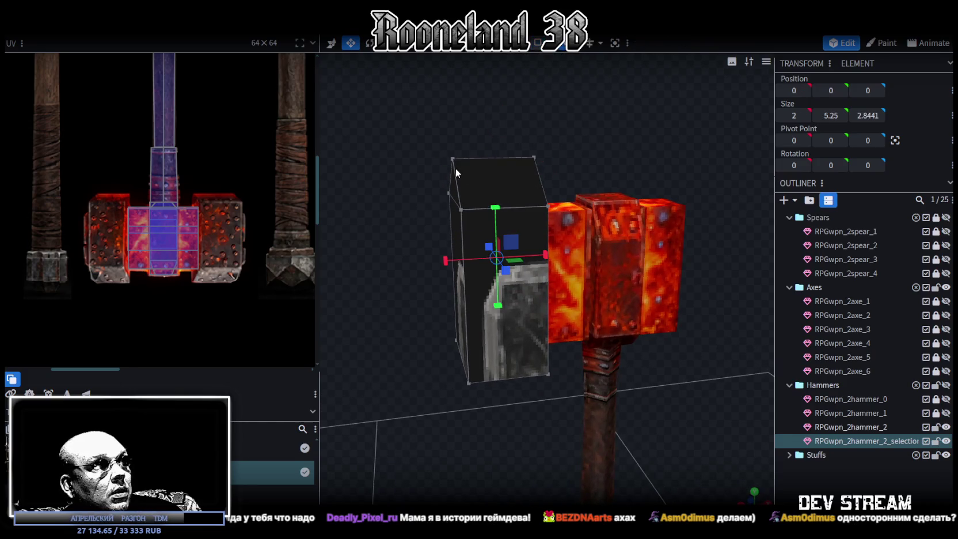
click(453, 159)
drag(497, 156, 516, 156)
mouse_move(461, 167)
mouse_down()
mouse_move(424, 180)
mouse_move(451, 185)
mouse_up()
key(z)
key(z)
key(z)
mouse_move(565, 227)
mouse_down()
mouse_move(503, 129)
mouse_move(579, 79)
mouse_up()
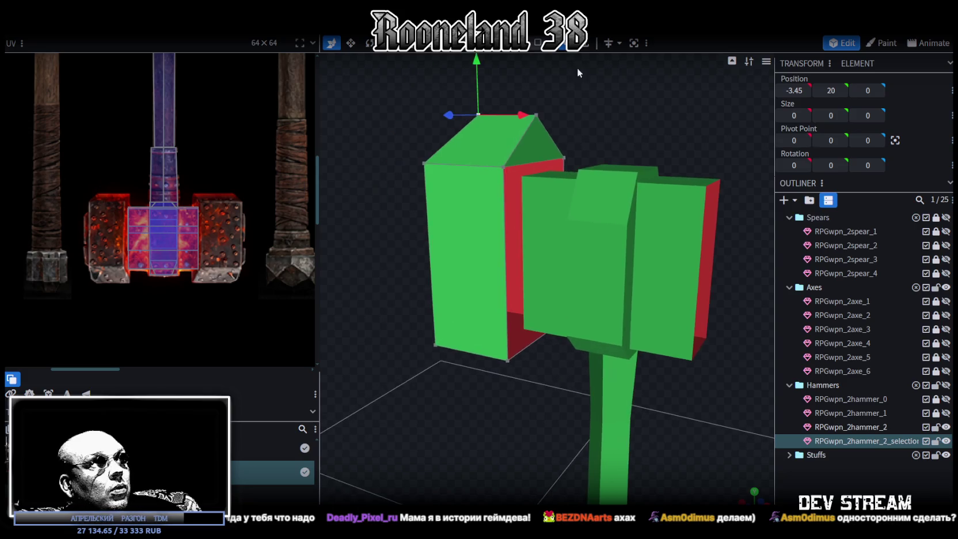
Extrude the left block's bottom face downward by 0.25
click(565, 163)
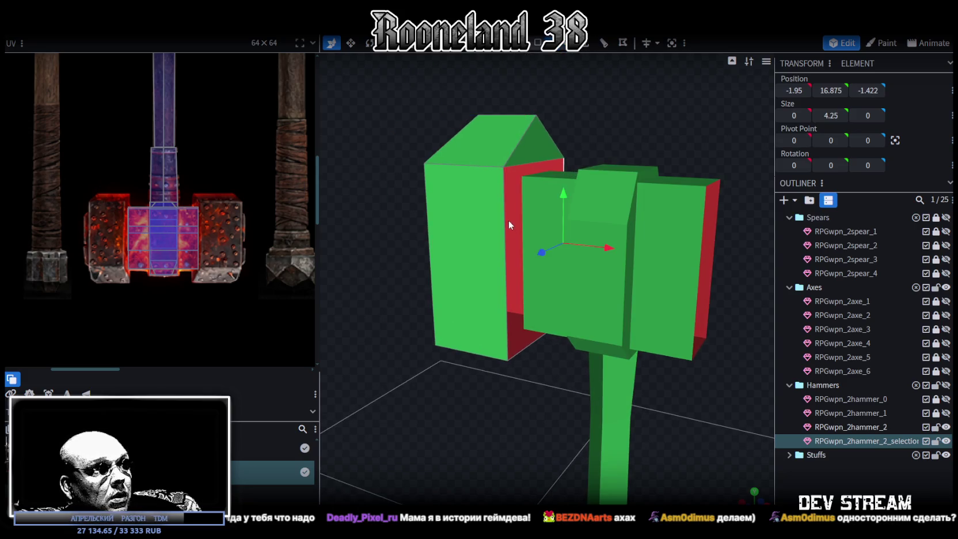
mouse_move(509, 221)
mouse_down()
mouse_move(432, 339)
mouse_move(470, 282)
mouse_move(469, 297)
mouse_move(494, 308)
mouse_move(511, 295)
mouse_move(567, 136)
mouse_up()
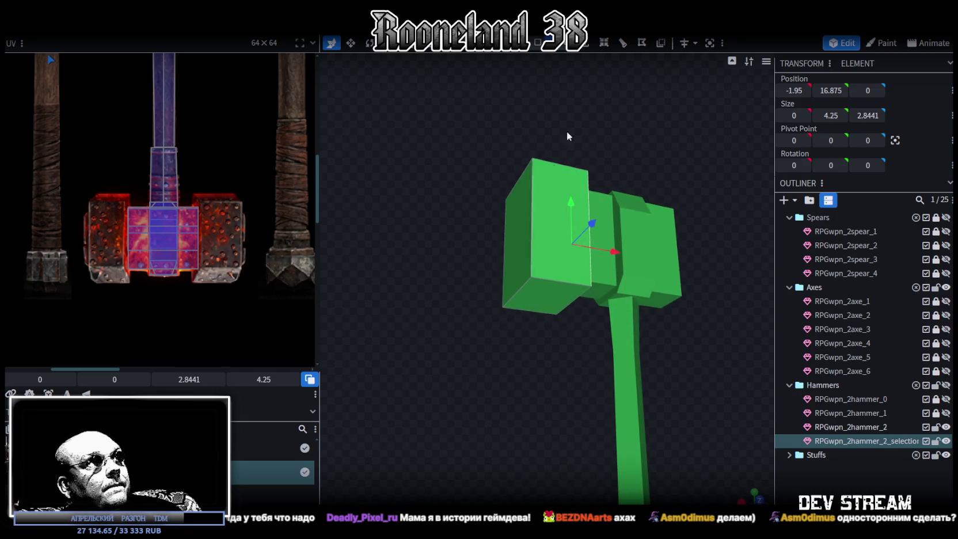
click(536, 45)
click(544, 302)
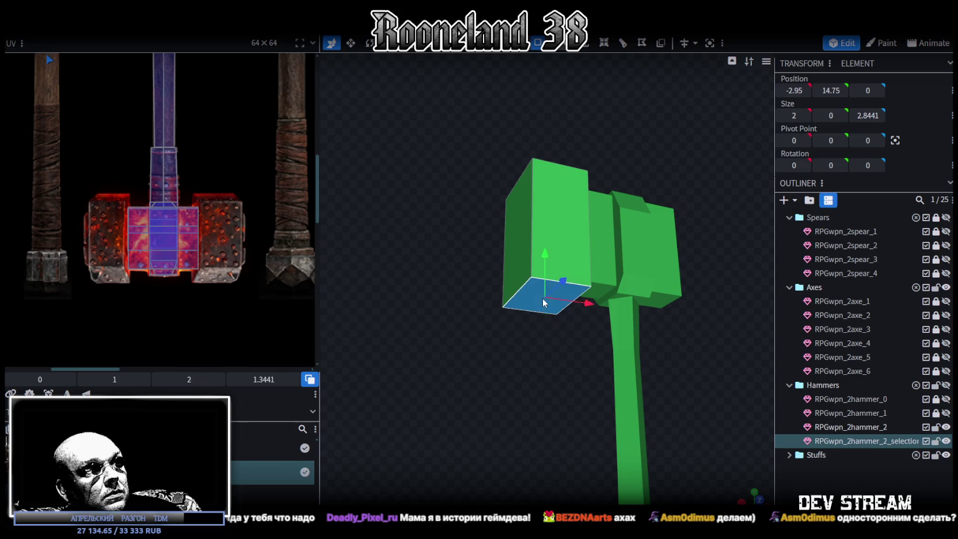
click(589, 49)
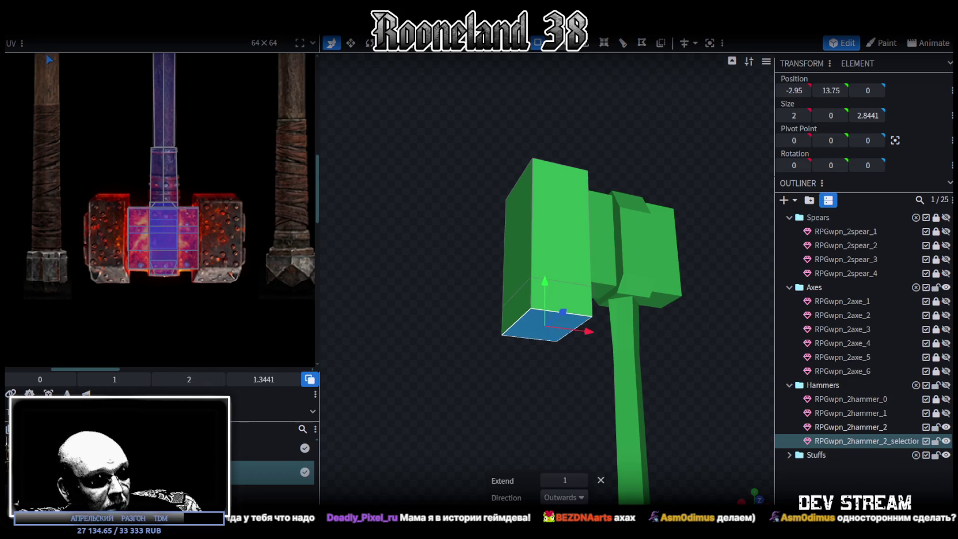
click(546, 480)
click(582, 480)
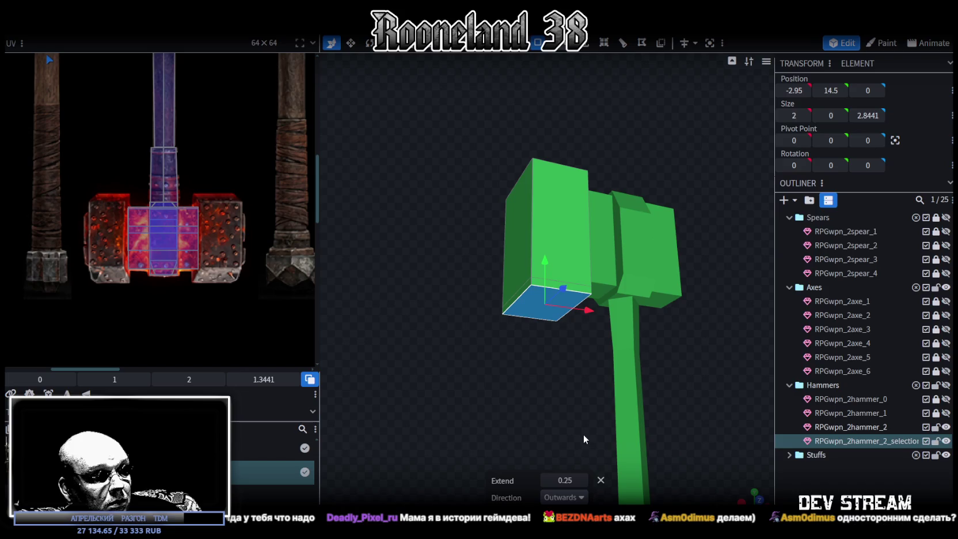
click(584, 480)
key(KP_1)
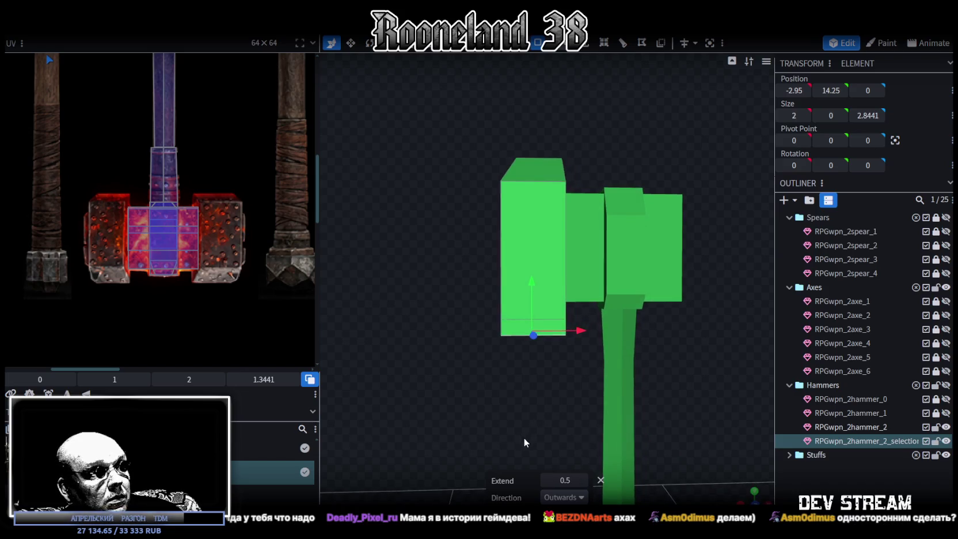
click(547, 480)
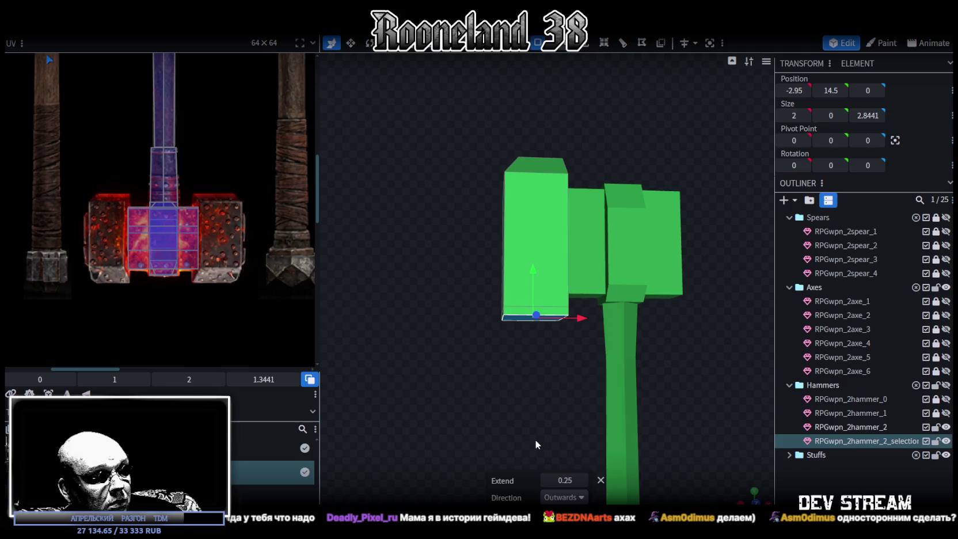
Scale the new bottom face to zero depth and merge its vertices
key(v)
mouse_move(536, 440)
mouse_down()
mouse_move(625, 321)
mouse_move(478, 401)
mouse_up()
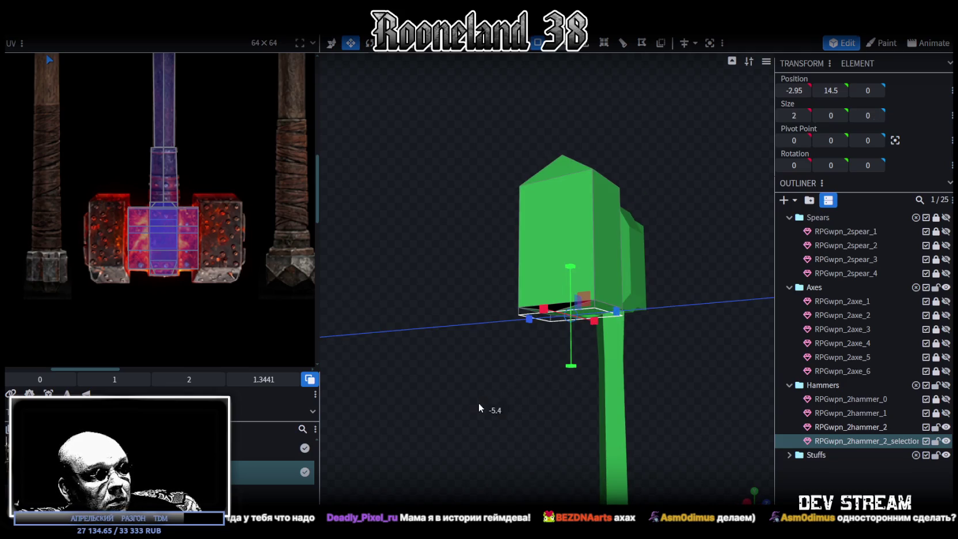
click(468, 126)
scroll(457, 333, up, 3)
drag(456, 333, 558, 178)
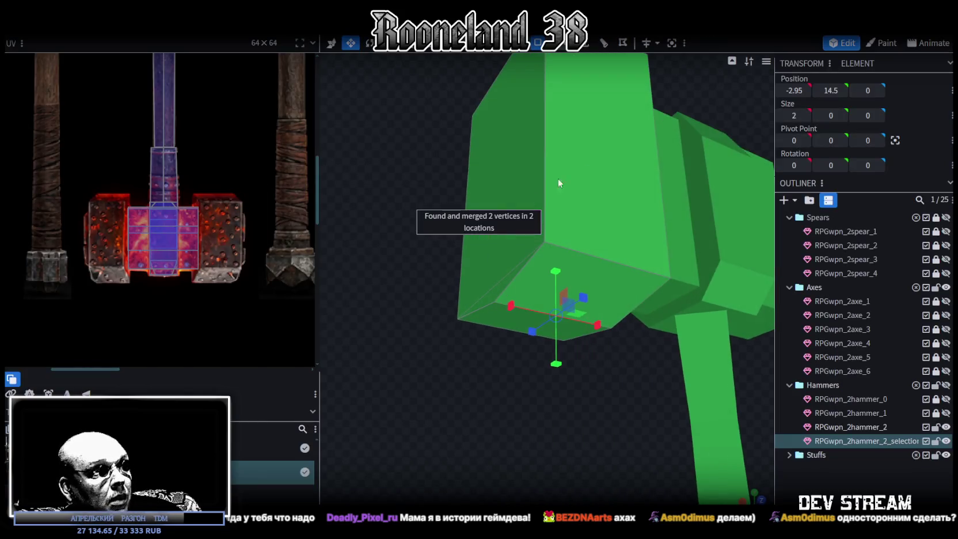
Move the bottom vertices in by 0.25 so the base tapers like the top
click(494, 300)
key(x)
drag(517, 378, 524, 417)
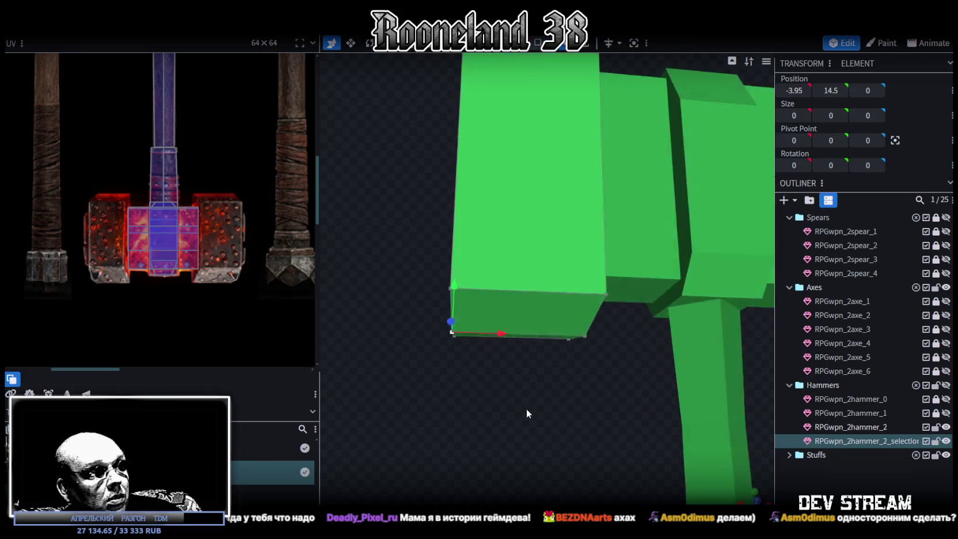
drag(498, 345, 524, 346)
scroll(564, 367, down, 3)
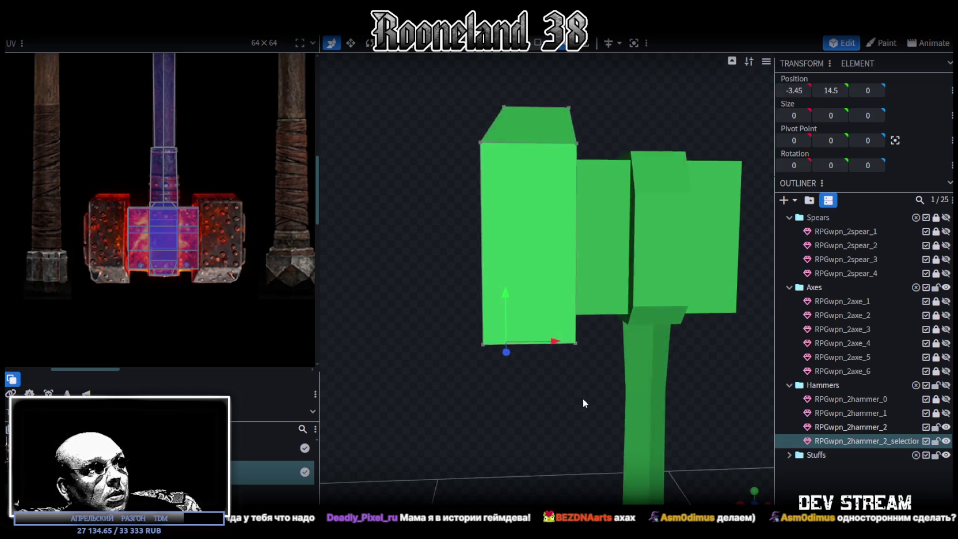
scroll(578, 383, up, 3)
drag(578, 383, 563, 356)
shift+click(545, 321)
mouse_move(511, 281)
mouse_down()
mouse_move(512, 292)
mouse_move(438, 257)
mouse_move(453, 238)
mouse_up()
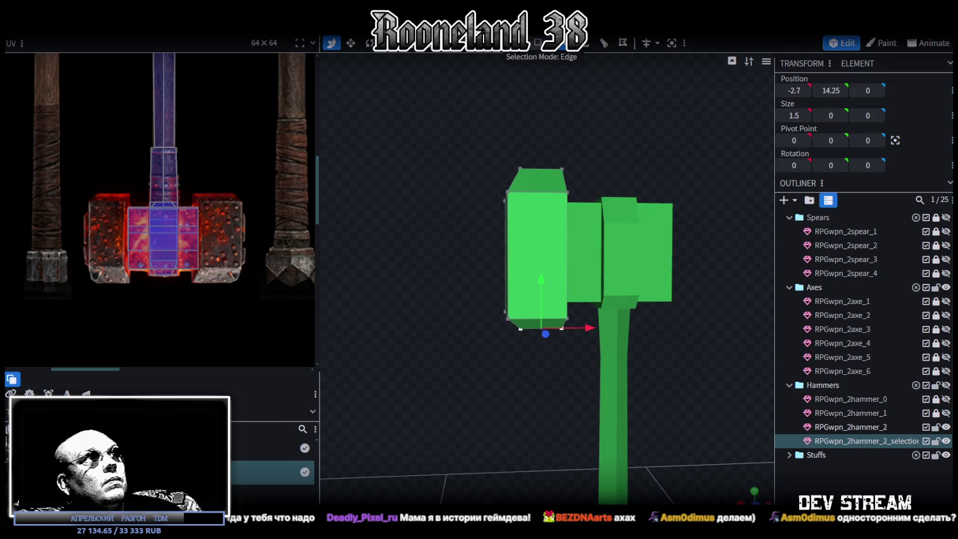
mouse_move(452, 135)
mouse_down()
mouse_move(529, 354)
mouse_move(537, 407)
mouse_move(438, 424)
mouse_move(513, 416)
mouse_move(590, 389)
mouse_up()
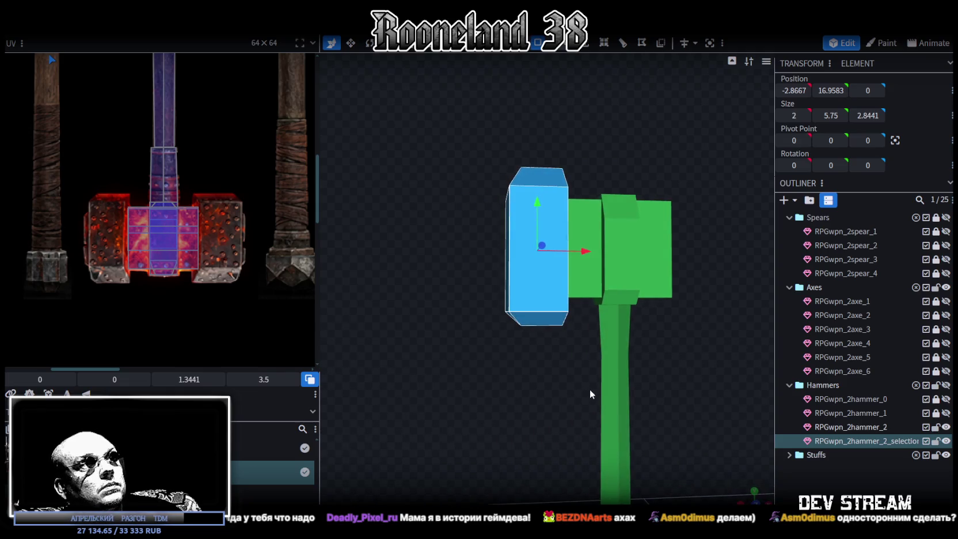
Switch to an orthographic front view and shift the block's UV island down-left
click(743, 497)
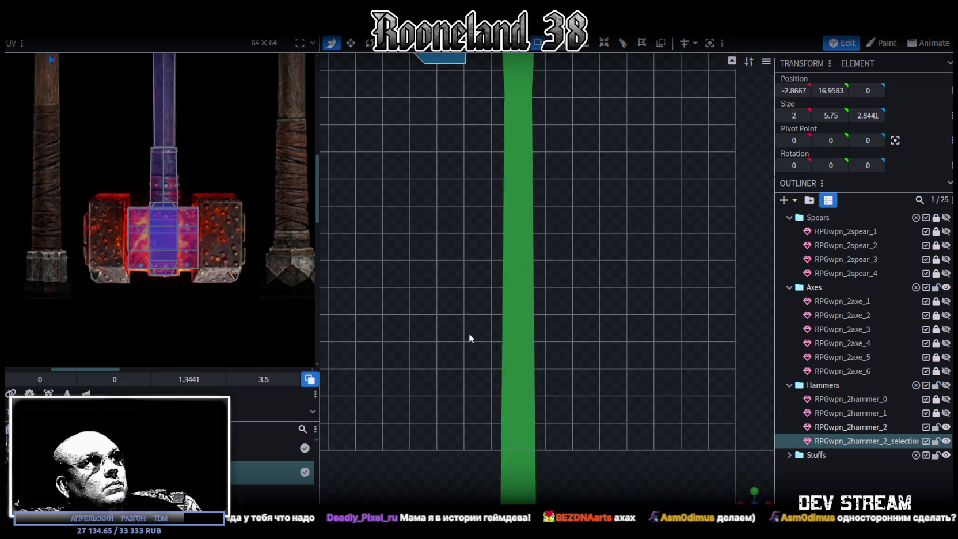
scroll(478, 351, down, 5)
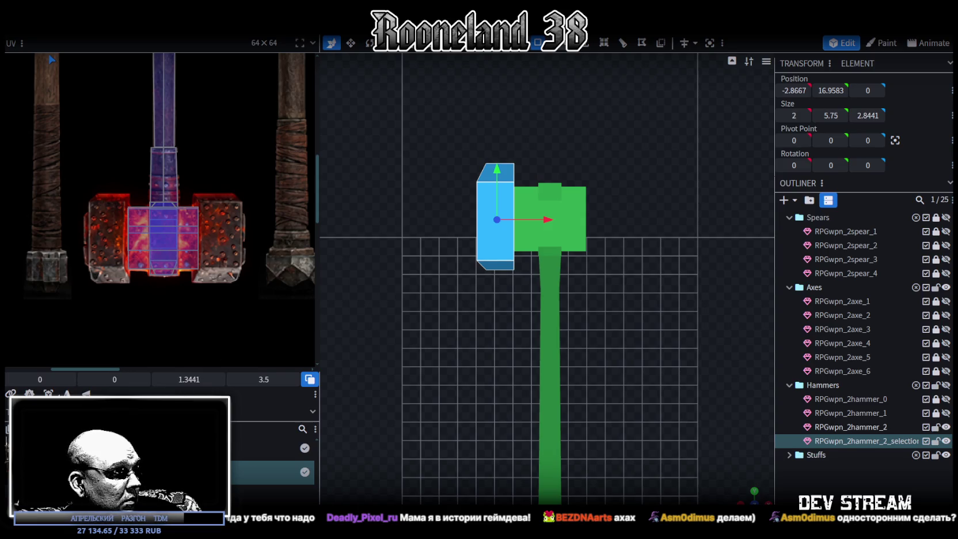
scroll(101, 262, down, 3)
scroll(101, 262, down, 2)
scroll(101, 262, down, 1)
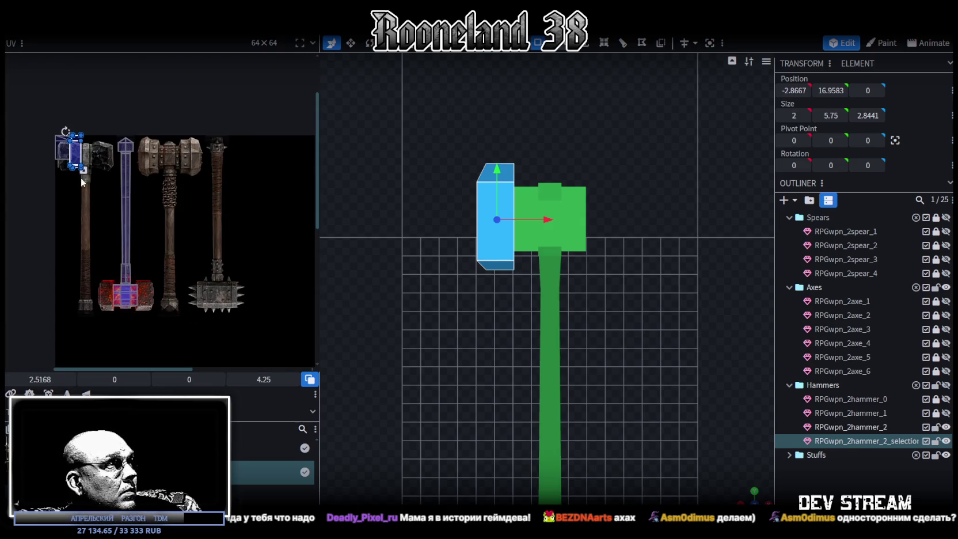
drag(77, 151, 86, 286)
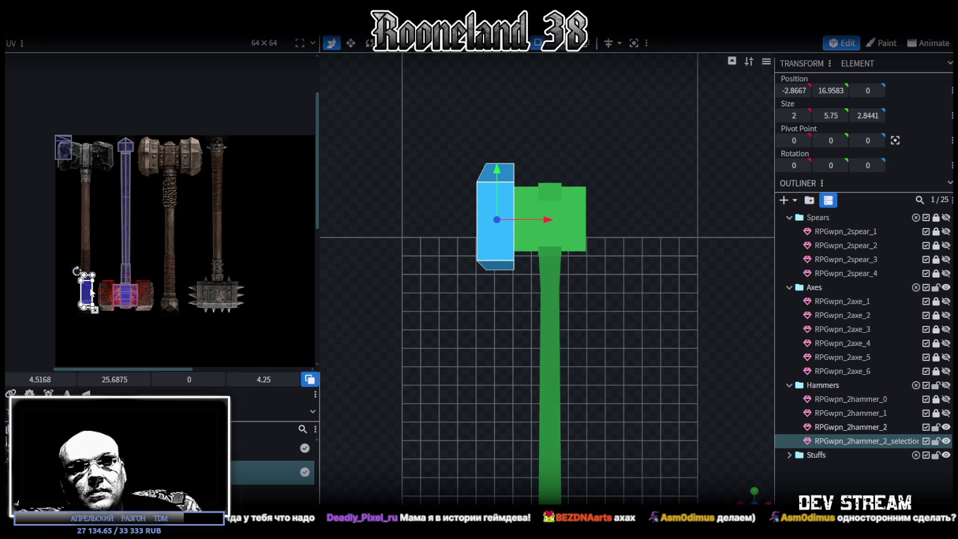
scroll(484, 136, up, 1)
scroll(484, 135, up, 1)
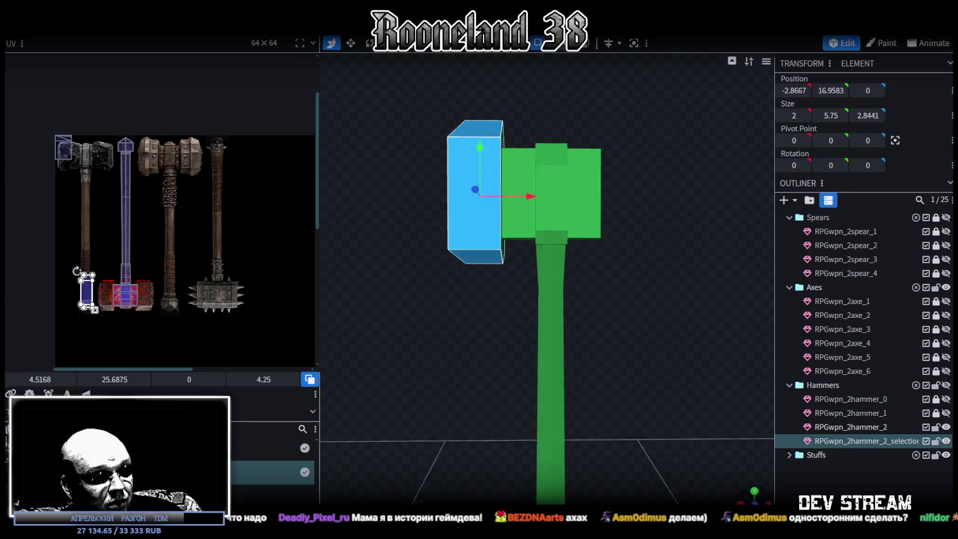
middle_drag(484, 172, 539, 214)
mouse_move(437, 402)
middle_down()
mouse_move(506, 374)
mouse_move(257, 307)
middle_up()
scroll(106, 333, up, 3)
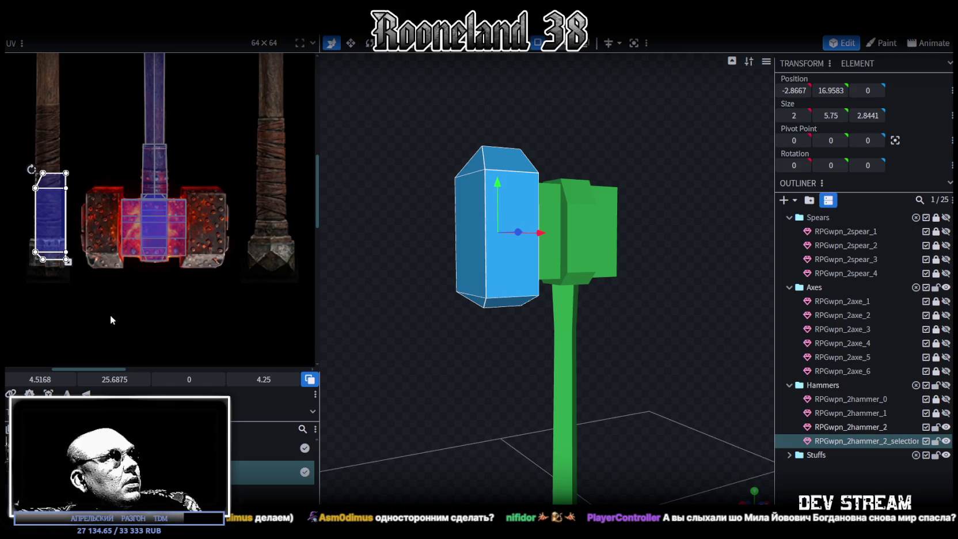
Place the UV island on the red hammer texture and fit its left and right edges
drag(44, 195, 113, 212)
scroll(79, 206, up, 2)
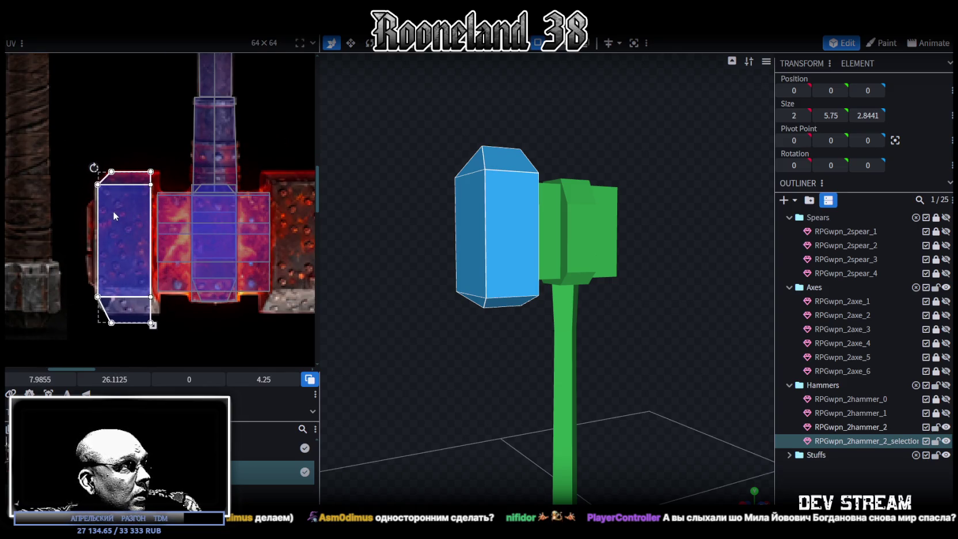
scroll(133, 265, up, 2)
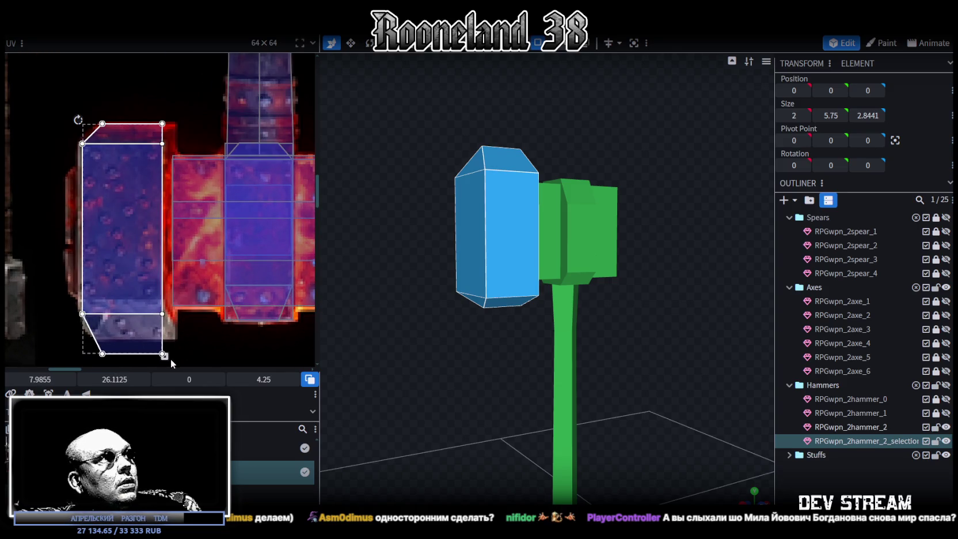
drag(163, 355, 159, 354)
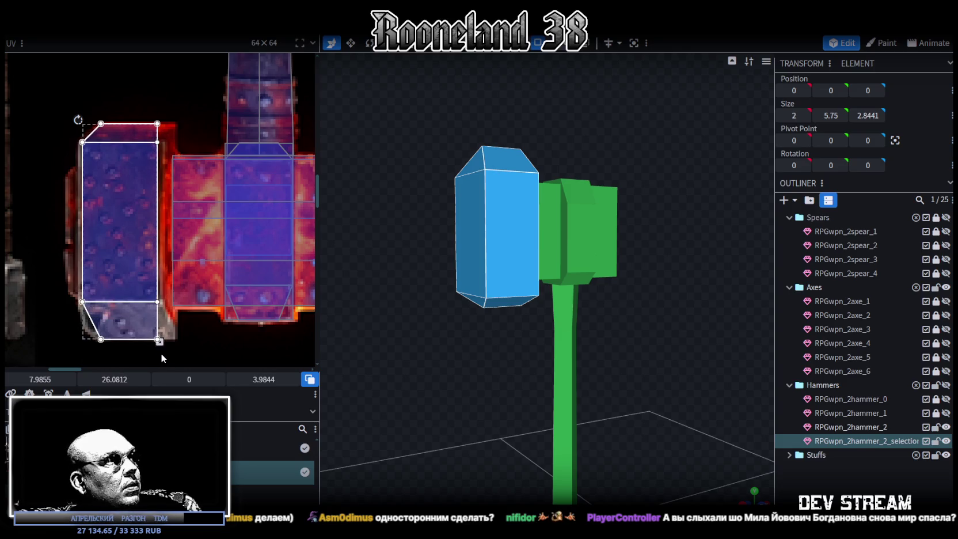
drag(158, 340, 163, 342)
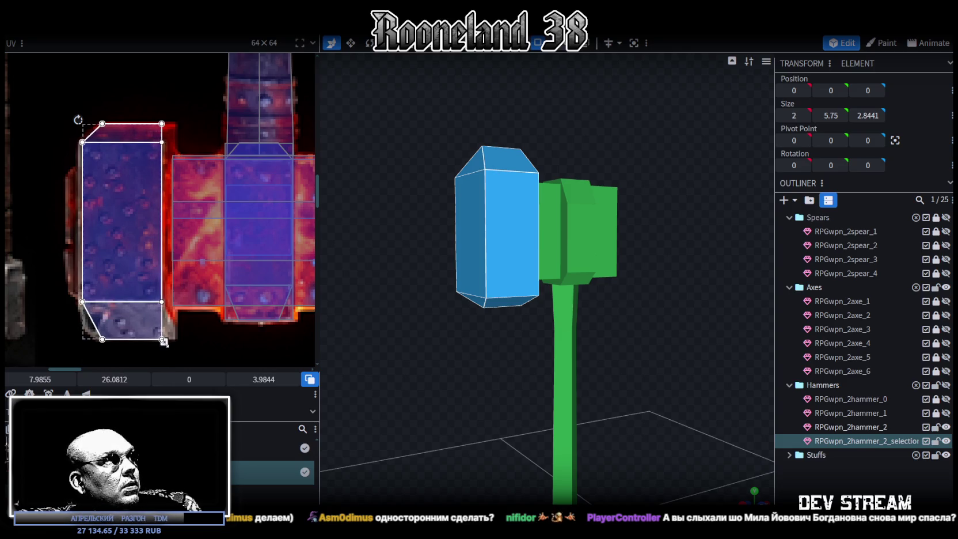
middle_drag(103, 219, 136, 236)
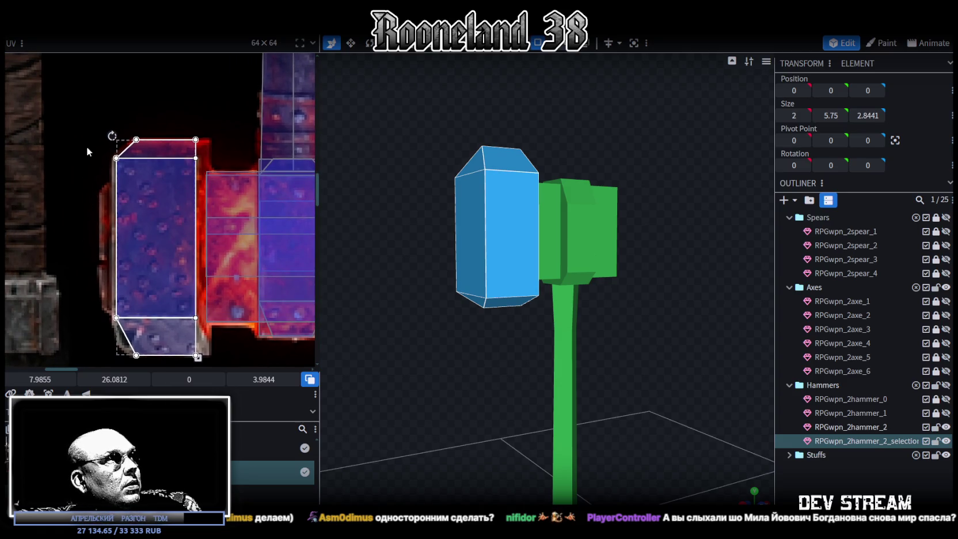
drag(87, 152, 127, 336)
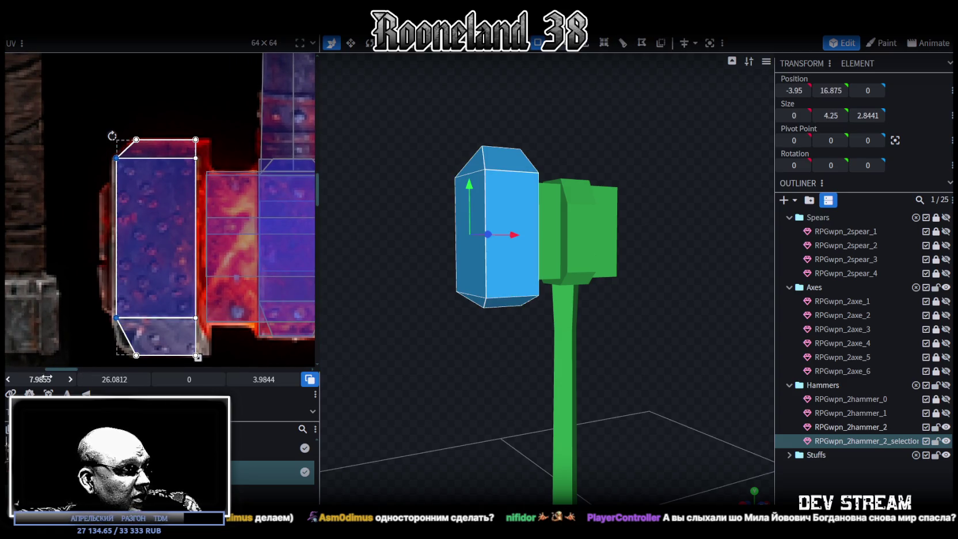
drag(116, 236, 113, 236)
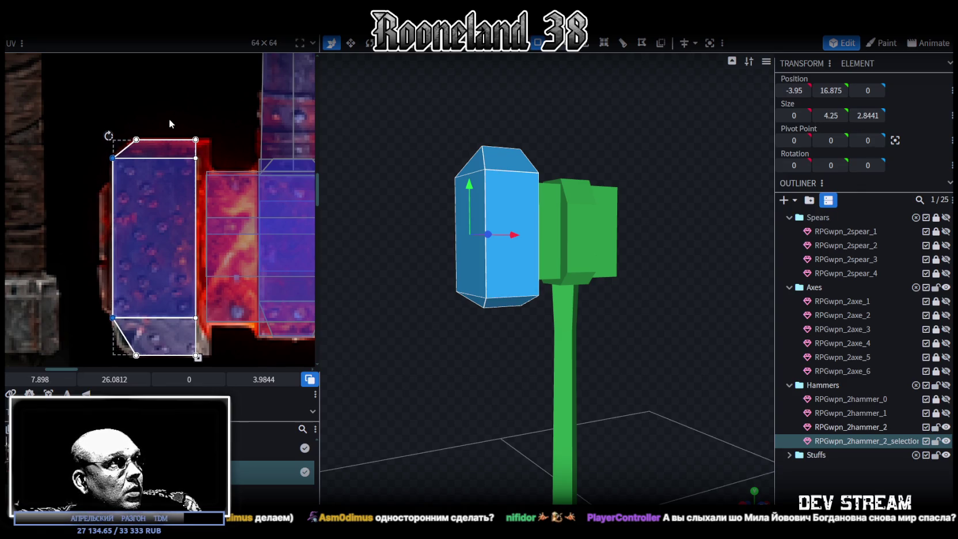
Adjust the side face UV's right edge to fit the rivet texture
drag(171, 121, 199, 360)
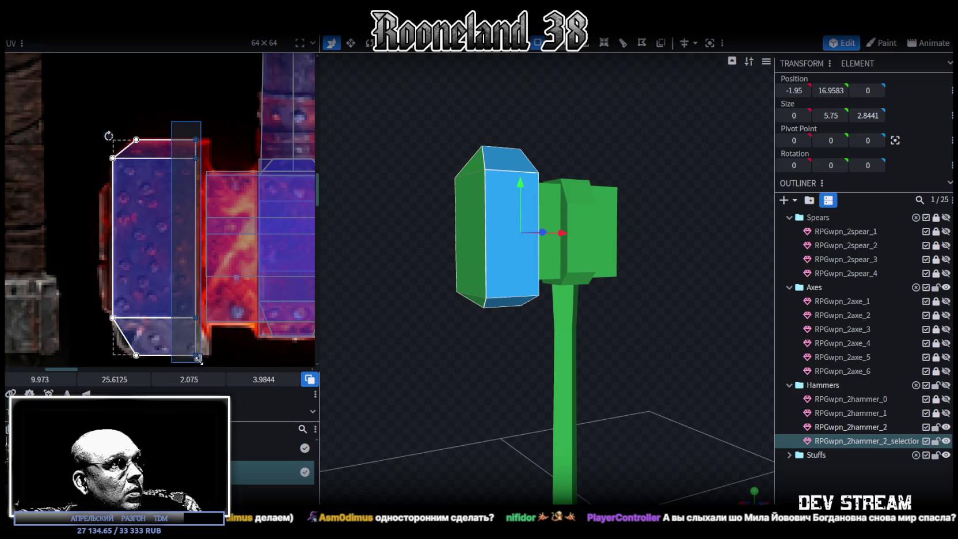
mouse_move(40, 379)
drag(40, 380, 55, 380)
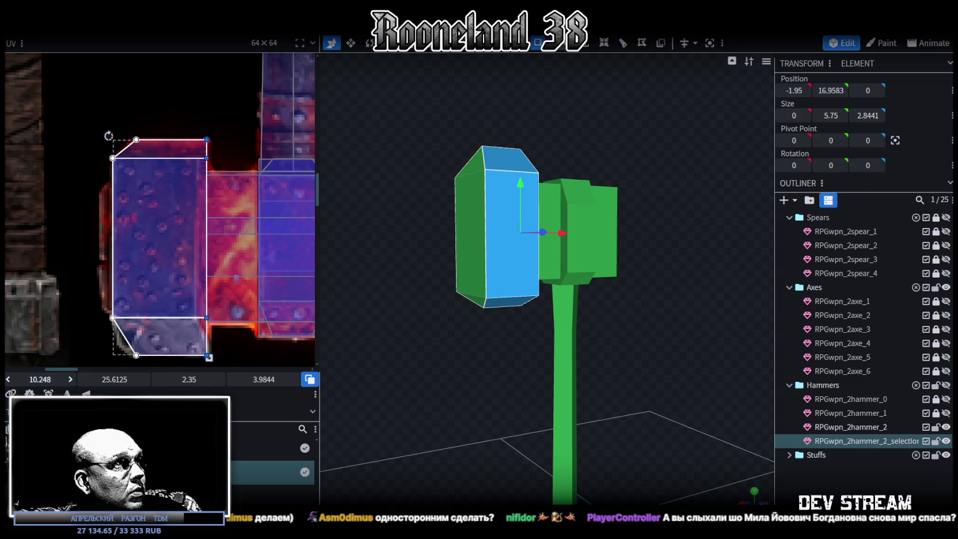
drag(55, 380, 57, 380)
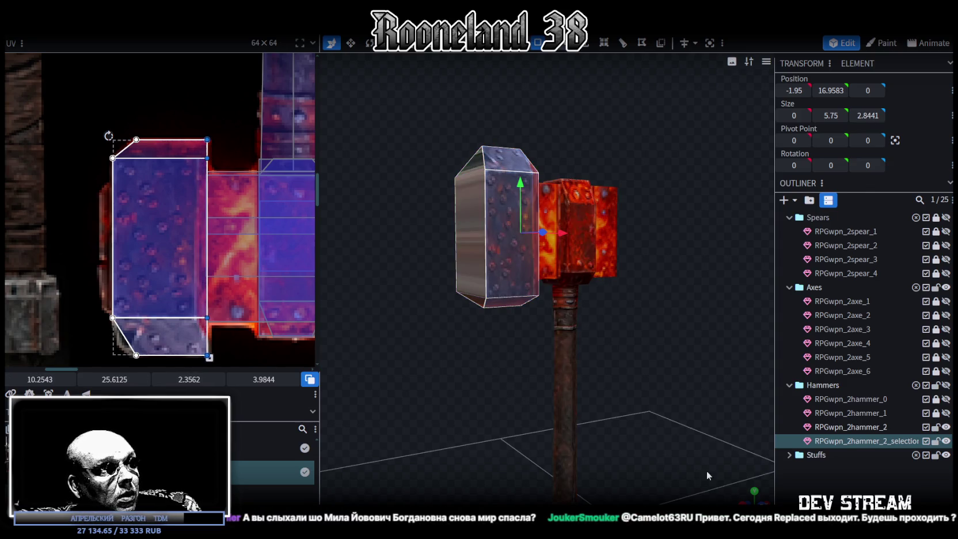
drag(478, 391, 494, 419)
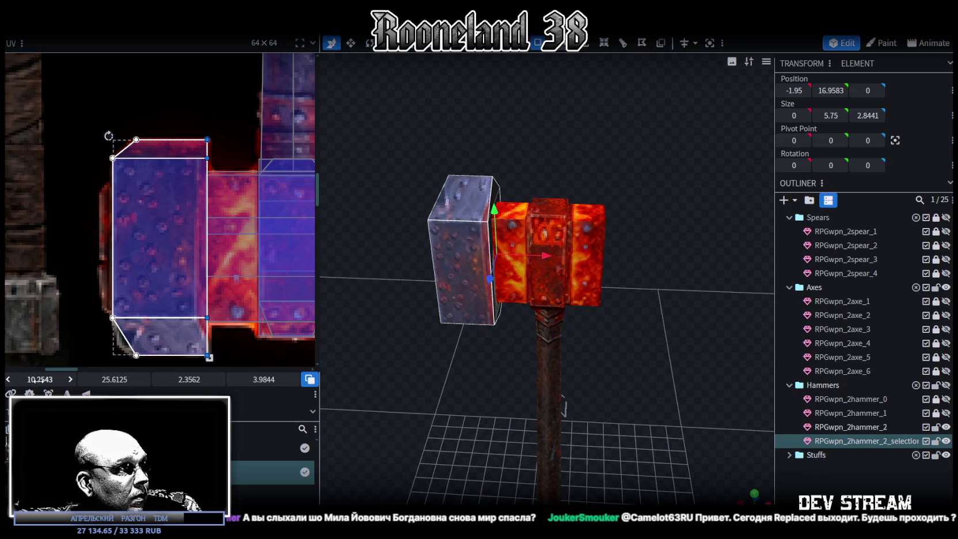
drag(39, 380, 24, 381)
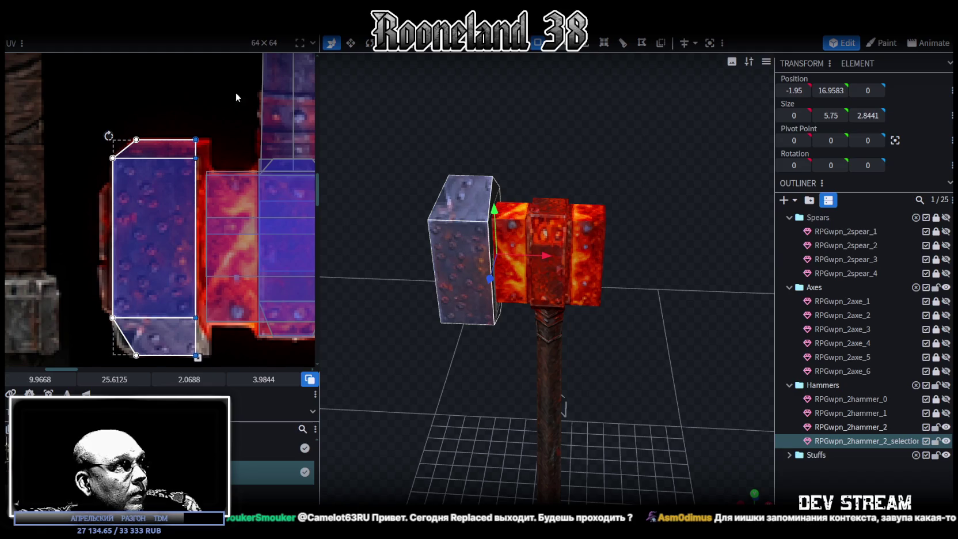
Widen the bottom bevel face's UV to 2.375 × 0.9375, then view orthographic front
click(195, 139)
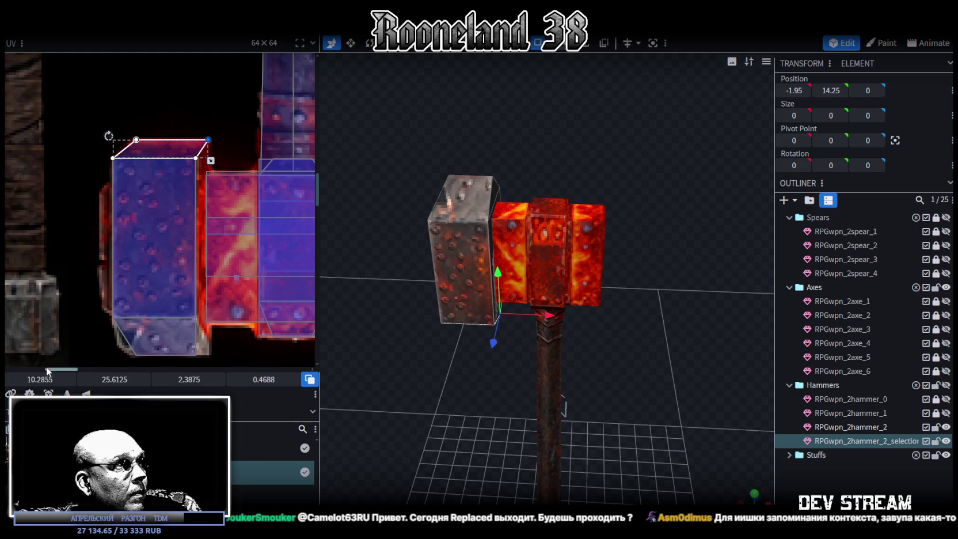
click(187, 348)
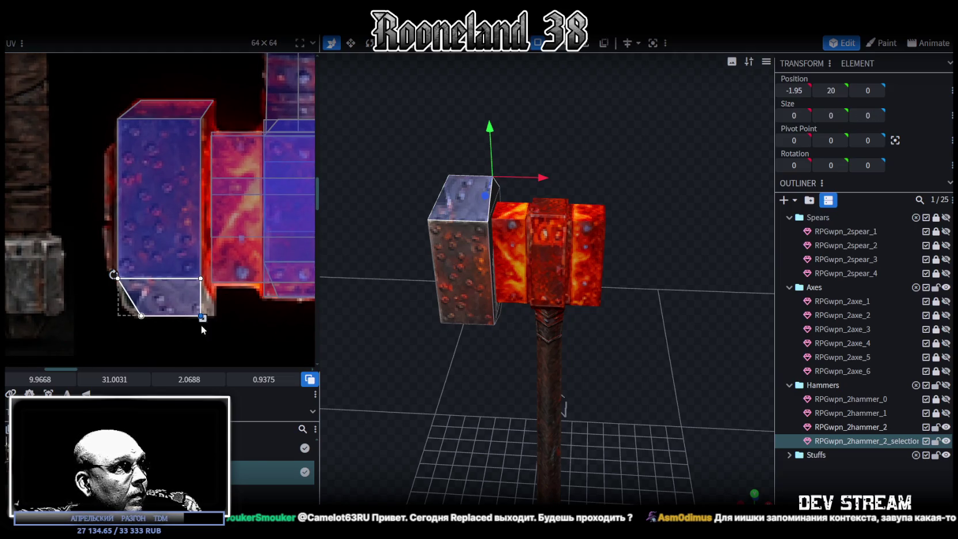
drag(202, 316, 212, 316)
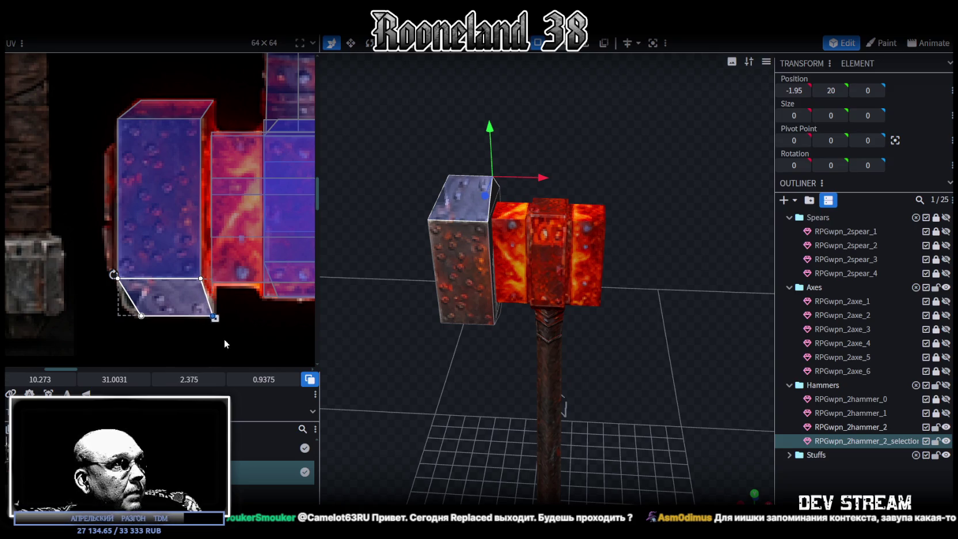
drag(459, 309, 507, 334)
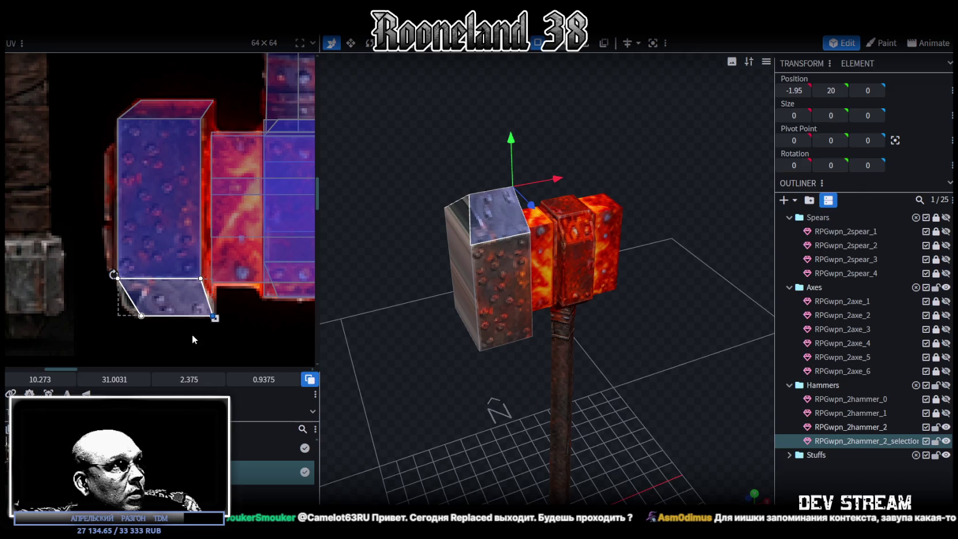
drag(428, 380, 538, 219)
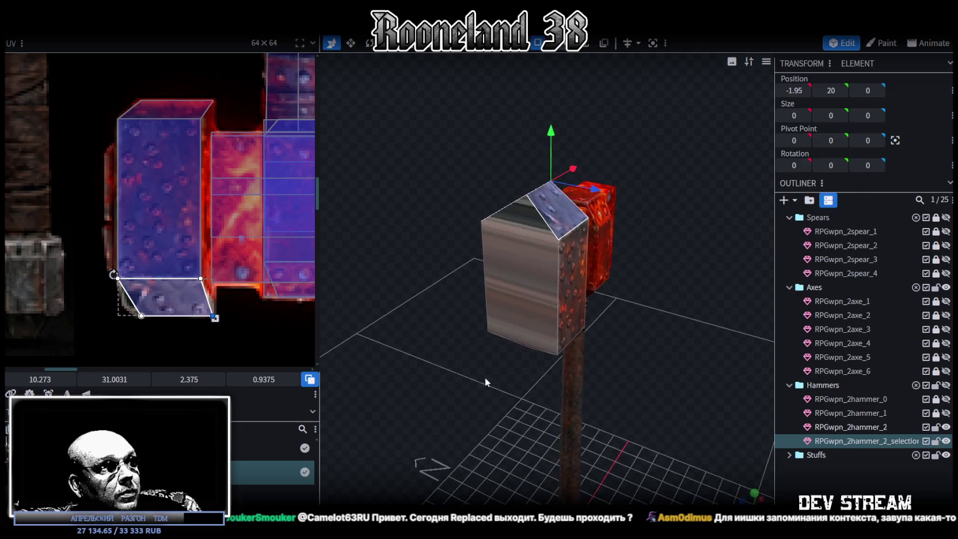
click(539, 220)
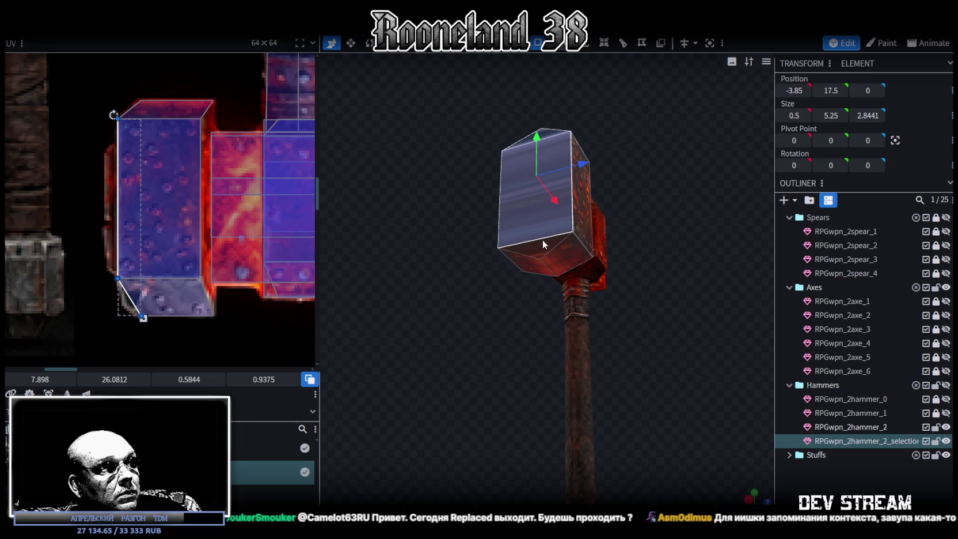
drag(484, 361, 626, 466)
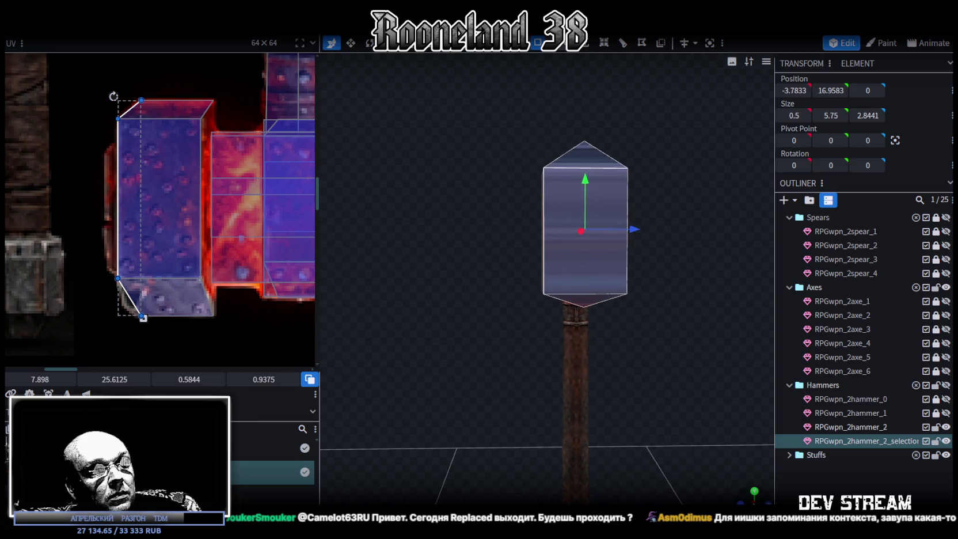
key(KP_1)
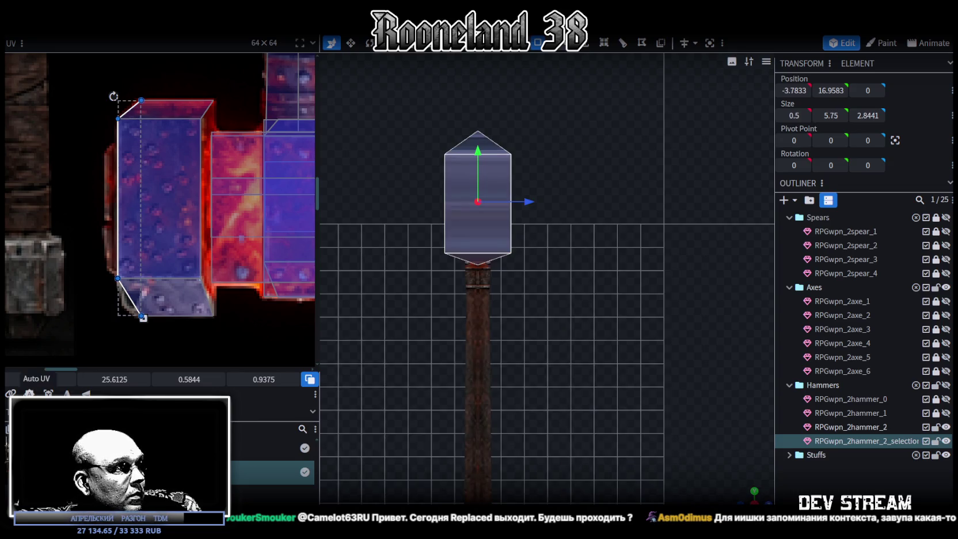
Flip the face's UV vertically and place it on the riveted hammer head texture
scroll(141, 219, down, 4)
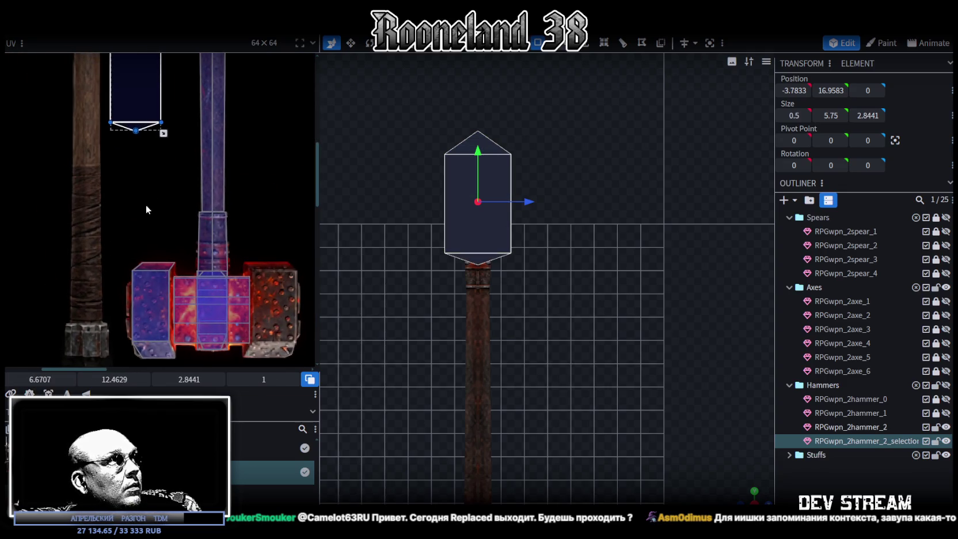
drag(135, 92, 69, 216)
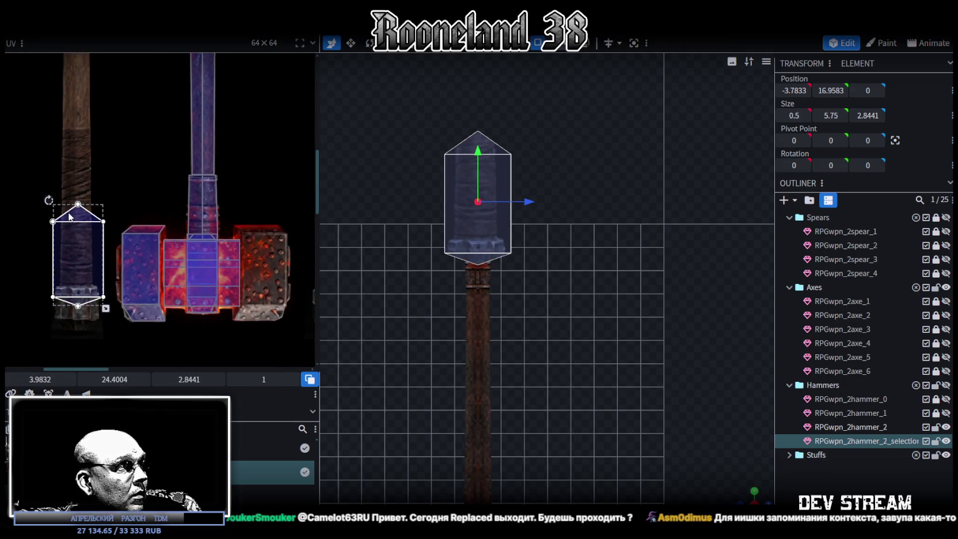
scroll(68, 275, up, 1)
scroll(118, 311, up, 1)
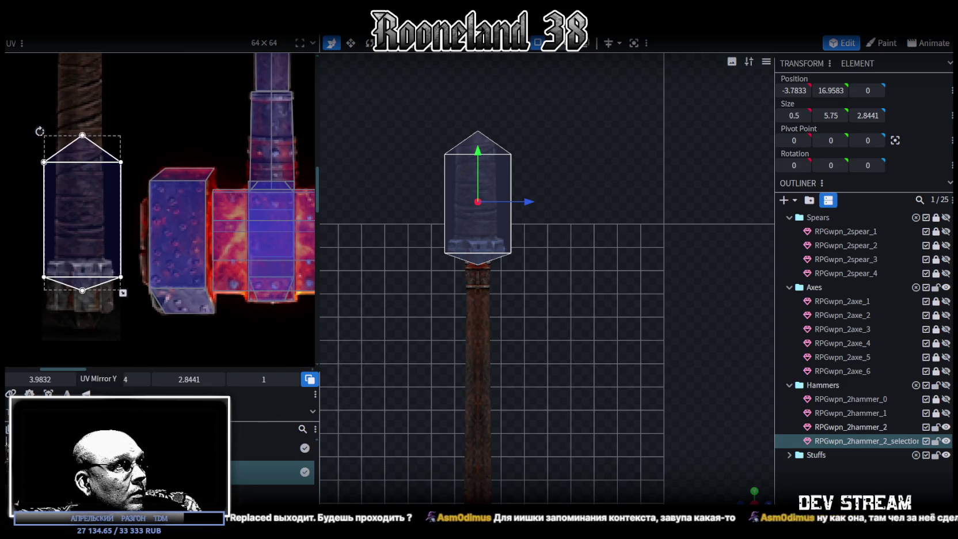
click(86, 393)
drag(90, 280, 102, 305)
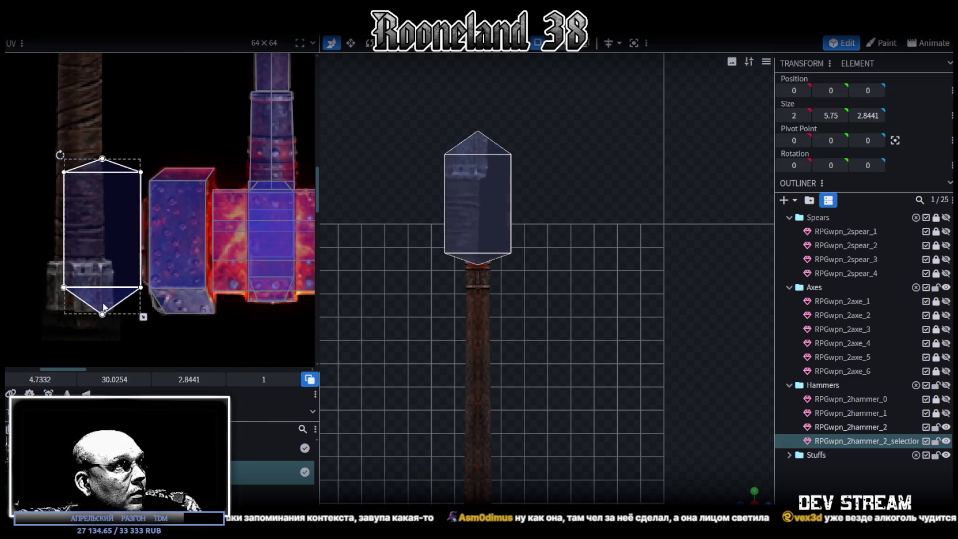
scroll(121, 322, up, 2)
drag(87, 209, 231, 211)
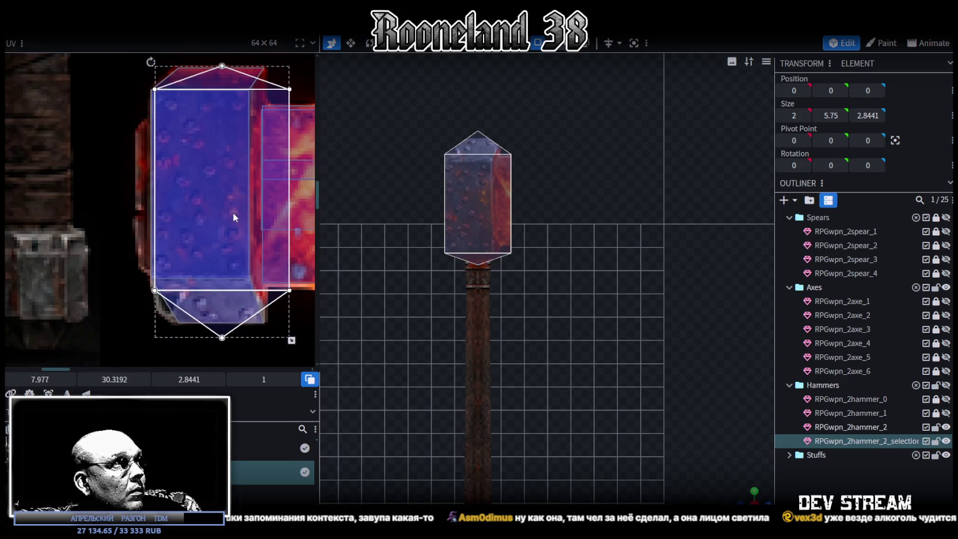
drag(291, 340, 248, 326)
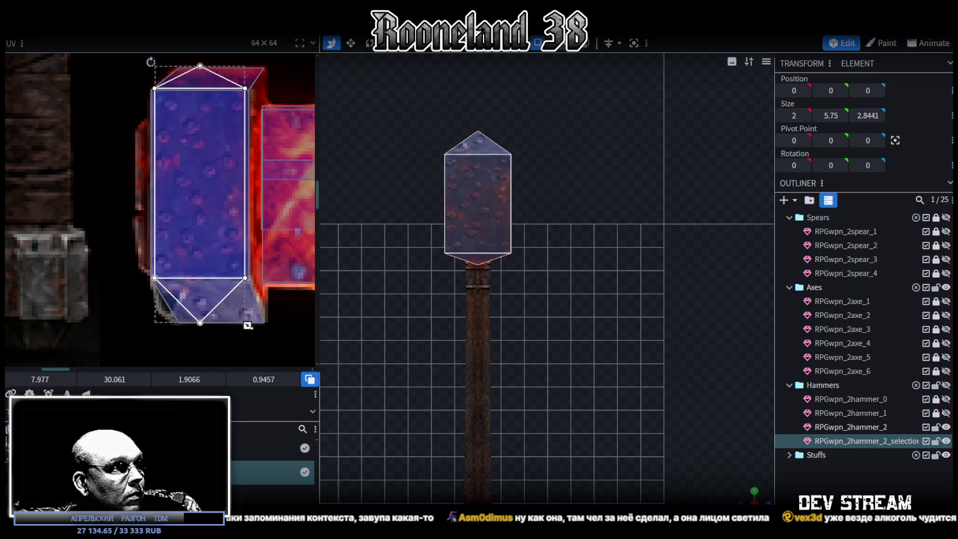
drag(247, 325, 250, 326)
scroll(494, 359, up, 1)
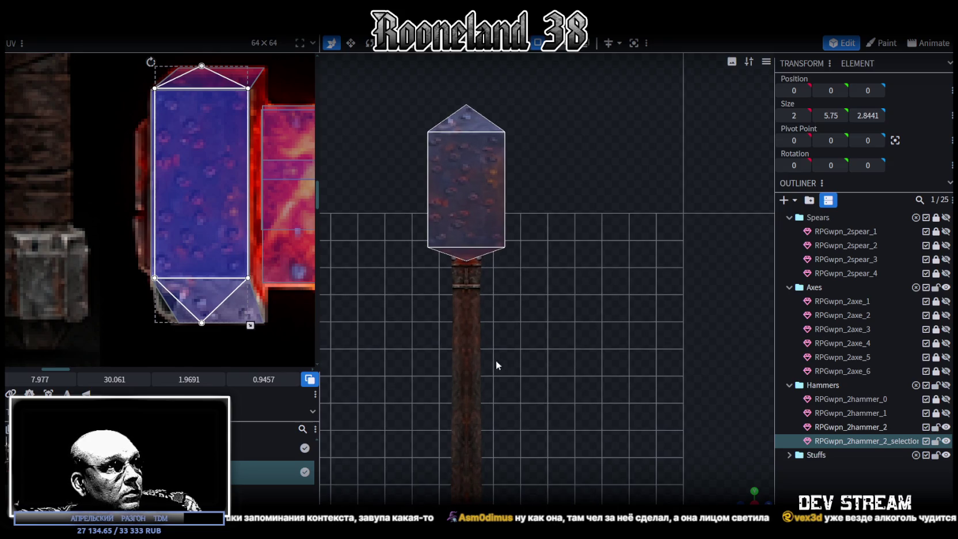
Make the transparent side block taller
mouse_move(750, 481)
mouse_down()
mouse_move(484, 349)
mouse_move(475, 406)
mouse_up()
click(498, 183)
drag(518, 307, 520, 313)
drag(533, 395, 752, 486)
click(755, 499)
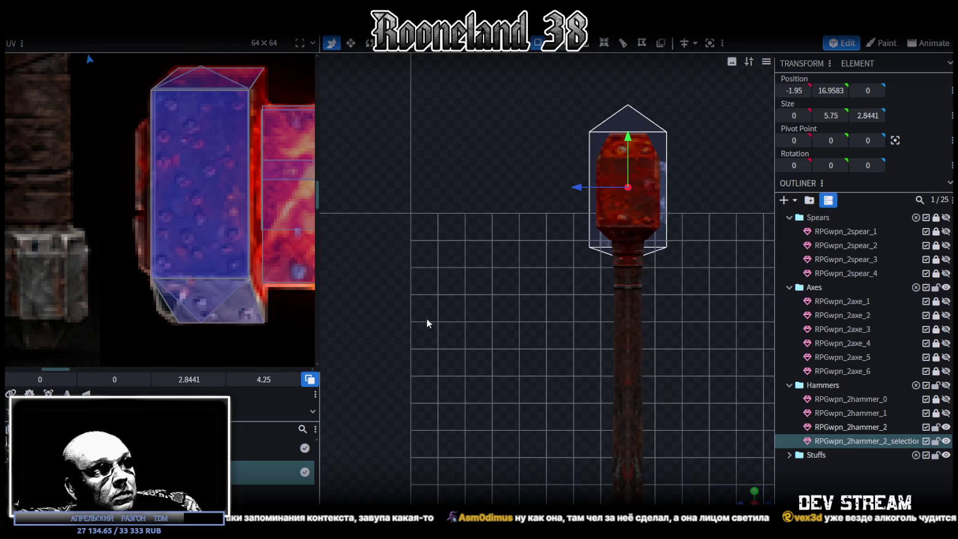
Move the left block's front face UV onto the red hammer head texture
scroll(92, 262, down, 5)
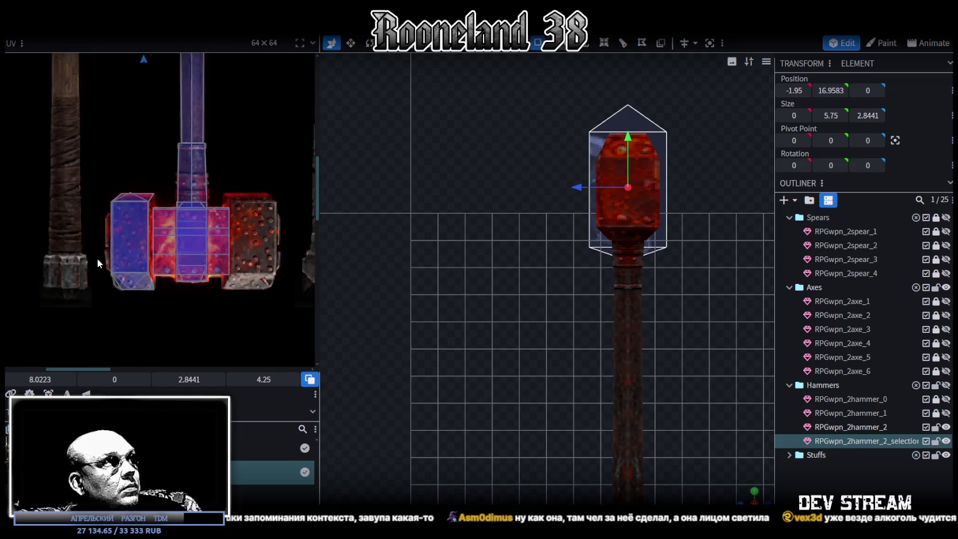
middle_drag(130, 161, 149, 268)
drag(147, 103, 121, 288)
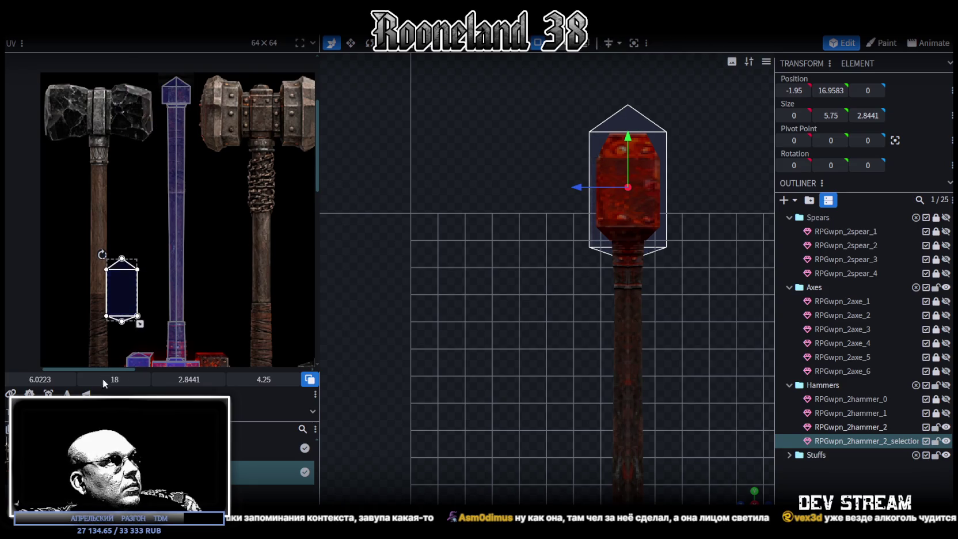
middle_drag(234, 296, 234, 210)
mouse_move(128, 203)
mouse_down()
mouse_move(160, 299)
mouse_move(178, 262)
mouse_up()
scroll(156, 281, up, 3)
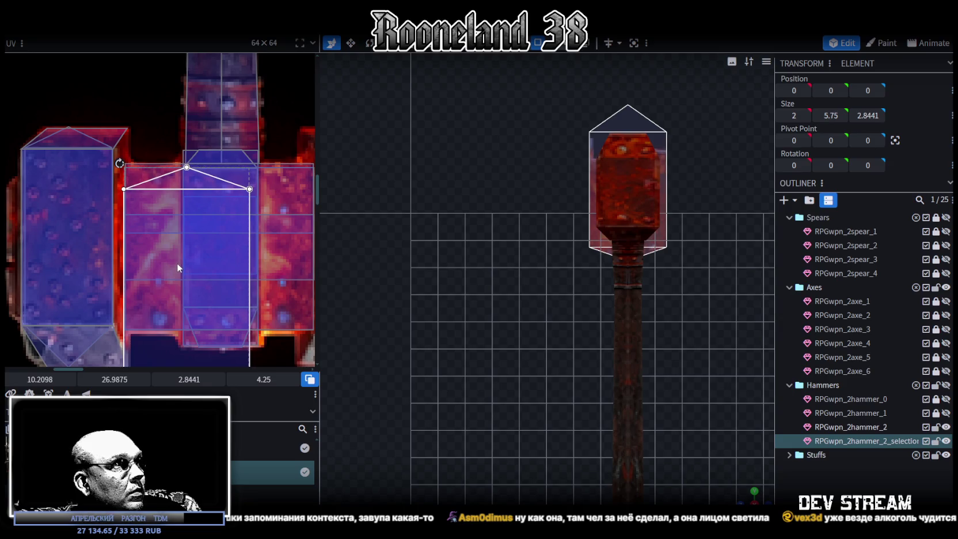
scroll(221, 245, down, 3)
Size the front face's UV to 1.4941 × 2.4 at 10.0223, 26.7386
drag(261, 327, 217, 239)
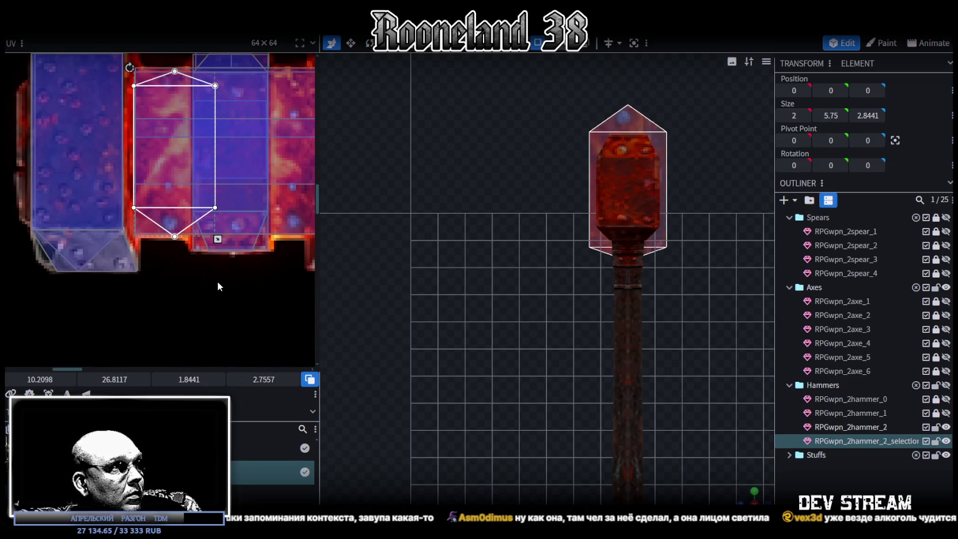
drag(202, 185, 176, 177)
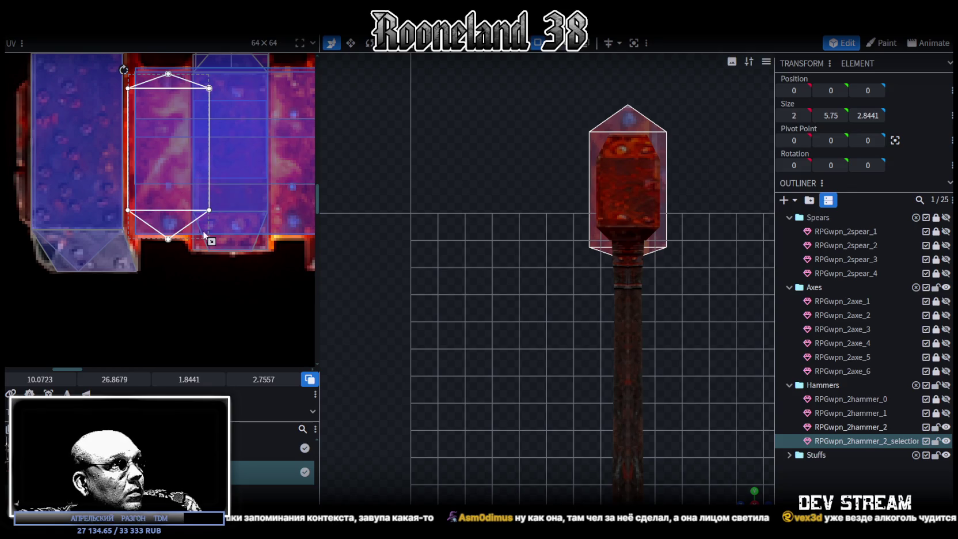
drag(212, 241, 195, 240)
drag(152, 161, 157, 166)
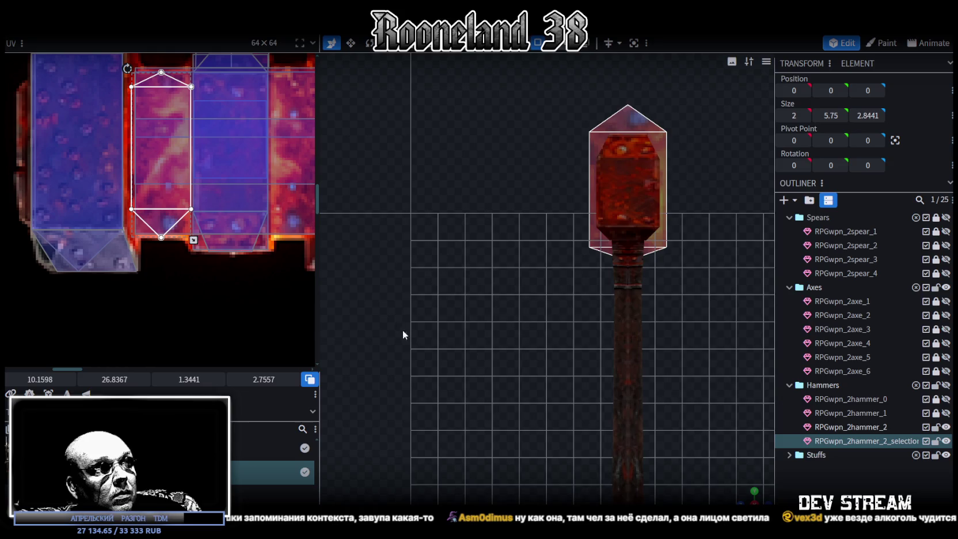
scroll(403, 330, up, 1)
drag(192, 238, 195, 211)
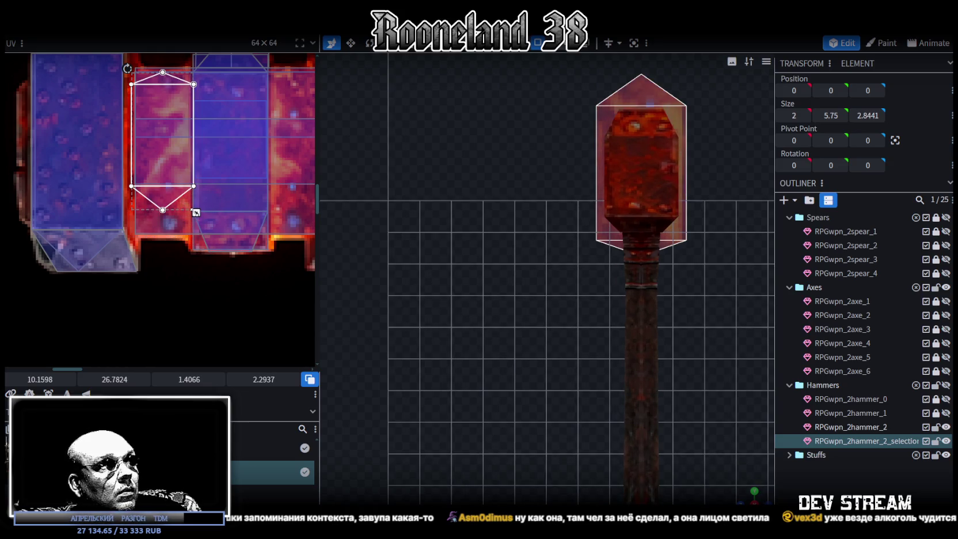
drag(172, 173, 157, 166)
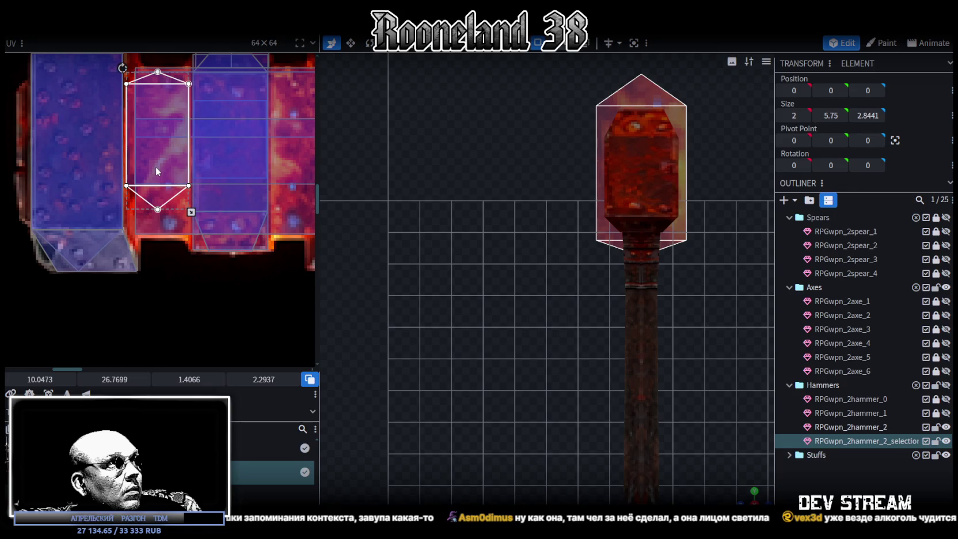
drag(192, 212, 196, 218)
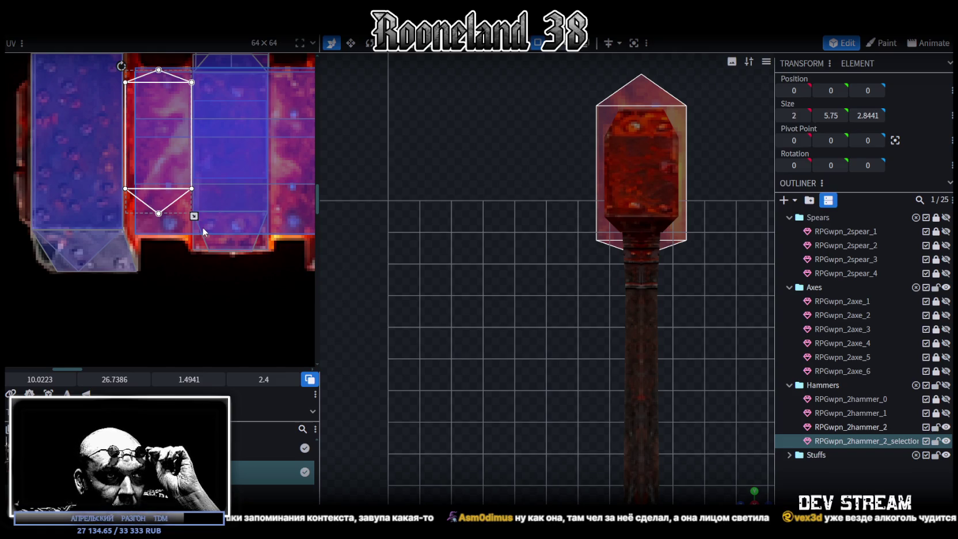
mouse_move(739, 500)
mouse_down()
mouse_move(476, 282)
mouse_move(489, 380)
mouse_move(503, 374)
mouse_up()
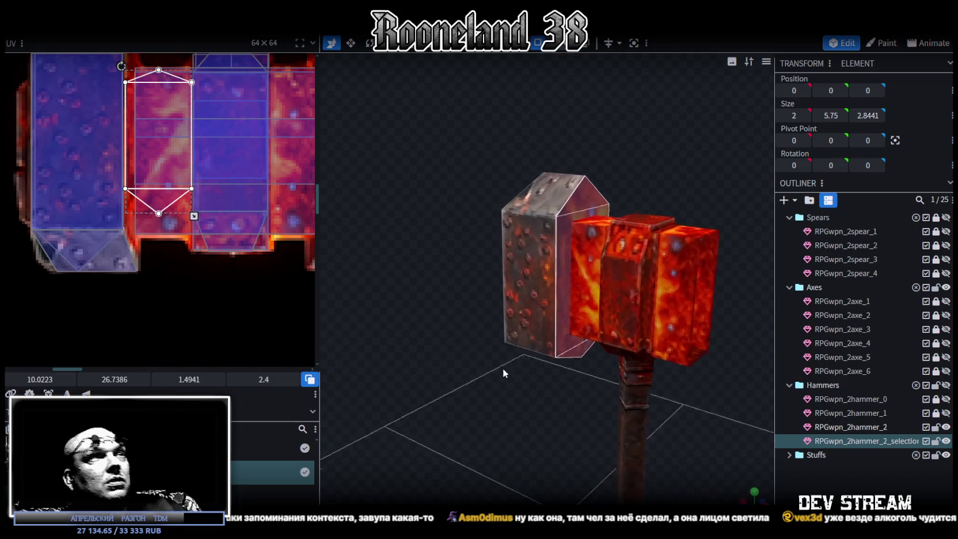
click(504, 373)
Select the left steel block's top, bottom and triangular top faces on the hammer_2_selection mesh
drag(551, 413, 564, 292)
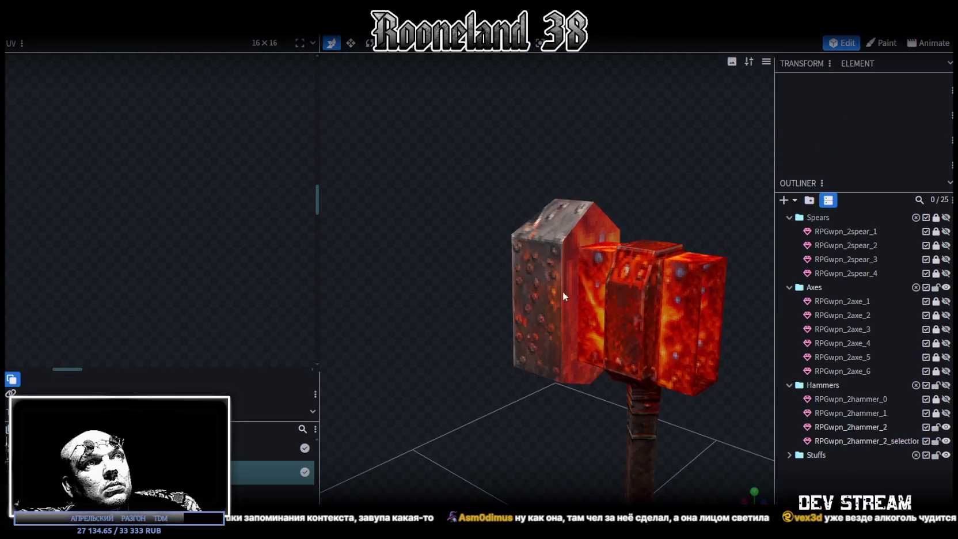
click(568, 285)
click(569, 332)
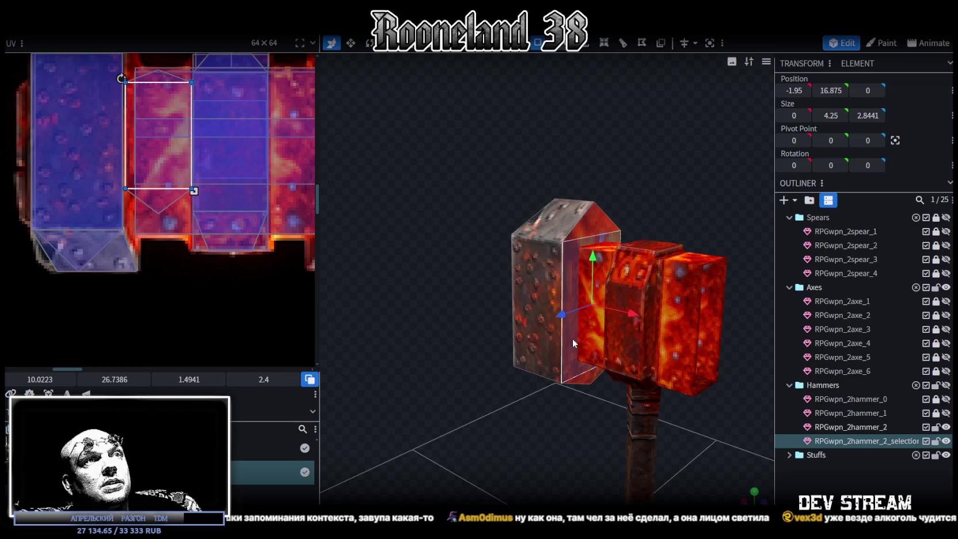
click(587, 377)
mouse_move(432, 400)
mouse_down()
mouse_move(449, 346)
mouse_move(559, 399)
mouse_move(612, 383)
mouse_move(567, 419)
mouse_up()
click(527, 271)
mouse_move(461, 399)
mouse_down()
mouse_move(656, 378)
mouse_move(610, 387)
mouse_move(566, 318)
mouse_move(642, 372)
mouse_move(540, 366)
mouse_move(629, 378)
mouse_move(565, 429)
mouse_move(541, 397)
mouse_up()
click(566, 318)
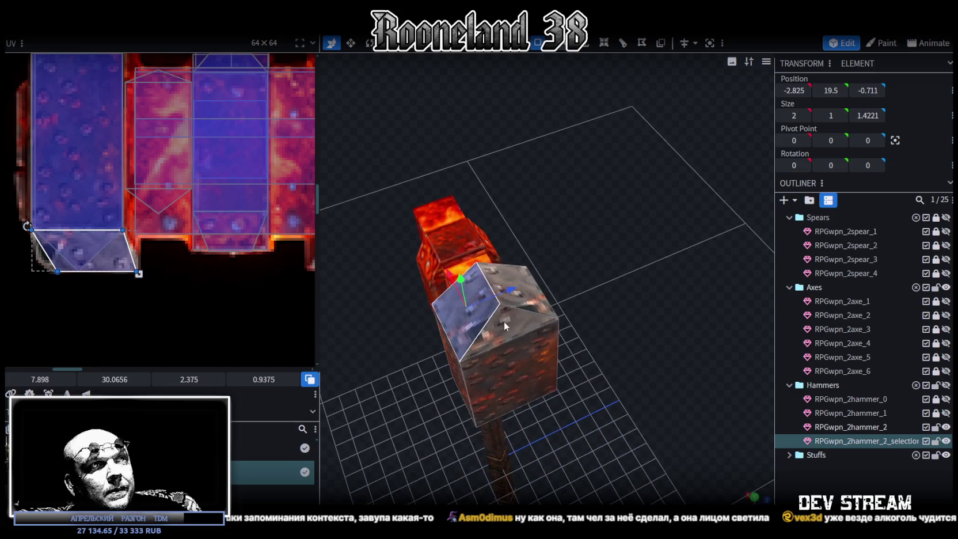
click(504, 321)
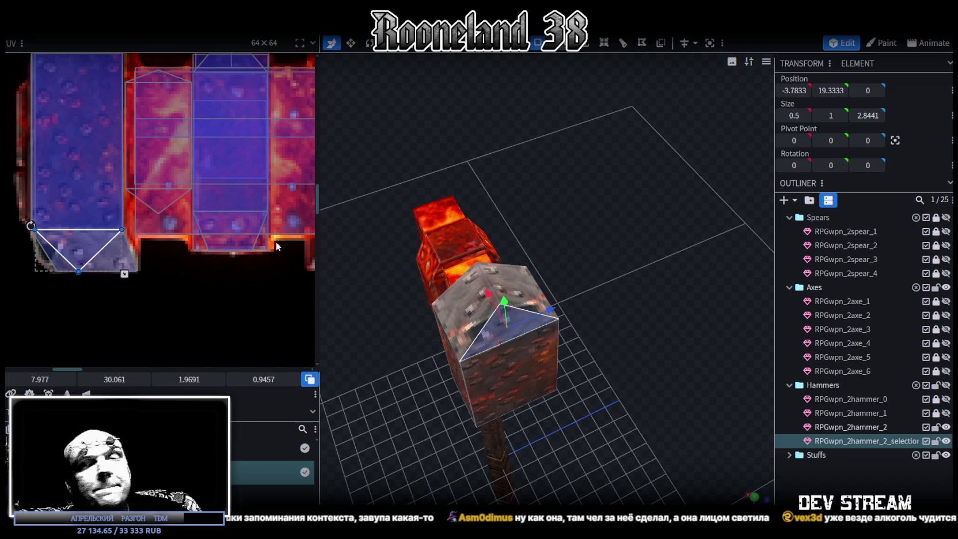
Add the front side face and top/bottom triangles to the UV selection and nudge their left UV edge inward
mouse_move(417, 249)
mouse_down()
mouse_move(470, 232)
mouse_move(678, 279)
mouse_move(491, 234)
mouse_up()
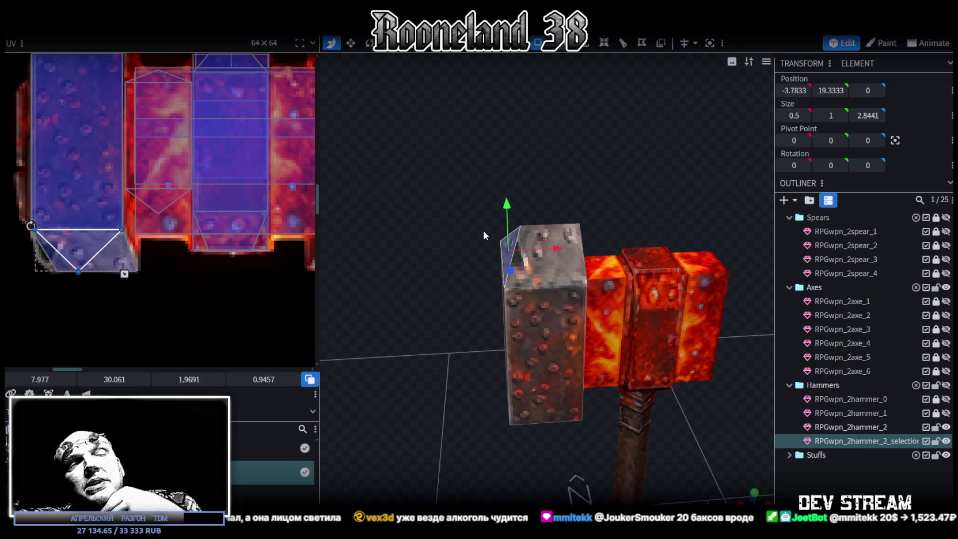
mouse_move(579, 313)
mouse_down()
mouse_move(434, 369)
mouse_move(517, 303)
mouse_move(496, 326)
mouse_up()
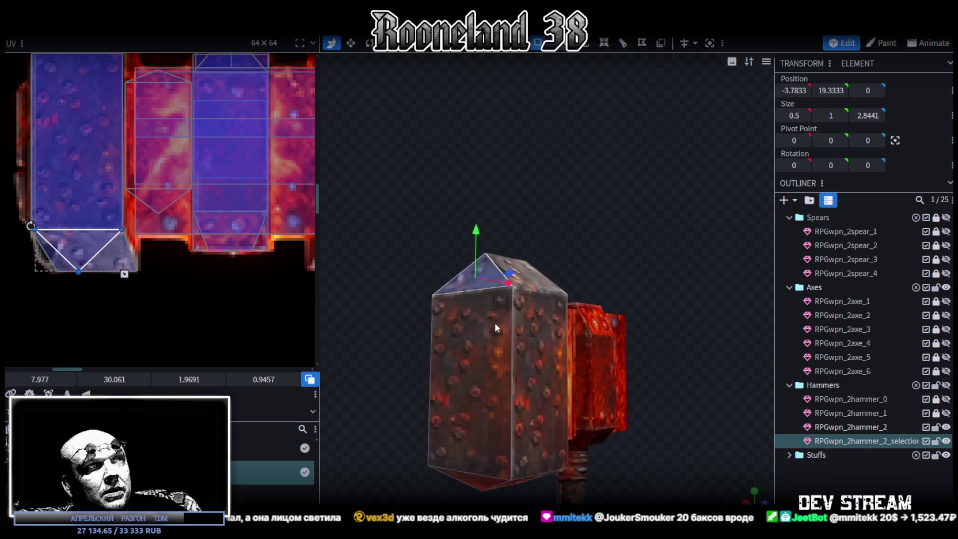
click(496, 326)
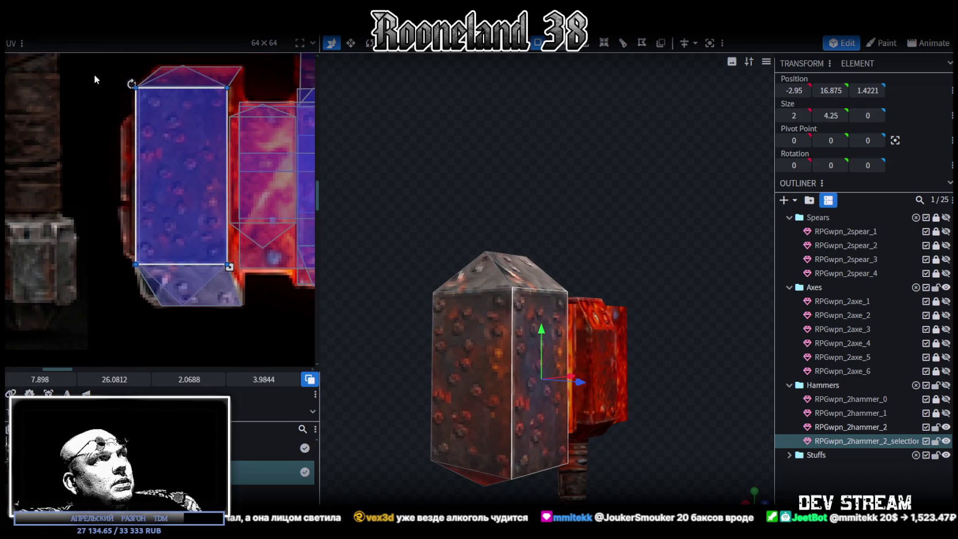
drag(95, 75, 164, 288)
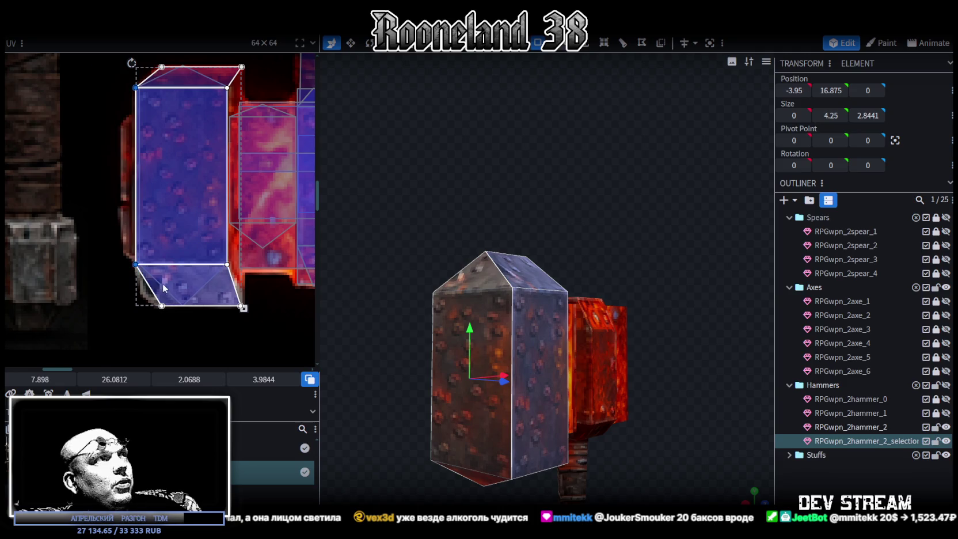
drag(39, 379, 36, 379)
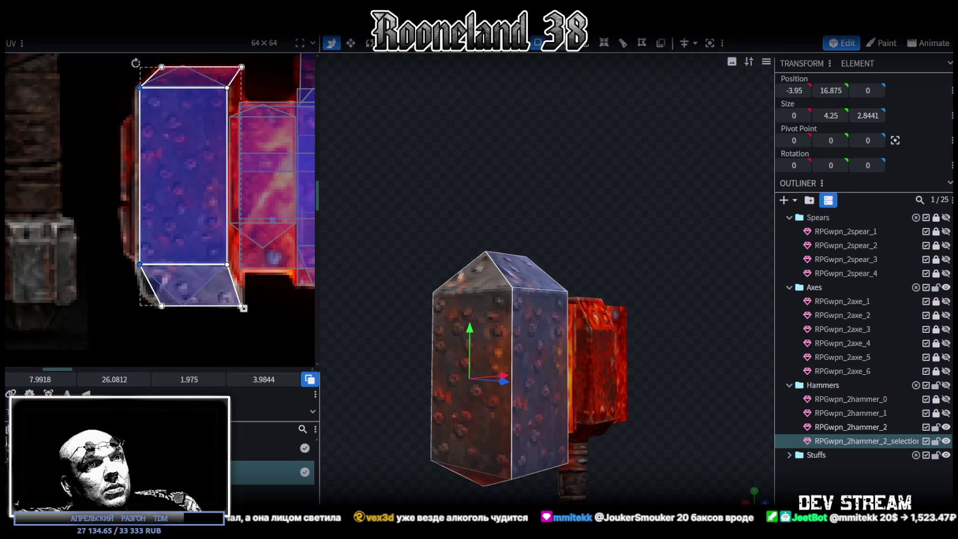
click(688, 280)
Add a loop cut through the steel block and slide the new edge loop to X -1.7
mouse_move(688, 280)
mouse_down()
mouse_move(527, 299)
mouse_move(620, 324)
mouse_up()
click(600, 310)
mouse_move(517, 400)
mouse_down()
mouse_move(431, 405)
mouse_move(454, 333)
mouse_move(431, 348)
mouse_move(433, 386)
mouse_move(394, 366)
mouse_move(386, 396)
mouse_move(494, 376)
mouse_move(426, 364)
mouse_move(522, 243)
mouse_up()
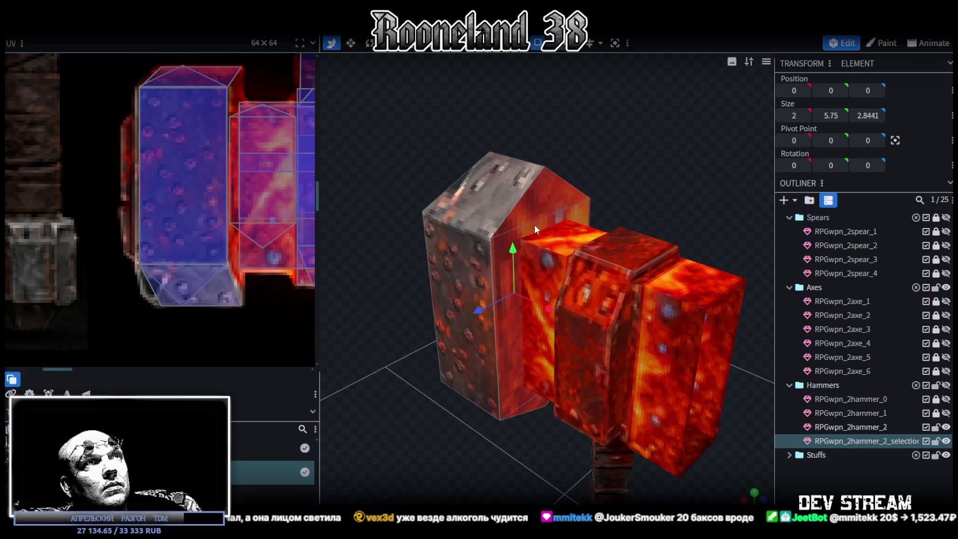
click(535, 226)
click(624, 47)
mouse_move(618, 59)
mouse_down()
mouse_move(635, 143)
mouse_move(656, 151)
mouse_move(588, 67)
mouse_up()
click(551, 50)
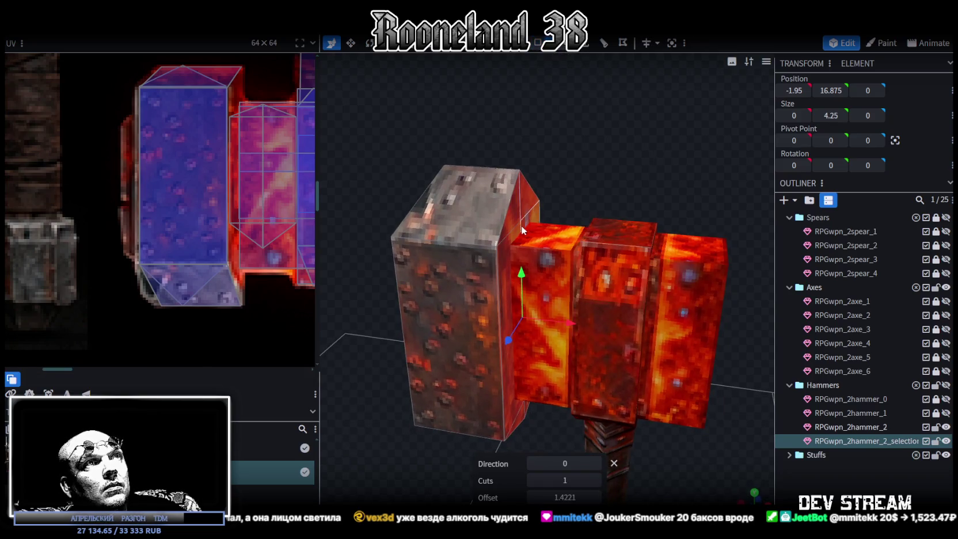
mouse_move(570, 323)
mouse_down()
mouse_move(601, 329)
mouse_move(562, 316)
mouse_move(581, 324)
mouse_up()
key(KP_1)
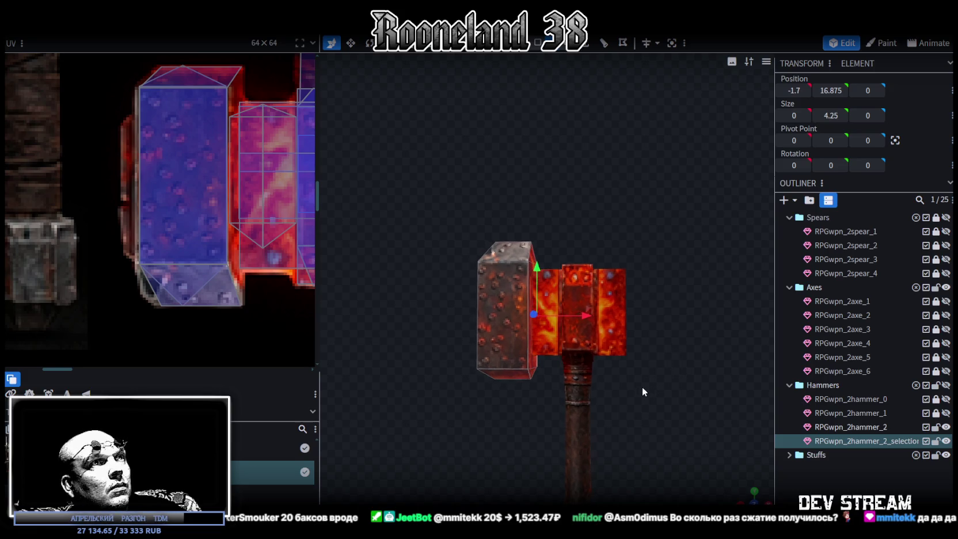
Shift the left steel block 0.25 further left
drag(662, 372, 662, 384)
drag(552, 375, 542, 371)
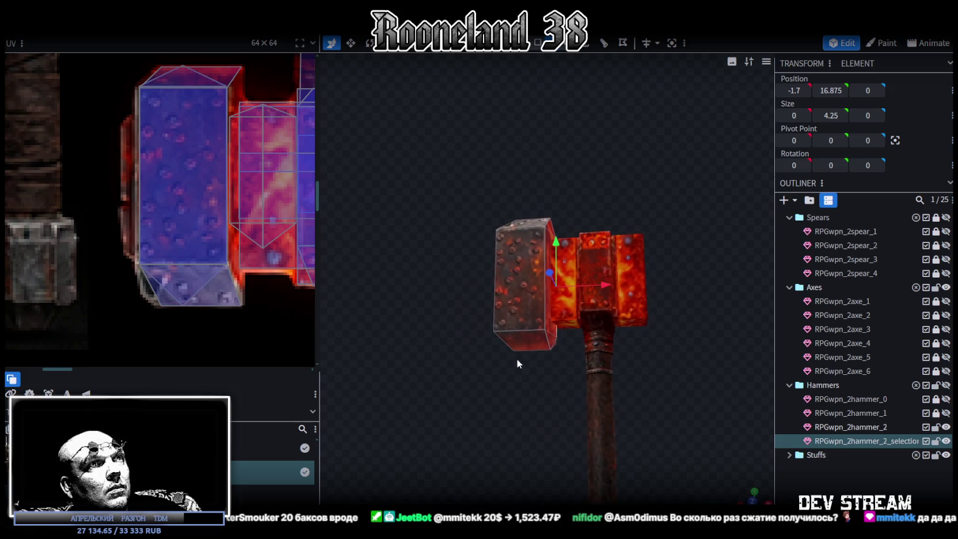
scroll(542, 371, down, 2)
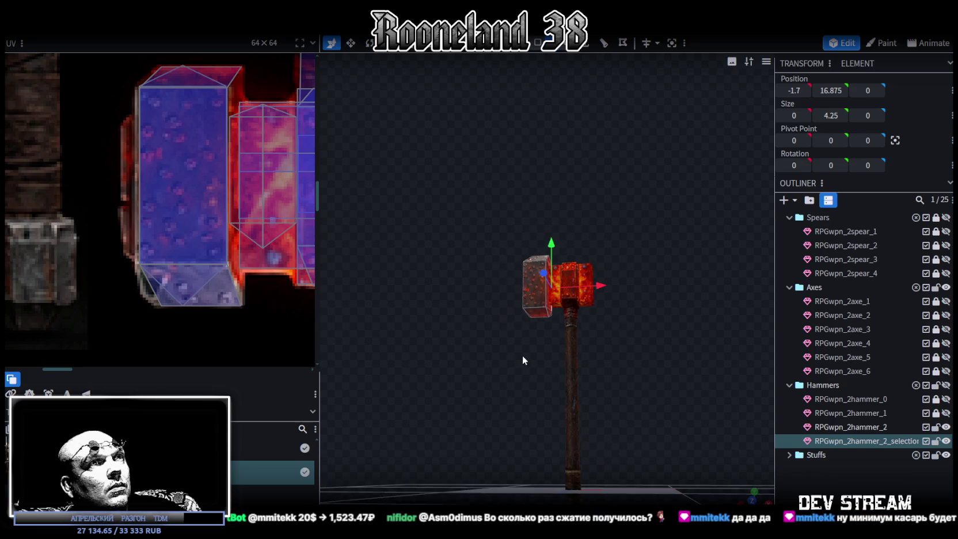
drag(549, 371, 524, 198)
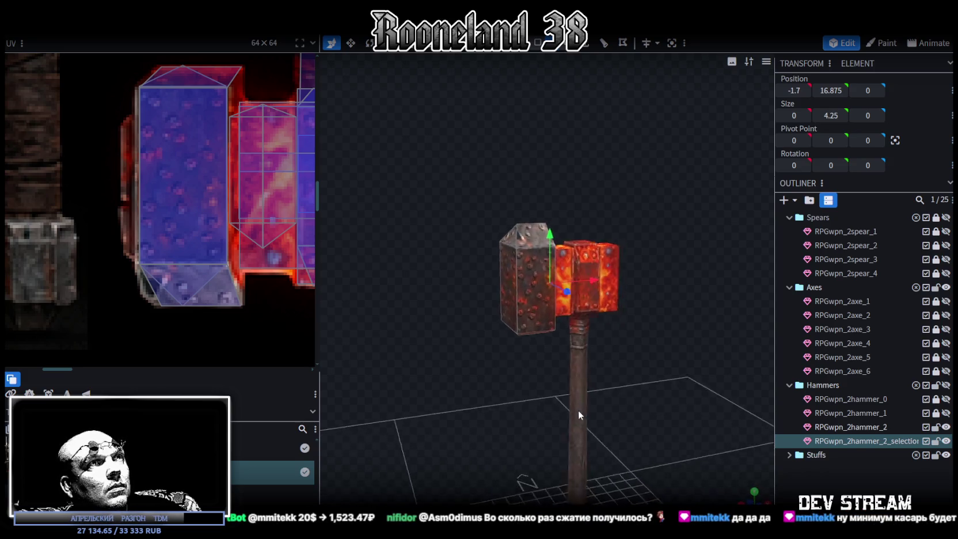
click(504, 231)
click(504, 236)
mouse_move(498, 307)
mouse_down()
mouse_move(515, 341)
mouse_move(392, 283)
mouse_up()
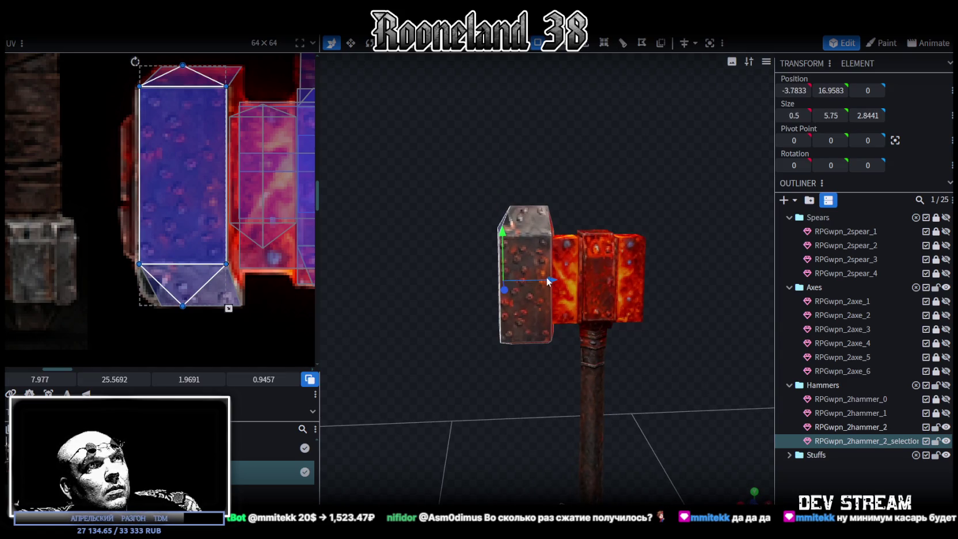
drag(548, 282, 550, 284)
Widen the steel block first to 2.25, then to 2.5
mouse_move(659, 354)
mouse_down()
mouse_move(668, 344)
mouse_move(658, 341)
mouse_up()
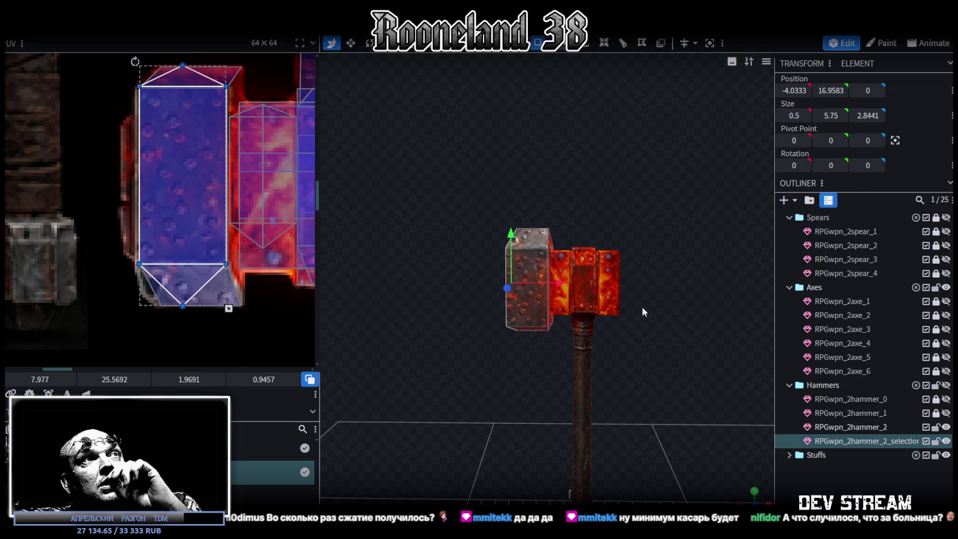
scroll(649, 305, up, 1)
scroll(687, 304, up, 2)
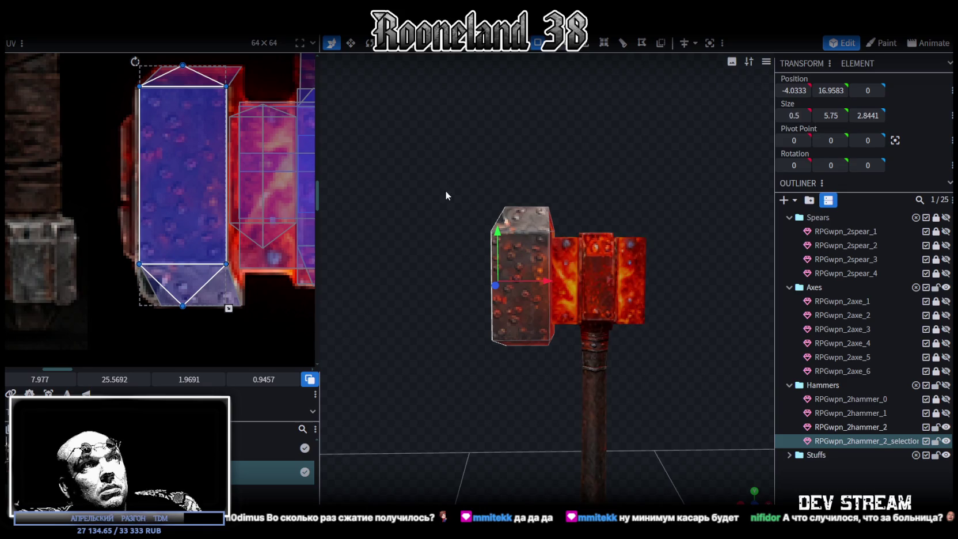
drag(447, 195, 522, 349)
mouse_move(678, 329)
mouse_down()
mouse_move(605, 283)
mouse_move(569, 366)
mouse_up()
mouse_move(595, 271)
mouse_down()
mouse_move(551, 199)
mouse_move(411, 357)
mouse_move(491, 344)
mouse_move(495, 320)
mouse_move(467, 327)
mouse_move(490, 316)
mouse_move(702, 315)
mouse_move(524, 300)
mouse_move(617, 299)
mouse_up()
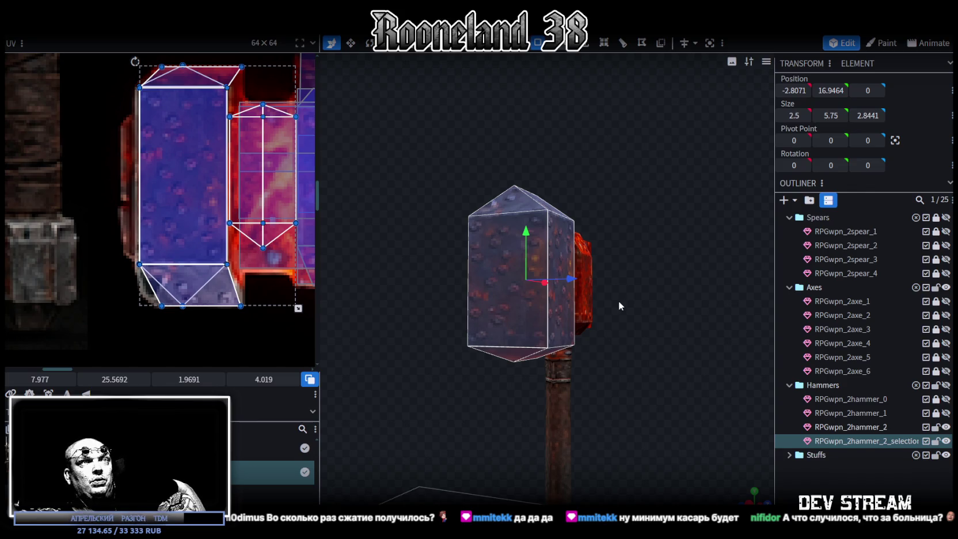
Push the block's face out to X -4.3, giving it a 2.6 width and wedge top
mouse_move(619, 301)
mouse_down()
mouse_move(649, 347)
mouse_move(547, 339)
mouse_move(567, 326)
mouse_move(521, 294)
mouse_move(677, 235)
mouse_move(672, 273)
mouse_move(632, 294)
mouse_move(536, 286)
mouse_move(554, 308)
mouse_move(515, 292)
mouse_move(520, 281)
mouse_up()
click(547, 338)
key(v)
key(v)
mouse_move(537, 417)
mouse_down()
mouse_move(503, 371)
mouse_move(519, 377)
mouse_move(519, 399)
mouse_move(558, 413)
mouse_move(572, 406)
mouse_move(528, 349)
mouse_move(492, 387)
mouse_move(567, 121)
mouse_up()
mouse_move(536, 62)
mouse_down()
mouse_move(516, 129)
mouse_move(525, 131)
mouse_move(540, 57)
mouse_up()
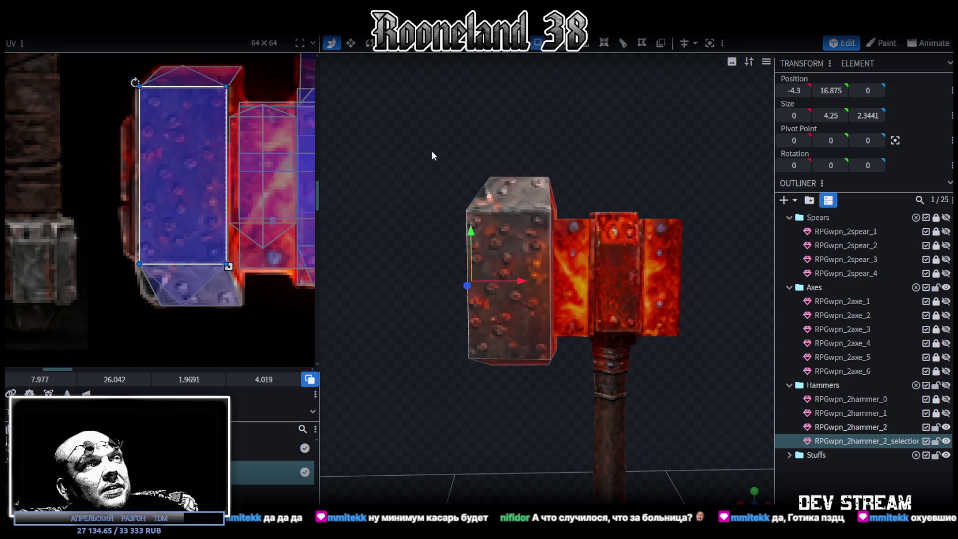
key(ctrl+z)
key(ctrl+z)
Copy all 17 faces of the steel block and paste them as new mesh geometry
mouse_move(566, 394)
mouse_down()
mouse_move(546, 394)
mouse_move(521, 355)
mouse_move(552, 362)
mouse_up()
click(575, 364)
mouse_move(632, 90)
mouse_down()
mouse_move(566, 197)
mouse_move(472, 312)
mouse_up()
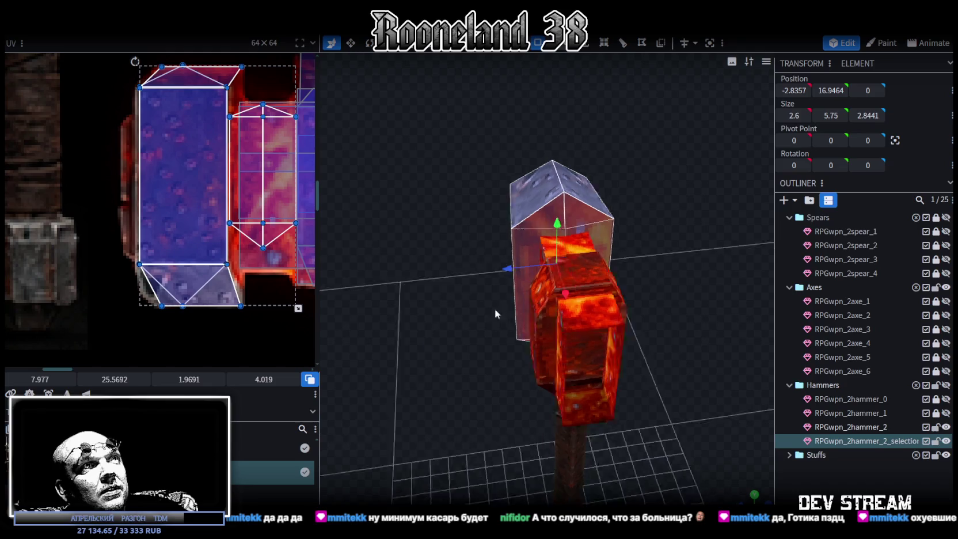
key(ctrl+c)
key(ctrl+v)
click(614, 286)
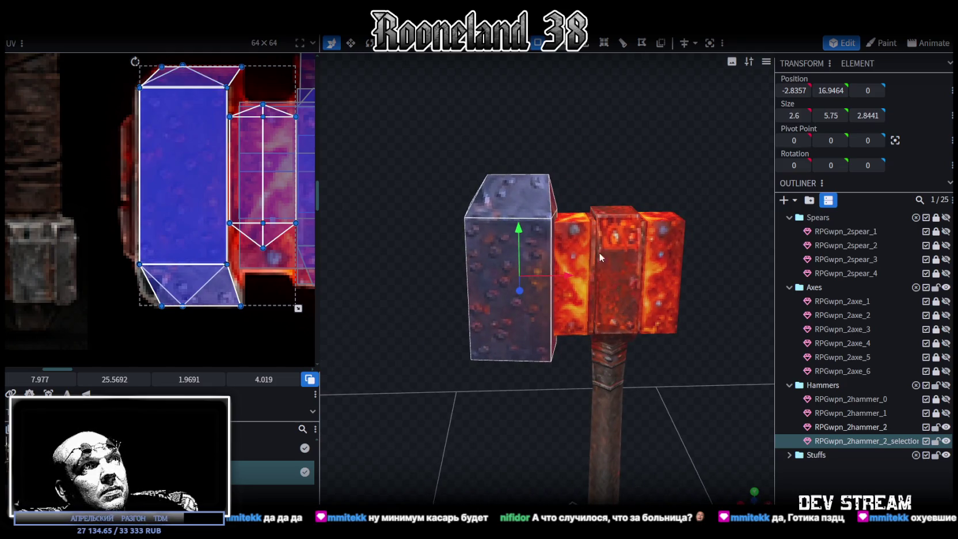
click(132, 26)
mouse_move(153, 57)
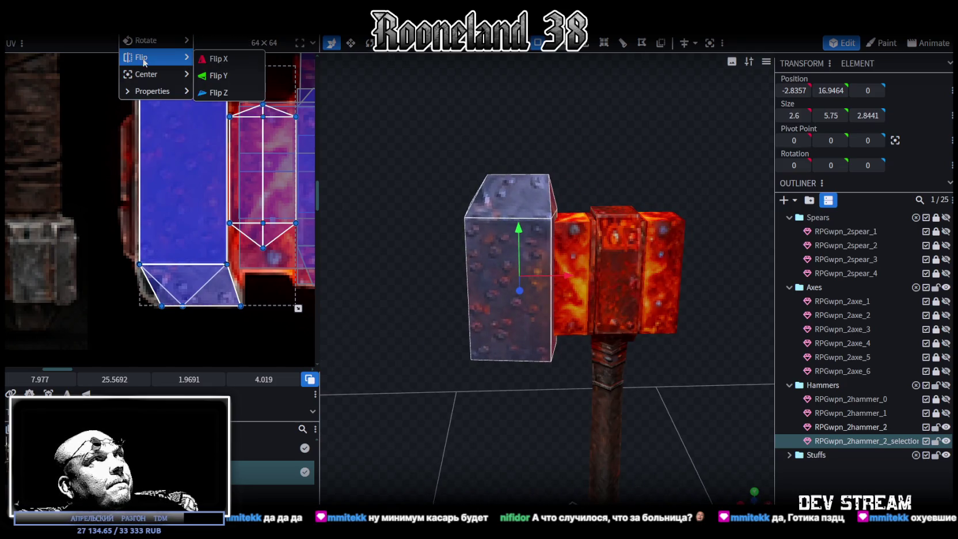
Flip the pasted block along X to the right side and move its UV island aside
click(227, 61)
scroll(524, 363, down, 2)
scroll(219, 236, down, 3)
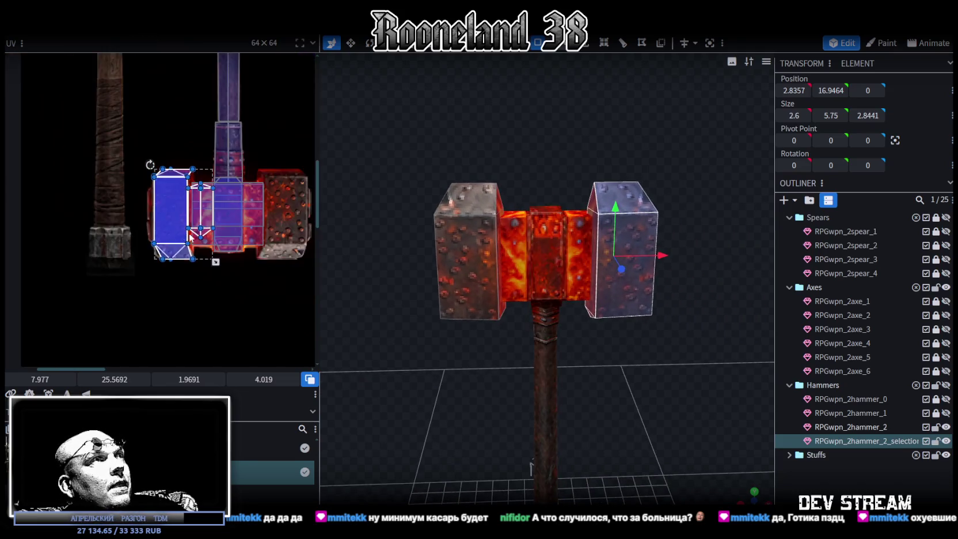
scroll(219, 236, down, 2)
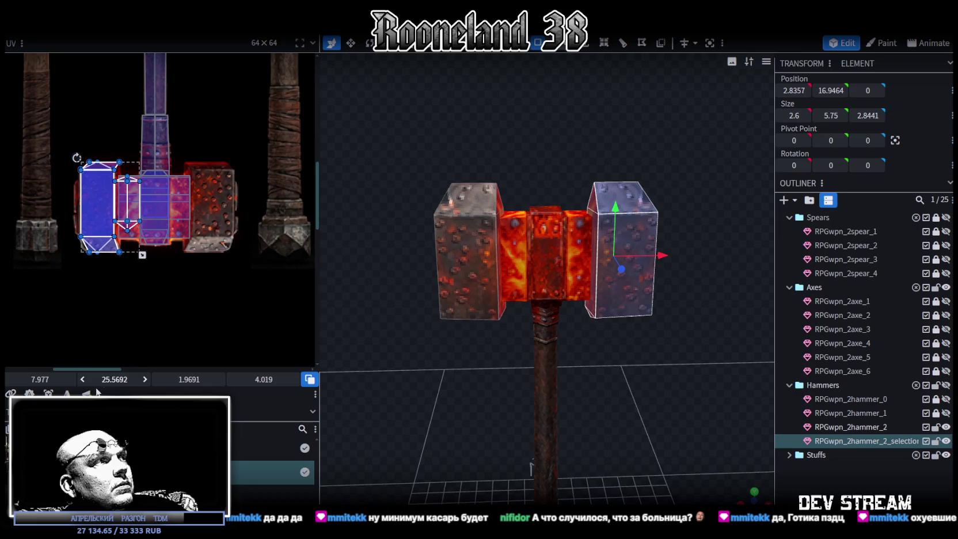
drag(125, 203, 246, 252)
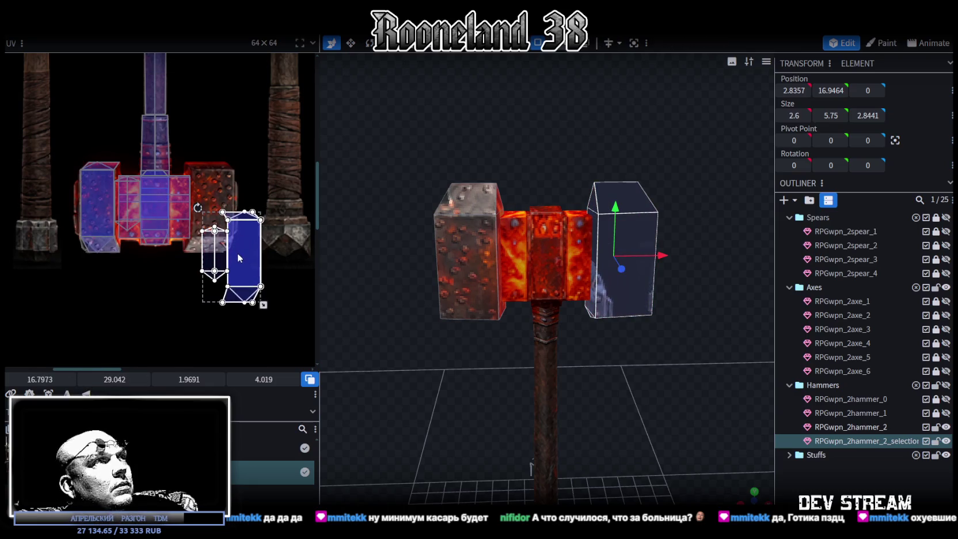
Expand the face into a 0.6-wide block and move the right block 0.5 outward
mouse_move(563, 318)
mouse_down()
mouse_move(648, 371)
mouse_move(584, 328)
mouse_up()
mouse_move(621, 288)
mouse_down()
mouse_move(706, 317)
mouse_move(709, 300)
mouse_up()
scroll(705, 316, up, 3)
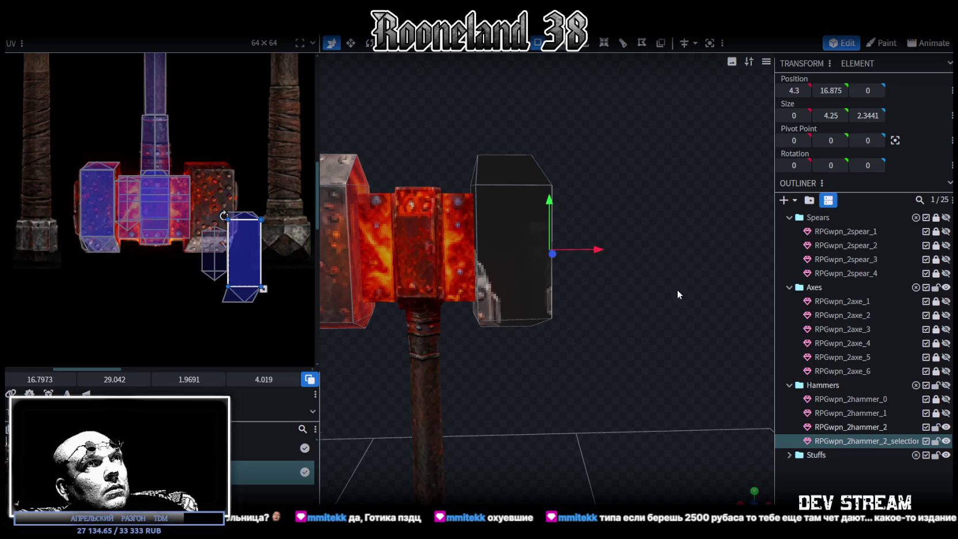
drag(683, 288, 568, 187)
key(ctrl+z)
drag(616, 329, 575, 321)
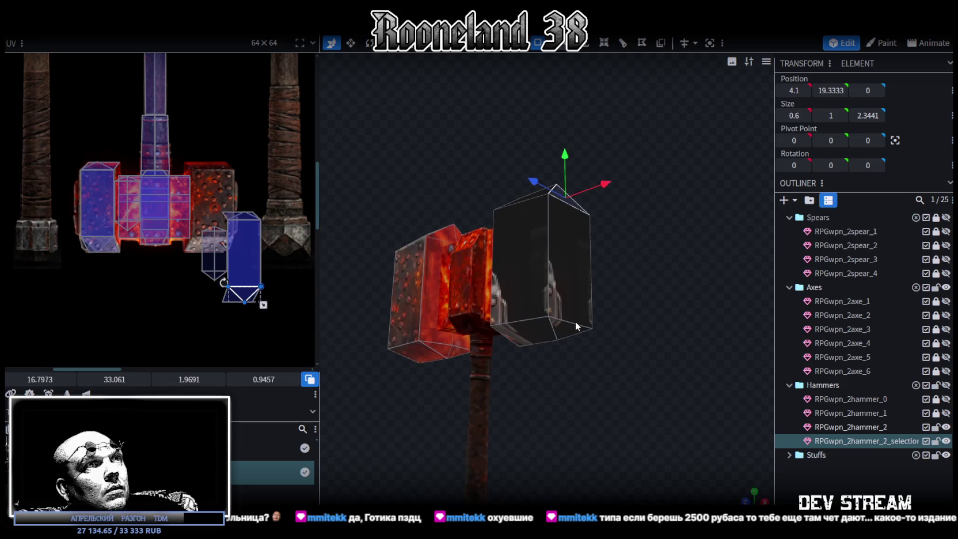
key(KP_1)
drag(590, 244, 603, 247)
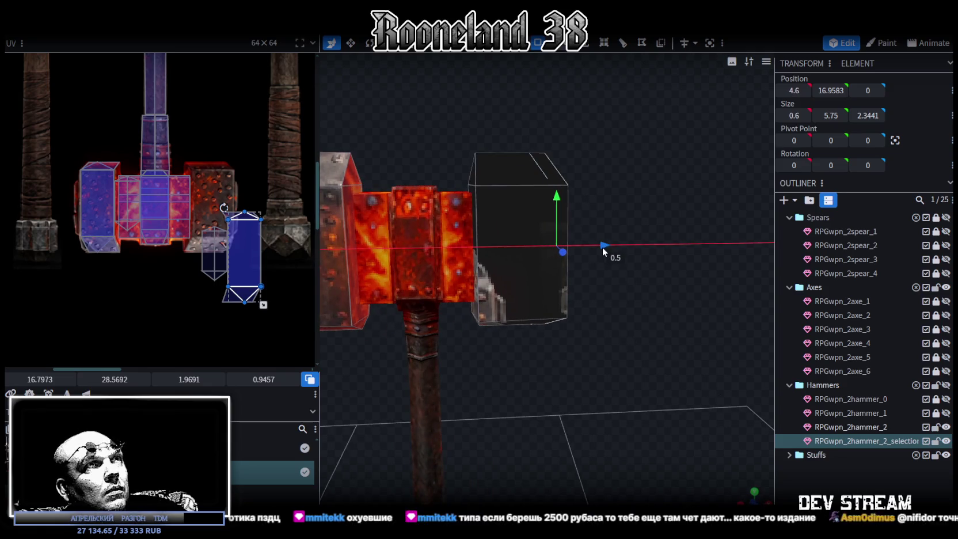
scroll(611, 345, down, 2)
mouse_move(618, 358)
mouse_down()
mouse_move(607, 343)
mouse_move(599, 362)
mouse_move(482, 381)
mouse_move(443, 415)
mouse_move(469, 436)
mouse_move(642, 349)
mouse_move(621, 334)
mouse_move(644, 336)
mouse_move(632, 351)
mouse_up()
Move the smaller block's face UV to the left on the texture
scroll(259, 246, up, 2)
middle_drag(259, 245, 247, 205)
click(217, 225)
mouse_move(217, 225)
mouse_down()
mouse_move(162, 144)
mouse_move(164, 160)
mouse_up()
scroll(161, 150, up, 1)
scroll(160, 159, up, 1)
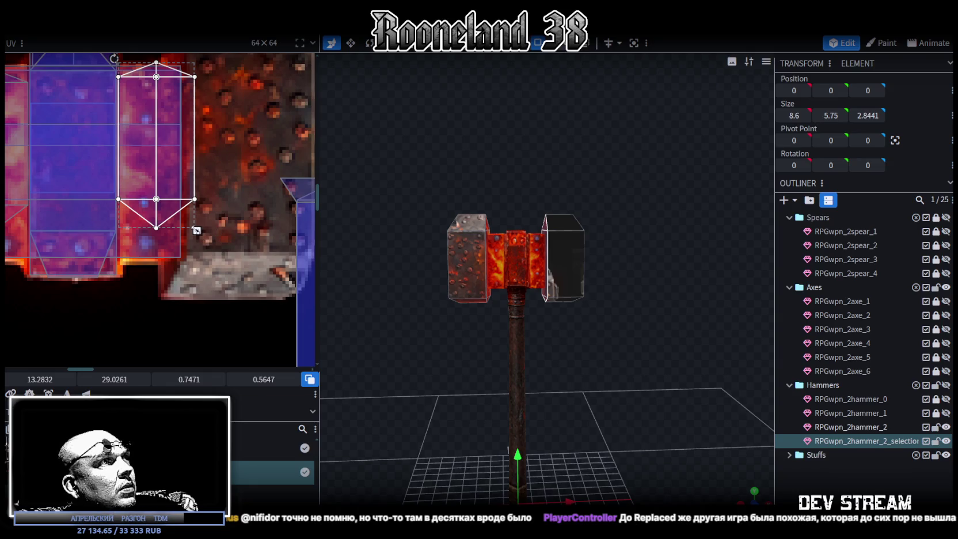
Narrow the right block's face UV box and move it up and left on the texture
drag(197, 231, 187, 230)
drag(581, 342, 542, 331)
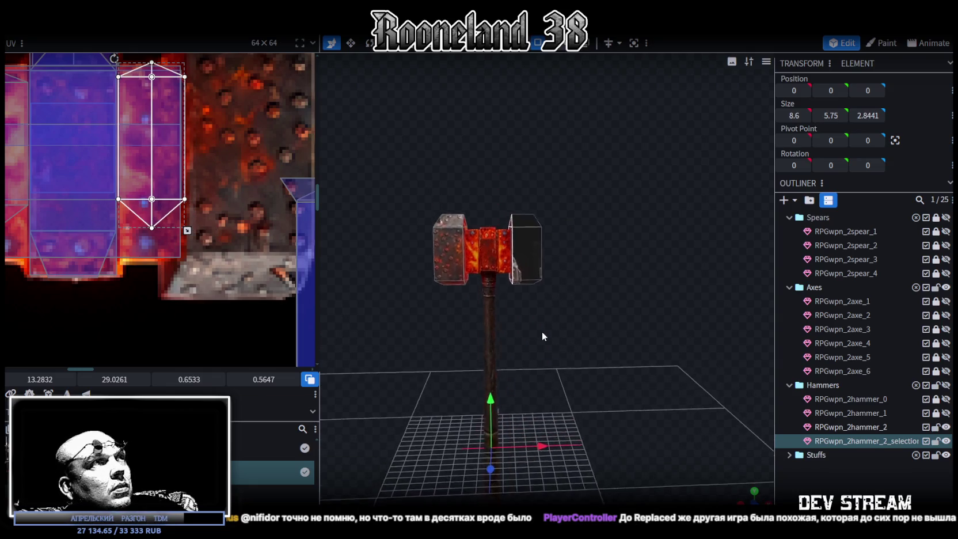
scroll(201, 225, down, 2)
scroll(202, 225, up, 2)
drag(241, 249, 224, 219)
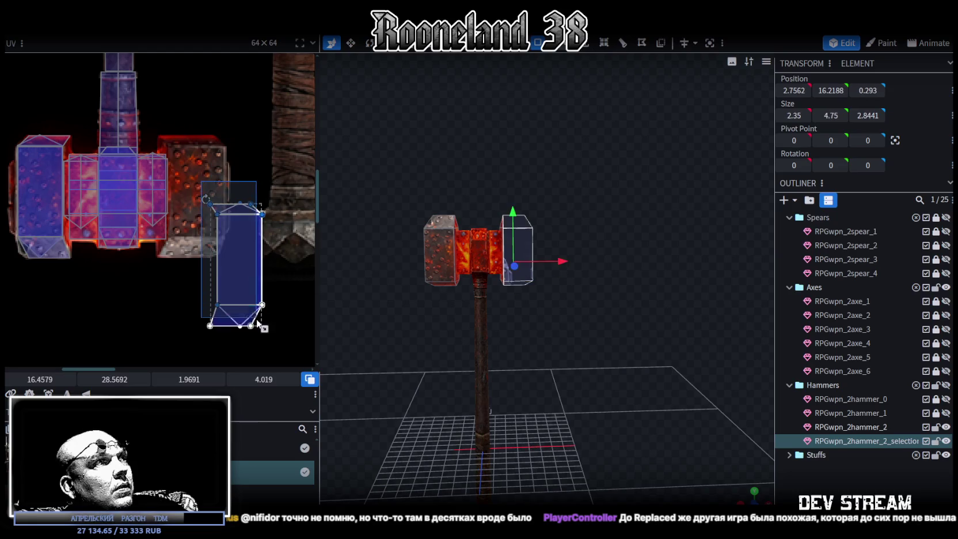
scroll(201, 193, up, 2)
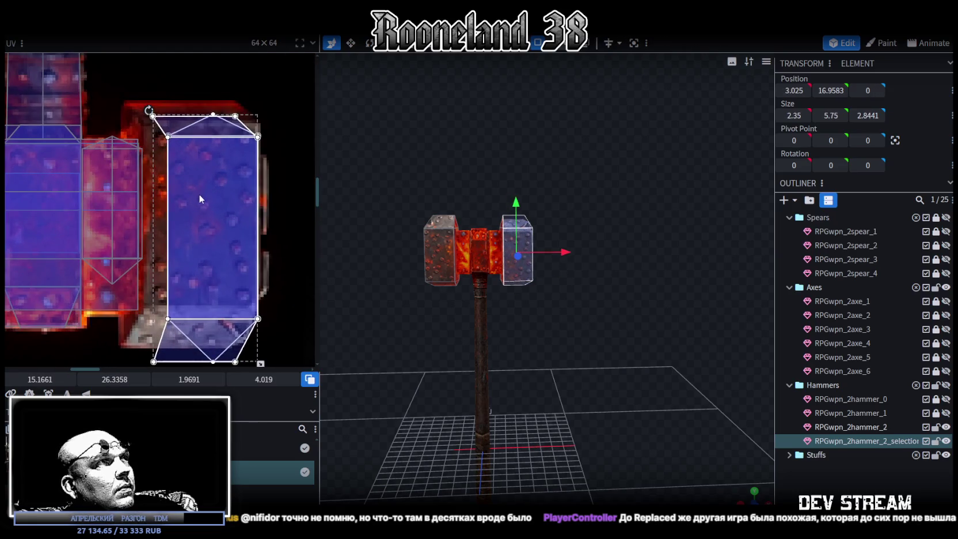
Reposition and resize the face's UV box over the riveted steel area, wider and shorter
click(195, 187)
drag(186, 180, 181, 182)
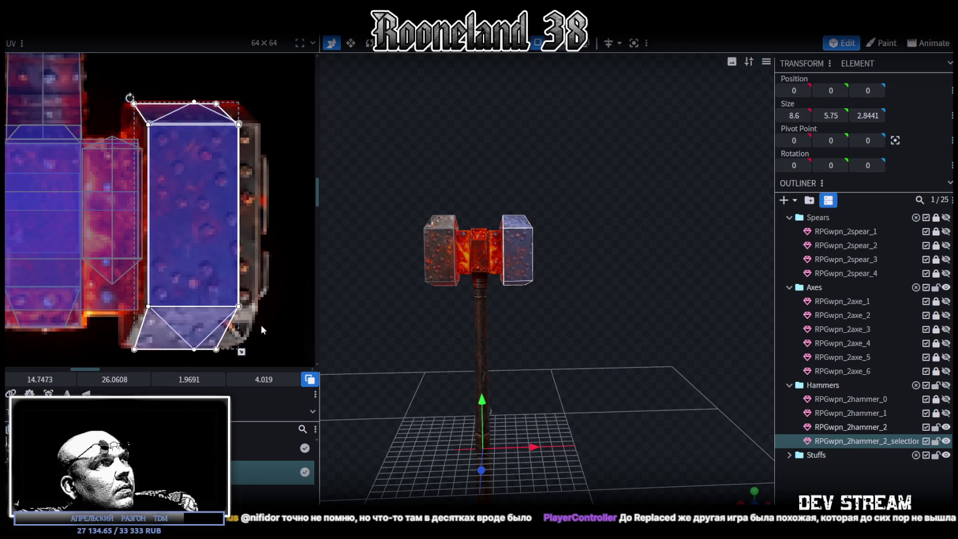
drag(242, 351, 259, 348)
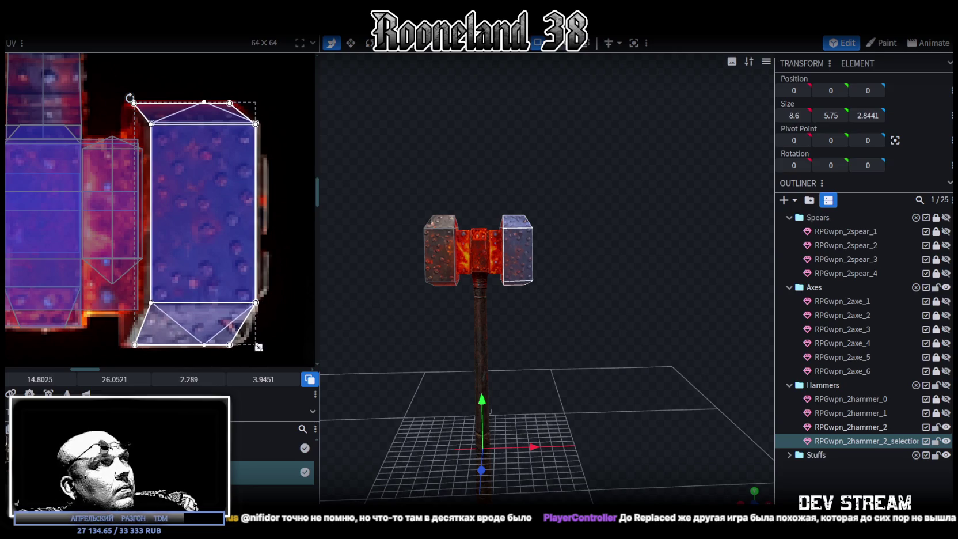
drag(210, 291, 207, 291)
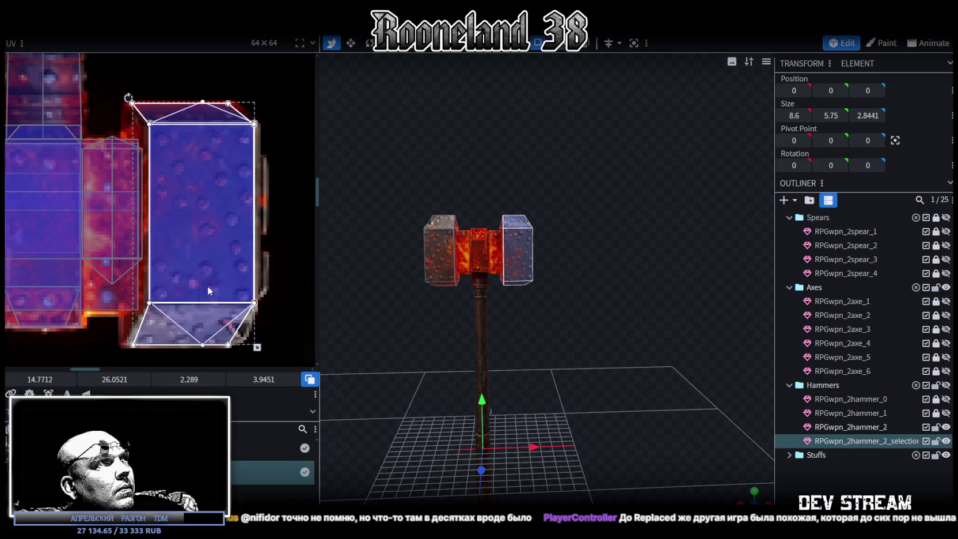
drag(255, 347, 258, 347)
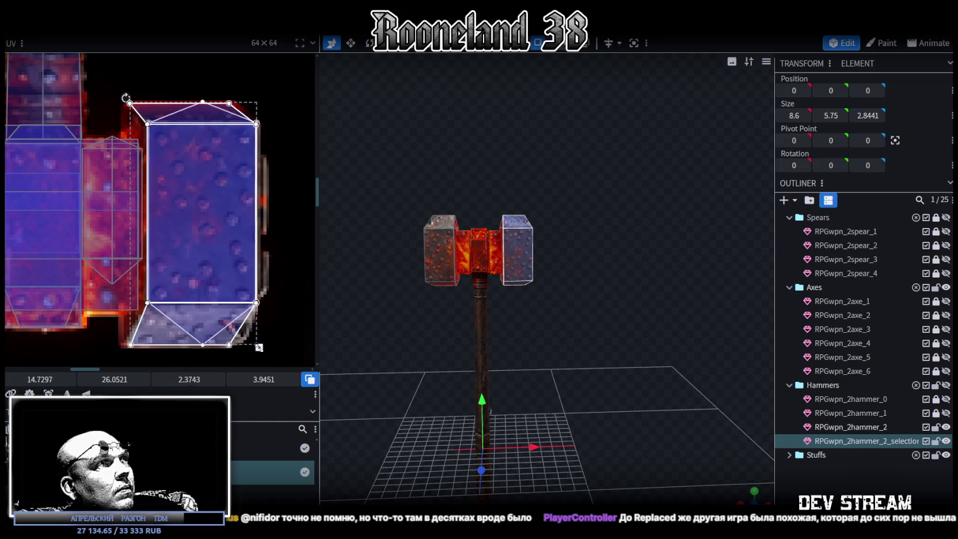
scroll(589, 340, up, 3)
mouse_move(588, 339)
mouse_down()
mouse_move(564, 376)
mouse_move(587, 339)
mouse_move(556, 359)
mouse_move(643, 397)
mouse_move(423, 412)
mouse_move(561, 406)
mouse_move(681, 349)
mouse_move(626, 334)
mouse_move(585, 292)
mouse_move(400, 309)
mouse_move(358, 324)
mouse_move(341, 361)
mouse_move(382, 383)
mouse_move(547, 387)
mouse_move(641, 357)
mouse_move(632, 407)
mouse_move(644, 389)
mouse_move(593, 396)
mouse_move(473, 301)
mouse_move(461, 231)
mouse_move(449, 252)
mouse_move(468, 249)
mouse_move(679, 405)
mouse_move(653, 314)
mouse_move(623, 318)
mouse_move(651, 317)
mouse_move(662, 380)
mouse_move(618, 313)
mouse_move(584, 320)
mouse_up()
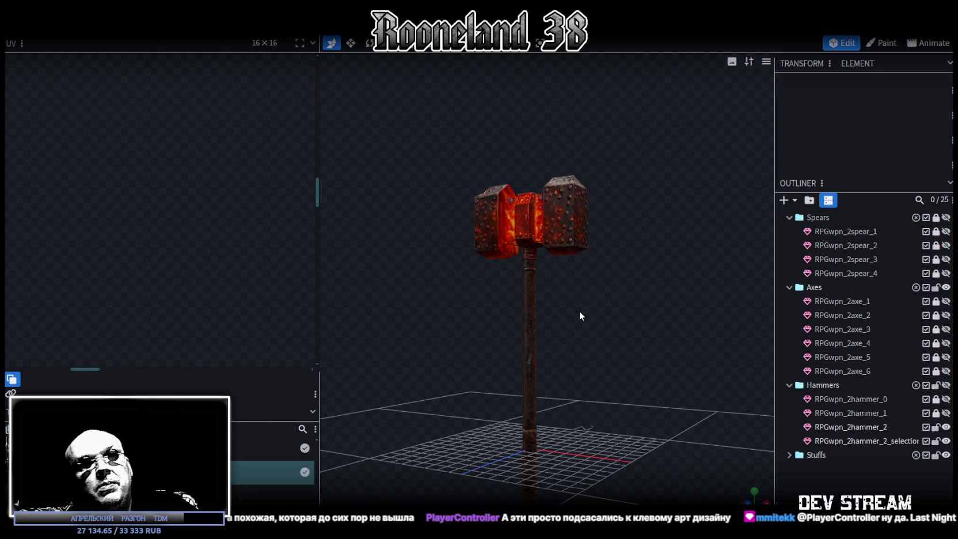
Zoom in on the hammer head and inspect the red centre piece, selecting it and one face
scroll(588, 291, up, 3)
scroll(597, 286, up, 3)
drag(649, 356, 548, 187)
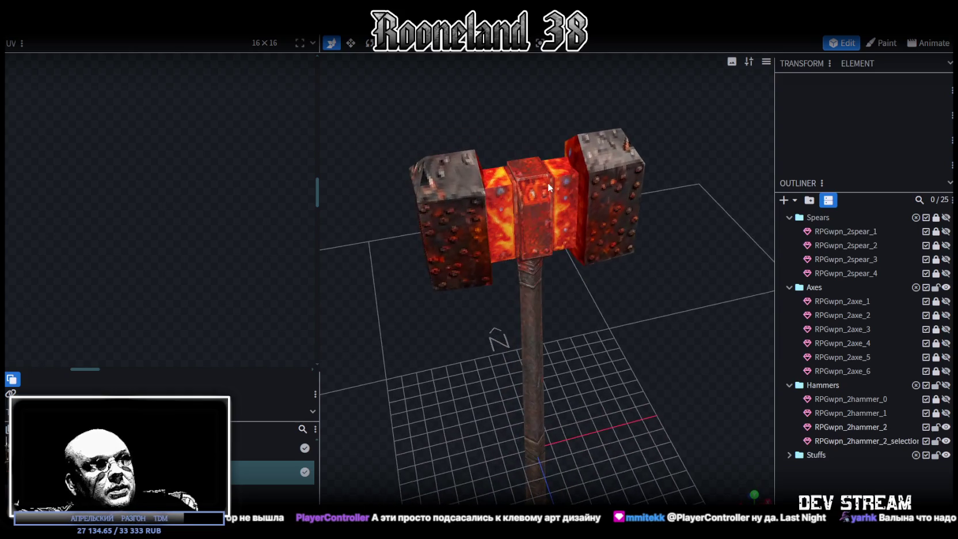
click(532, 171)
click(535, 175)
mouse_move(636, 335)
mouse_down()
mouse_move(643, 346)
mouse_move(644, 316)
mouse_move(657, 349)
mouse_up()
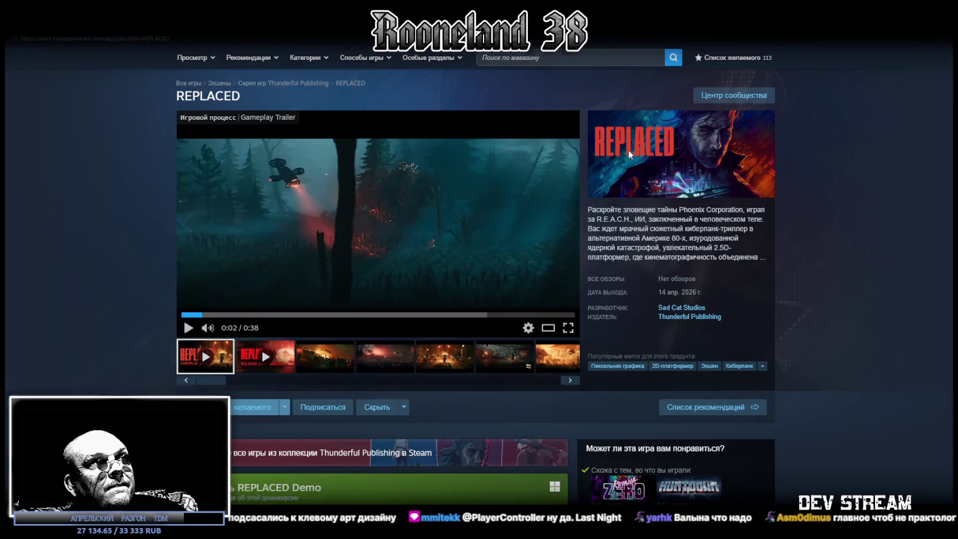
Scroll up and down through the REPLACED store page in Steam
scroll(437, 314, down, 3)
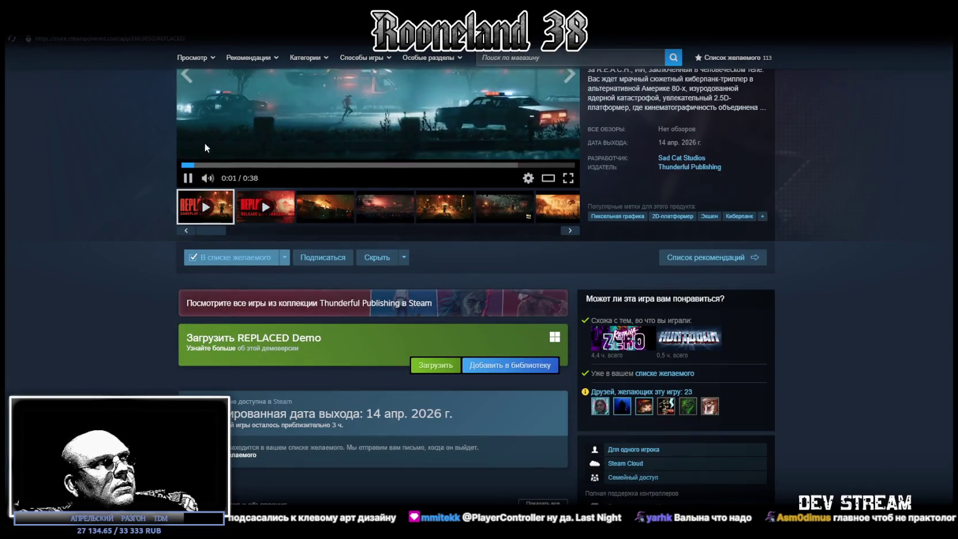
scroll(512, 372, down, 2)
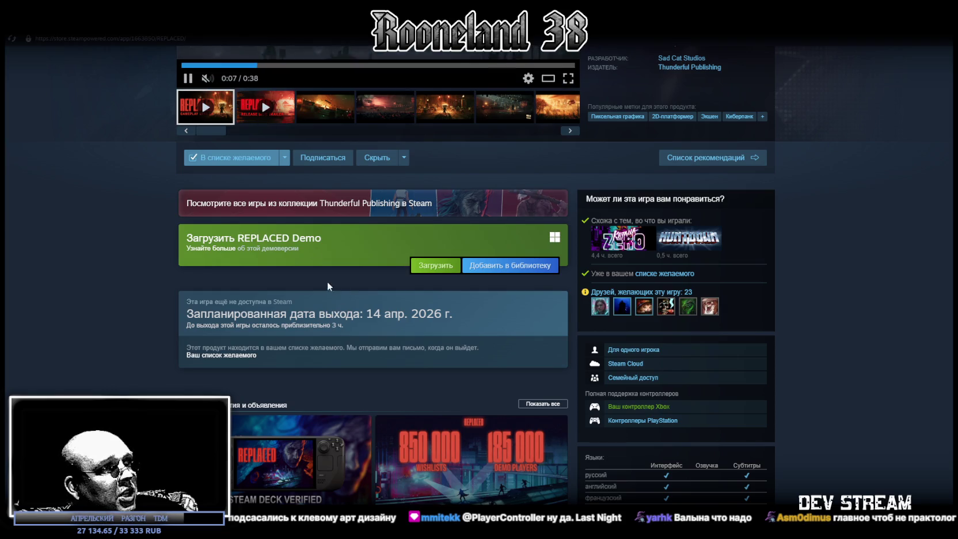
scroll(339, 281, up, 4)
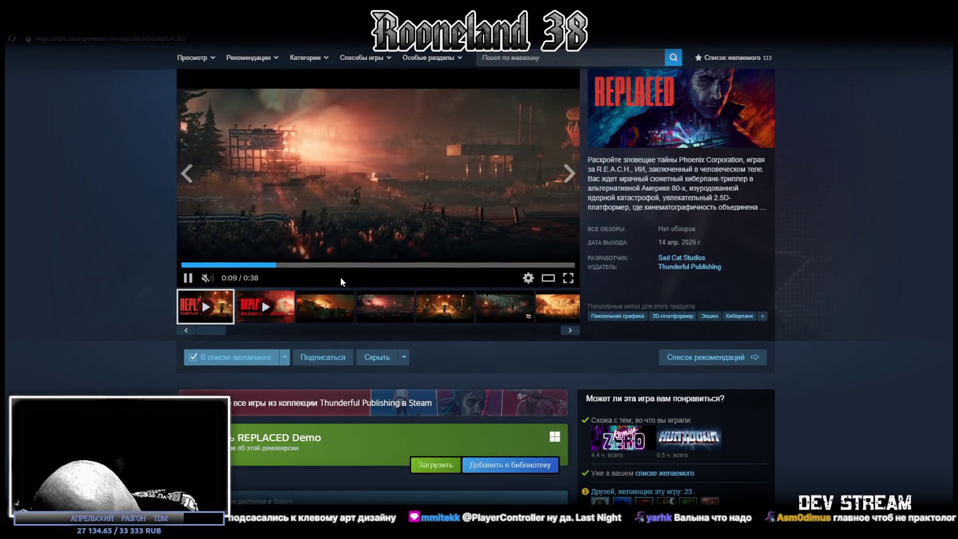
scroll(471, 356, down, 3)
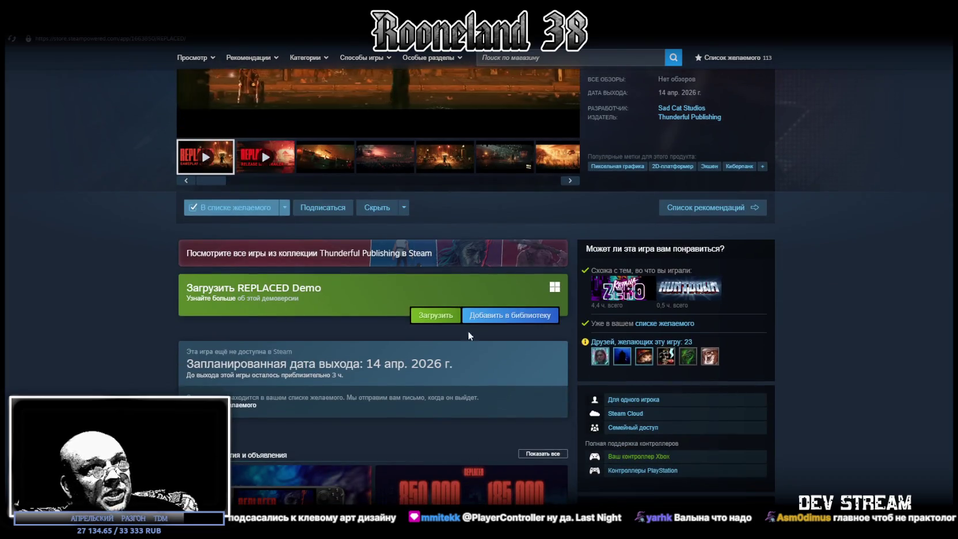
scroll(262, 148, up, 3)
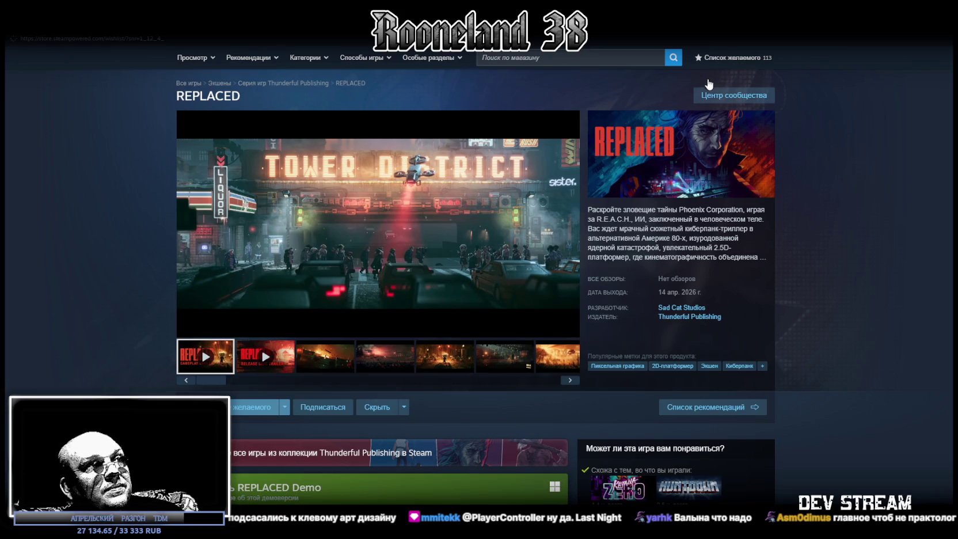
scroll(551, 297, down, 5)
scroll(543, 292, down, 3)
scroll(542, 295, up, 6)
scroll(616, 296, up, 4)
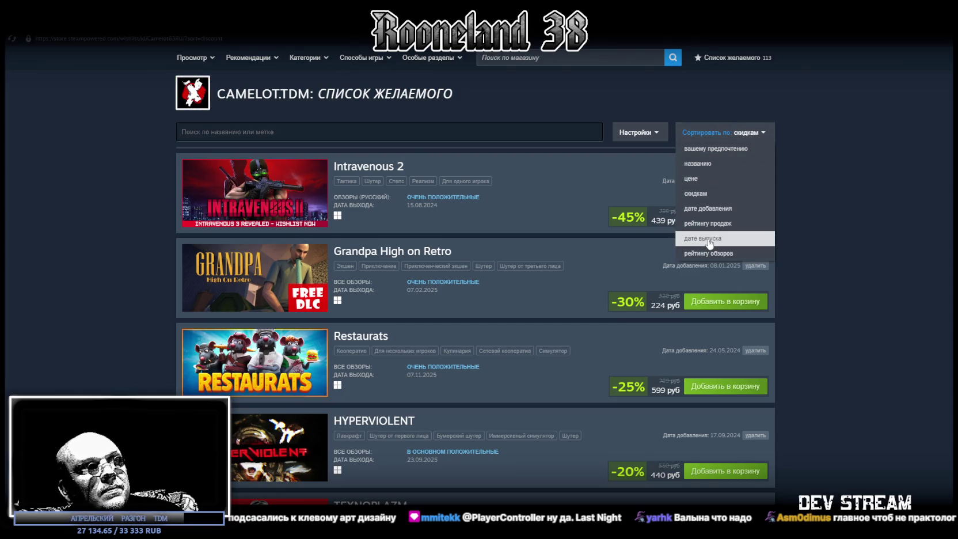
Sort the wishlist by date added ('дате добавления') and scroll down to The Black Ice
click(708, 209)
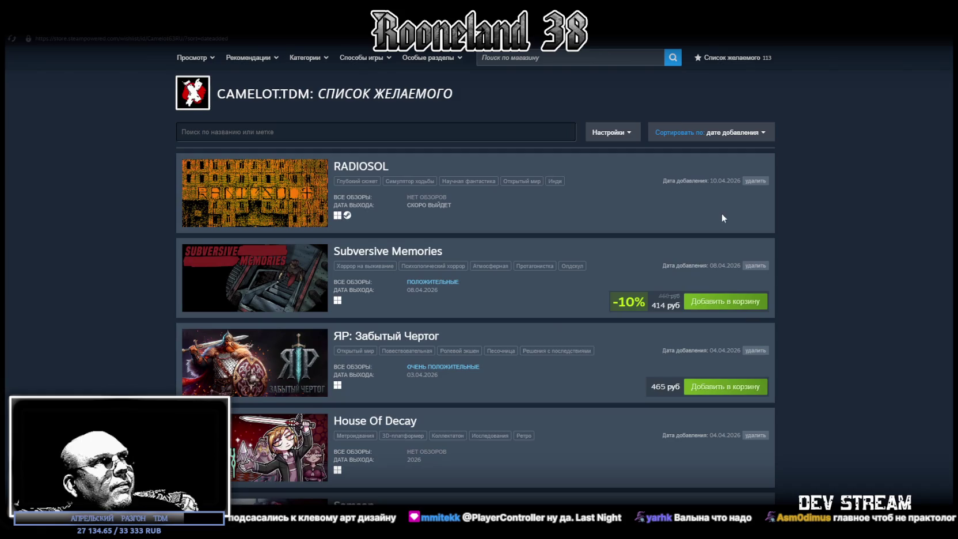
scroll(488, 228, down, 2)
scroll(482, 229, down, 5)
scroll(482, 228, down, 5)
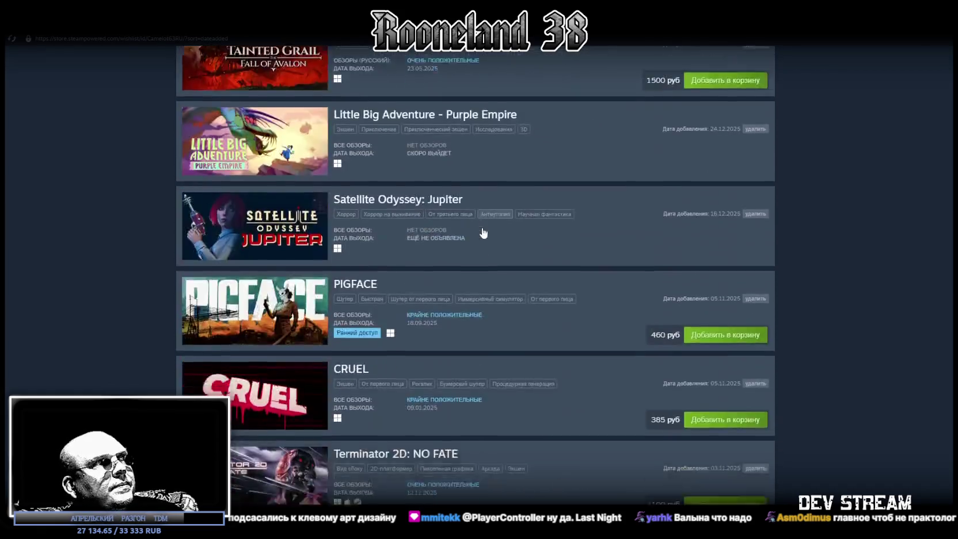
scroll(482, 231, down, 5)
scroll(482, 231, down, 5)
scroll(483, 231, down, 3)
scroll(483, 231, down, 5)
scroll(482, 231, down, 5)
scroll(480, 229, down, 3)
scroll(480, 229, down, 3)
scroll(480, 230, down, 4)
scroll(480, 233, down, 3)
scroll(480, 227, down, 2)
scroll(479, 227, down, 5)
scroll(481, 233, down, 3)
scroll(481, 233, down, 3)
scroll(481, 233, up, 2)
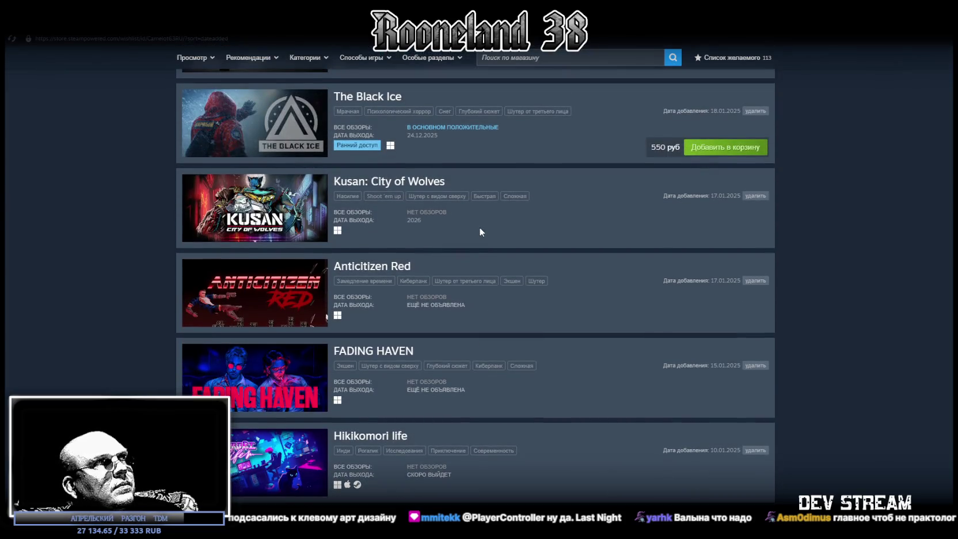
scroll(479, 227, down, 1)
scroll(479, 227, up, 1)
scroll(480, 231, up, 1)
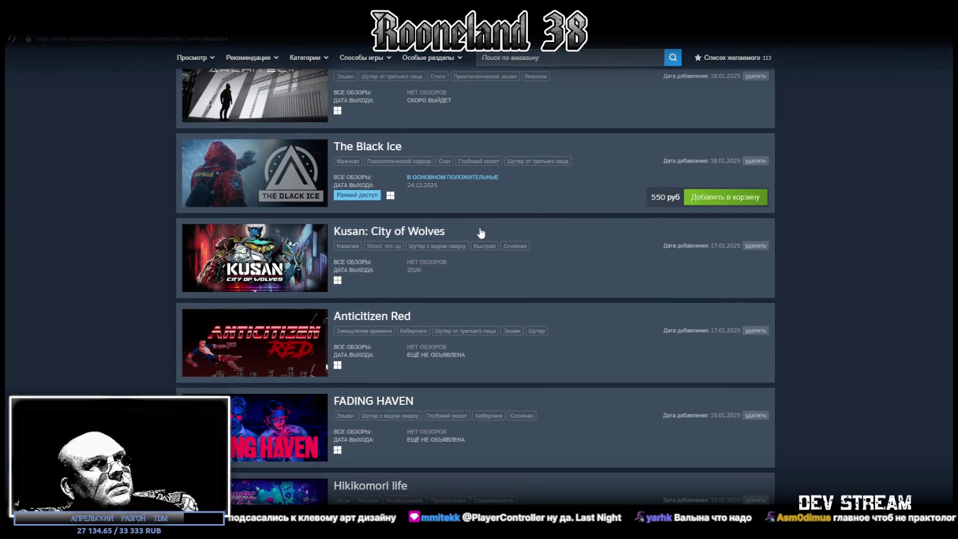
Remove The Black Ice from the wishlist with 'удалить', leaving 112 items
click(756, 161)
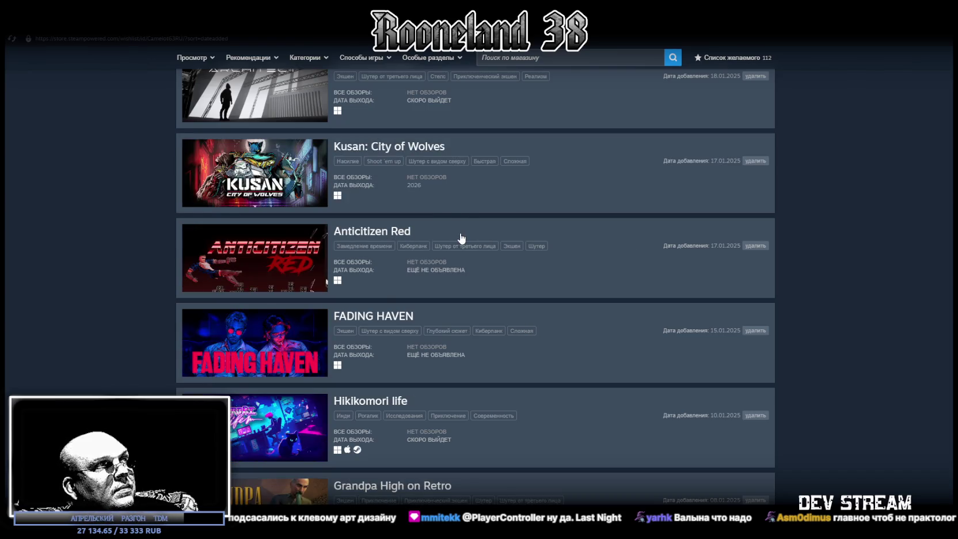
scroll(462, 238, down, 4)
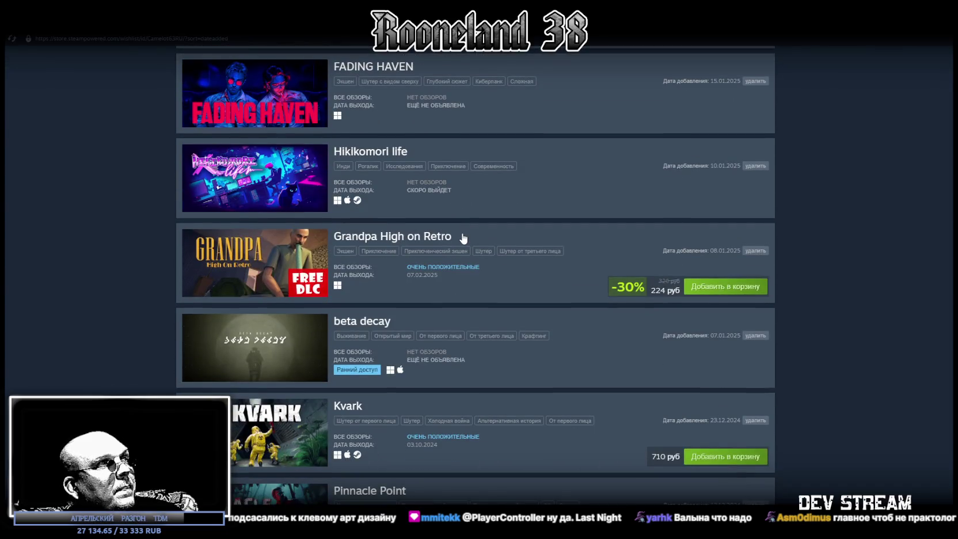
scroll(463, 238, down, 3)
scroll(463, 232, down, 2)
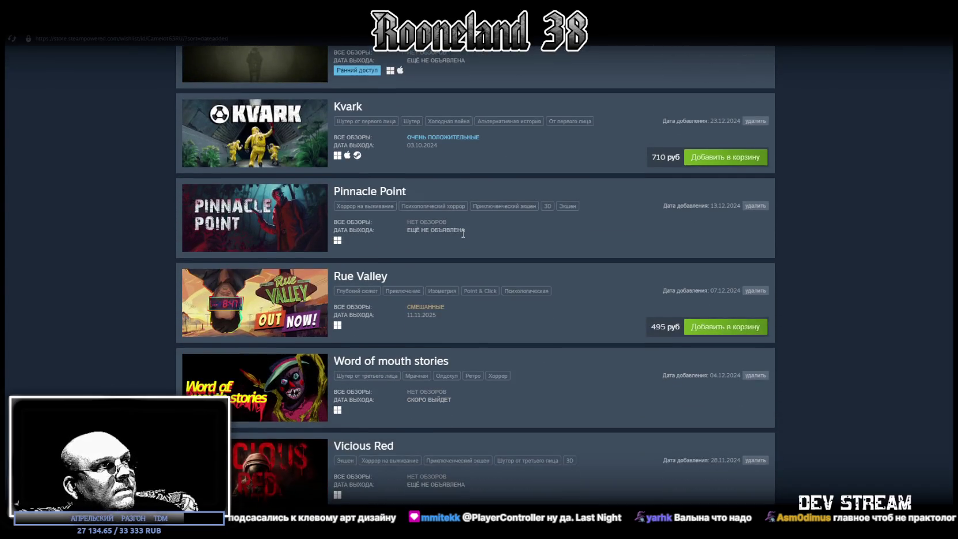
scroll(462, 233, down, 3)
scroll(462, 233, down, 2)
scroll(463, 236, down, 4)
scroll(463, 239, down, 3)
scroll(464, 237, down, 3)
scroll(464, 237, down, 3)
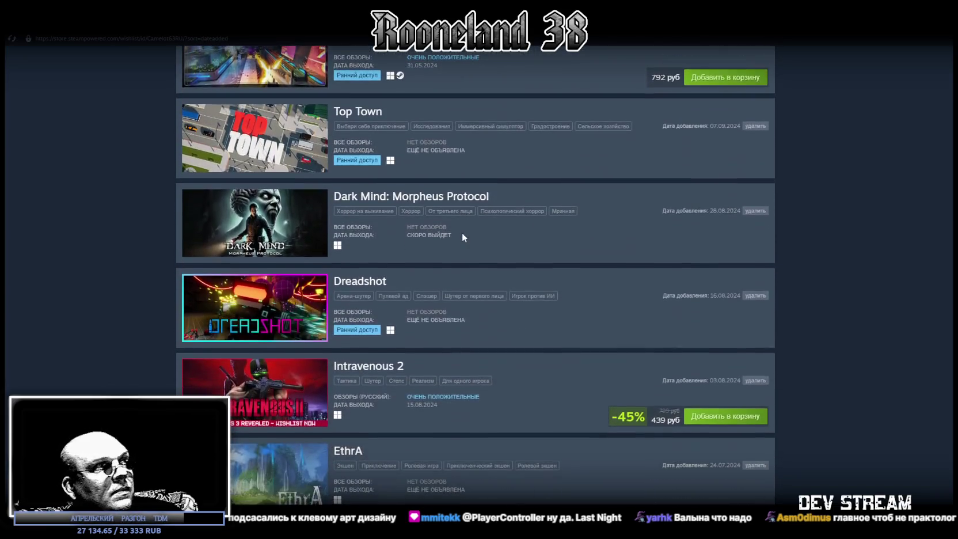
scroll(463, 237, down, 2)
scroll(464, 238, down, 2)
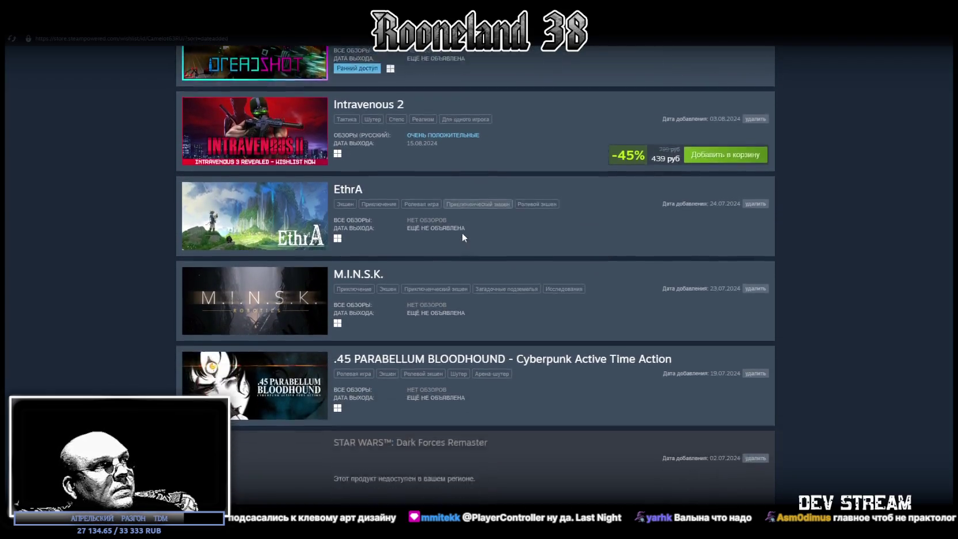